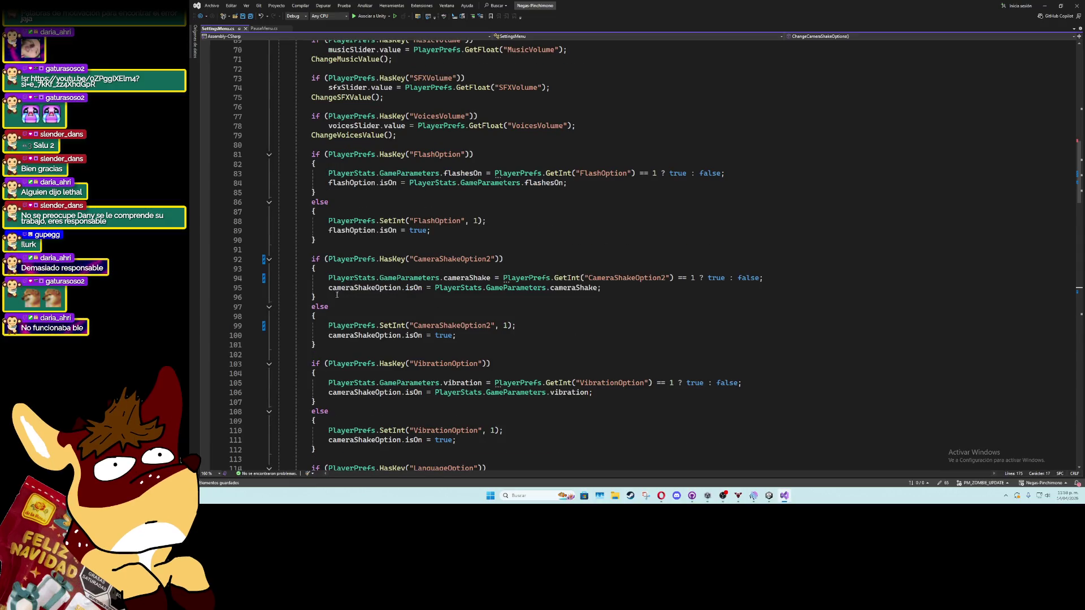
Uncomment the vibration, camera-shake and flash-option loading and saving lines in SettingsMenu.cs
{"action": "left_click", "coordinate": [328, 278]}
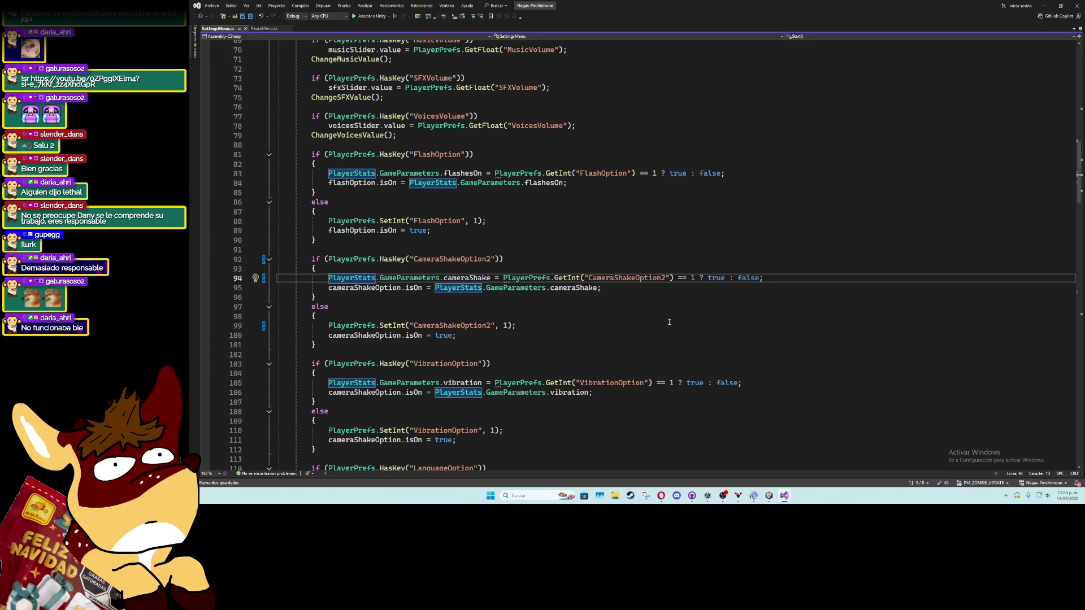
{"action": "type", "text": "//"}
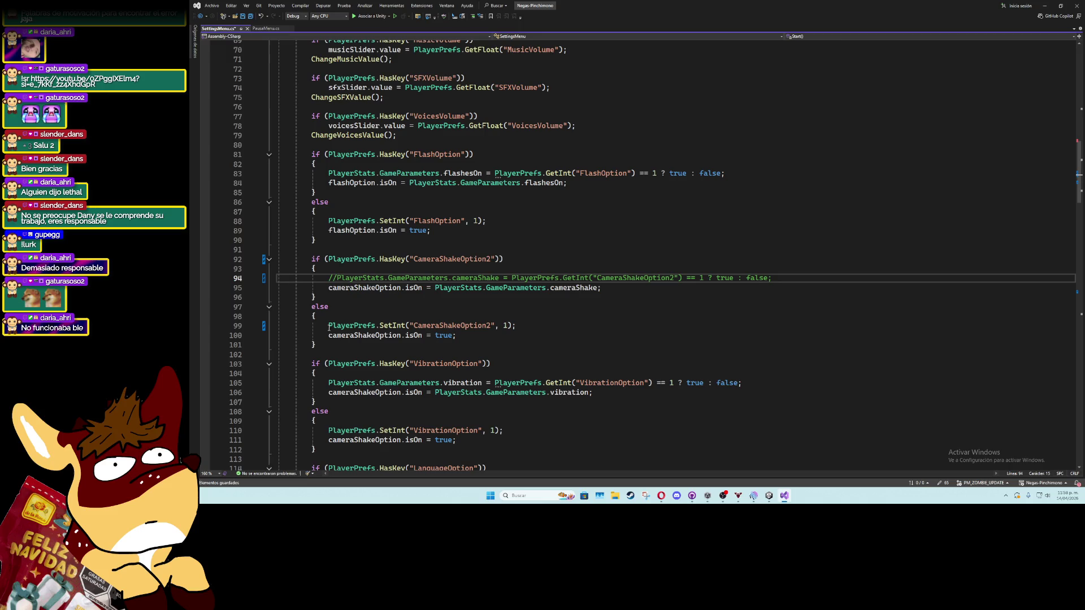
{"action": "left_click", "coordinate": [328, 325]}
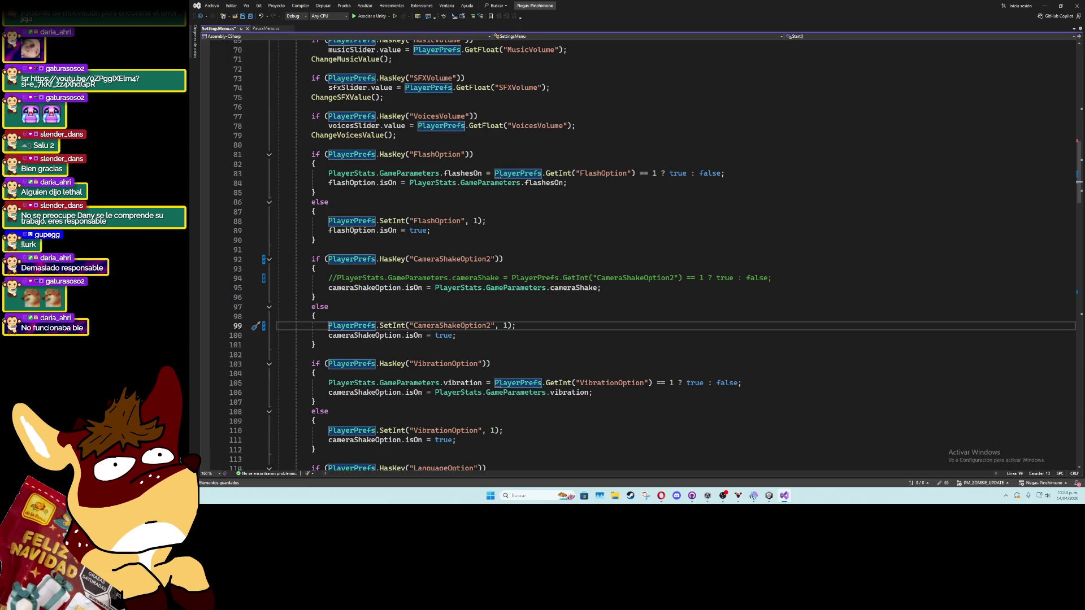
{"action": "type", "text": "//"}
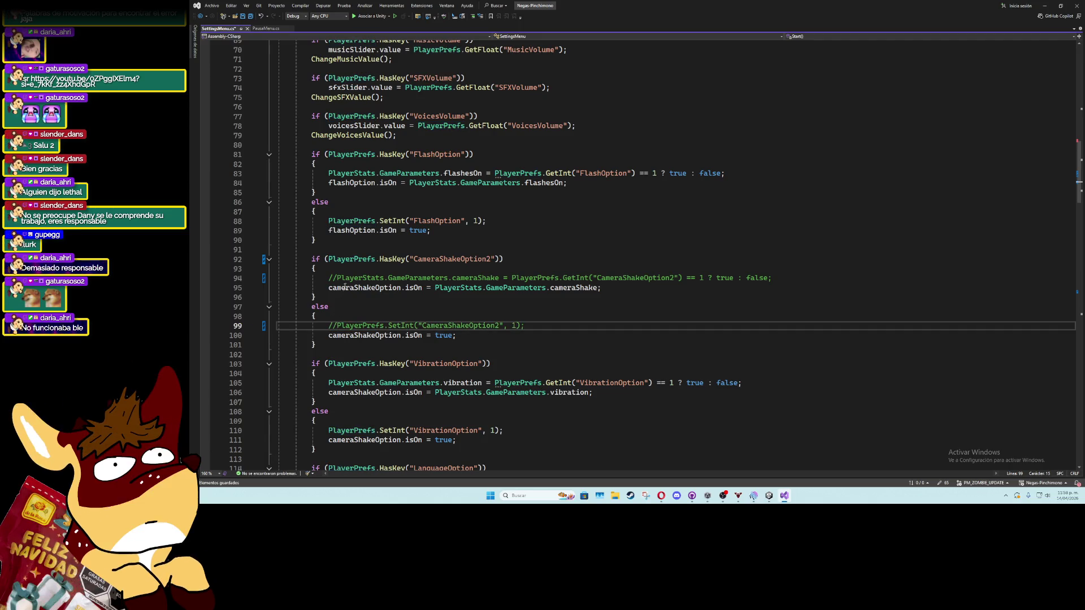
{"action": "left_click", "coordinate": [327, 173]}
{"action": "type", "text": "//"}
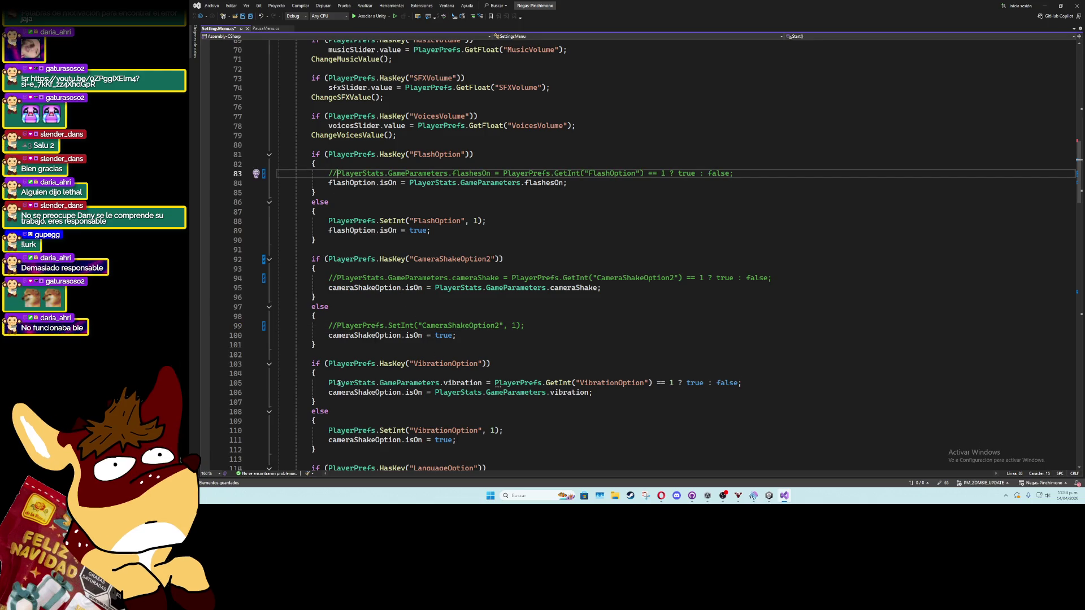
{"action": "left_click", "coordinate": [328, 383]}
{"action": "type", "text": "//"}
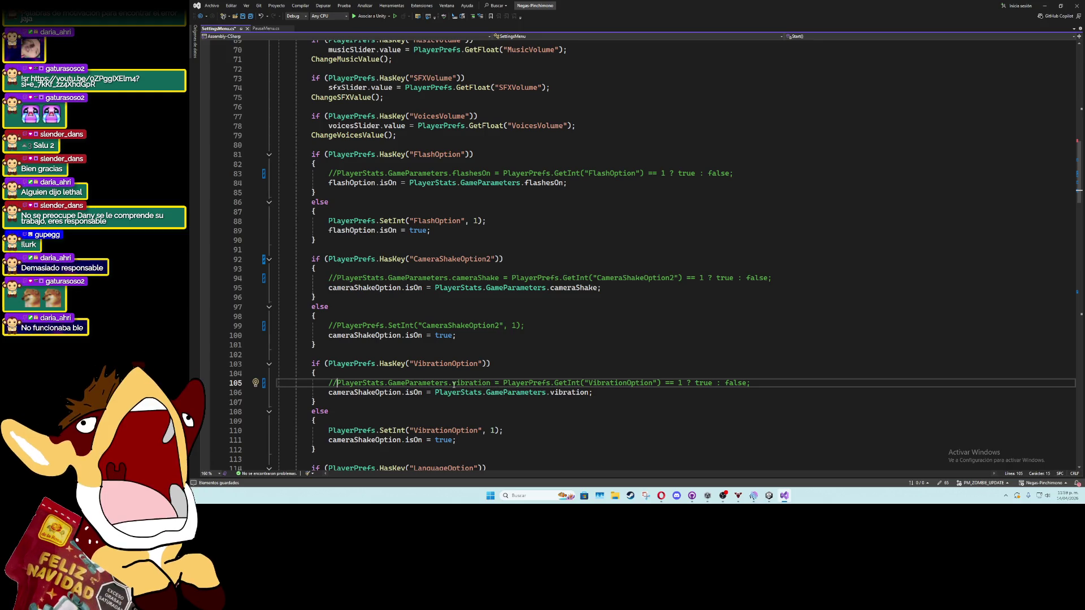
{"action": "key", "text": "BackSpace"}
{"action": "key", "text": "BackSpace"}
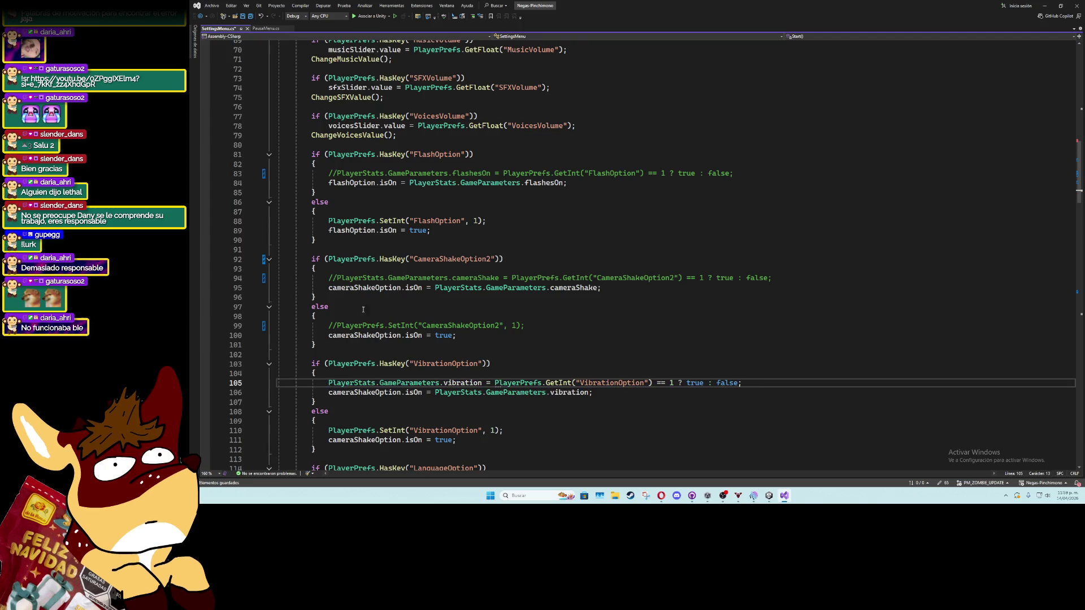
{"action": "left_click", "coordinate": [335, 278]}
{"action": "key", "text": "Delete"}
{"action": "key", "text": "Delete"}
{"action": "left_click", "coordinate": [335, 326]}
{"action": "key", "text": "Delete"}
{"action": "key", "text": "Delete"}
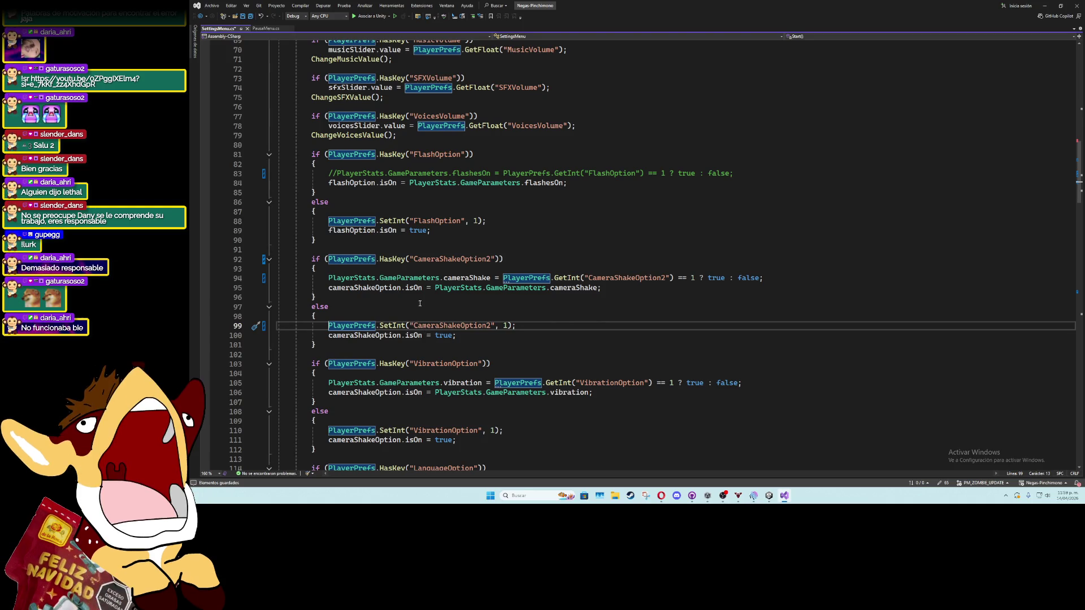
{"action": "left_click", "coordinate": [335, 173]}
{"action": "key", "text": "Delete"}
{"action": "key", "text": "Delete"}
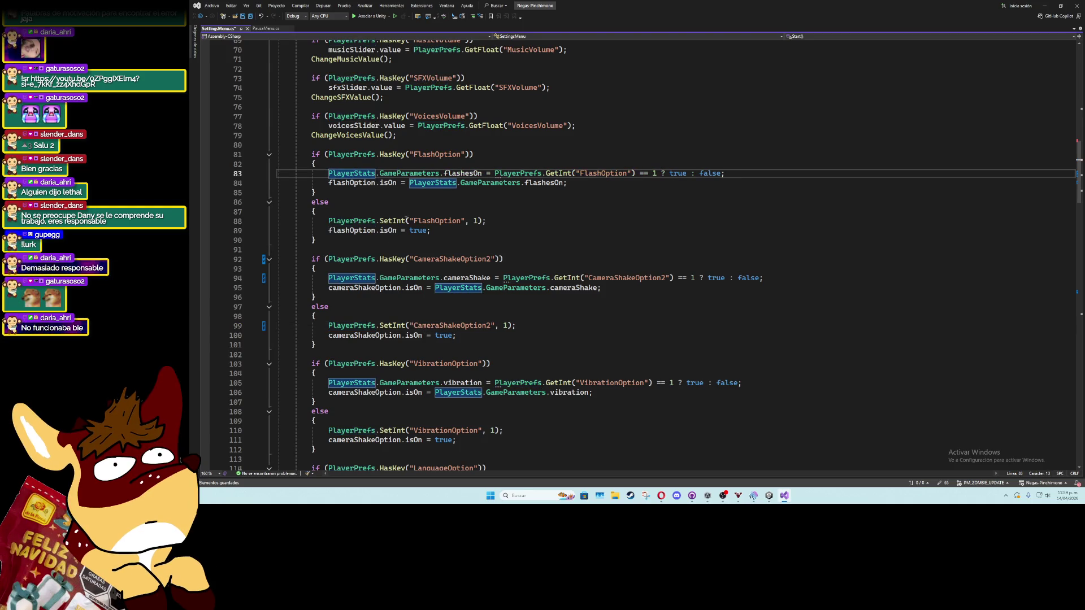
Review the Start method, then switch to the PauseMenu.cs script
{"action": "left_click", "coordinate": [458, 335]}
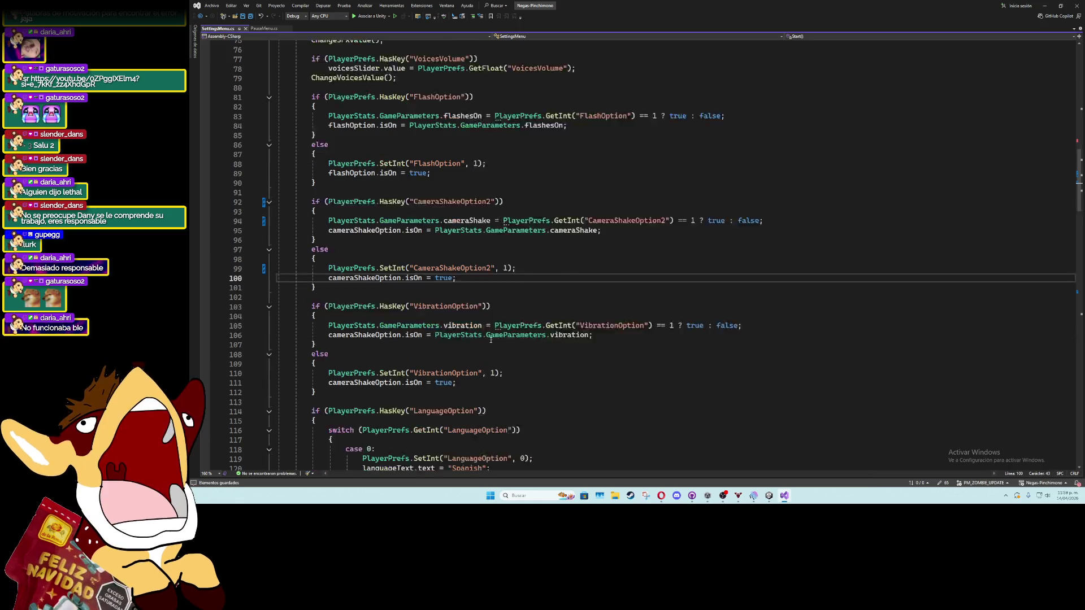
{"action": "scroll", "coordinate": [475, 339], "scroll_direction": "down", "scroll_amount": 4}
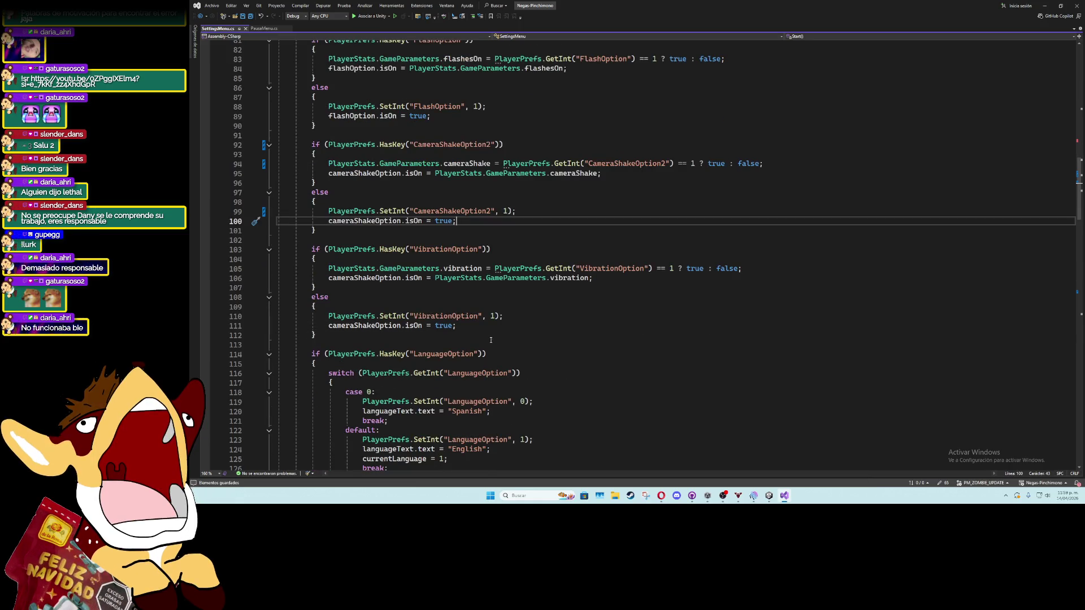
{"action": "scroll", "coordinate": [490, 339], "scroll_direction": "up", "scroll_amount": 5}
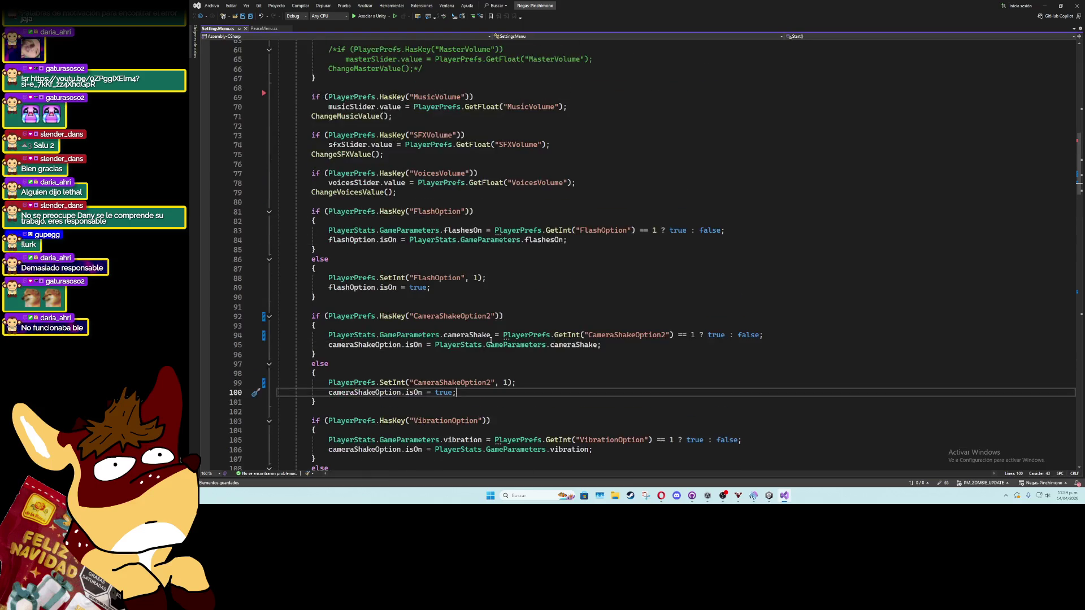
{"action": "scroll", "coordinate": [490, 339], "scroll_direction": "up", "scroll_amount": 5}
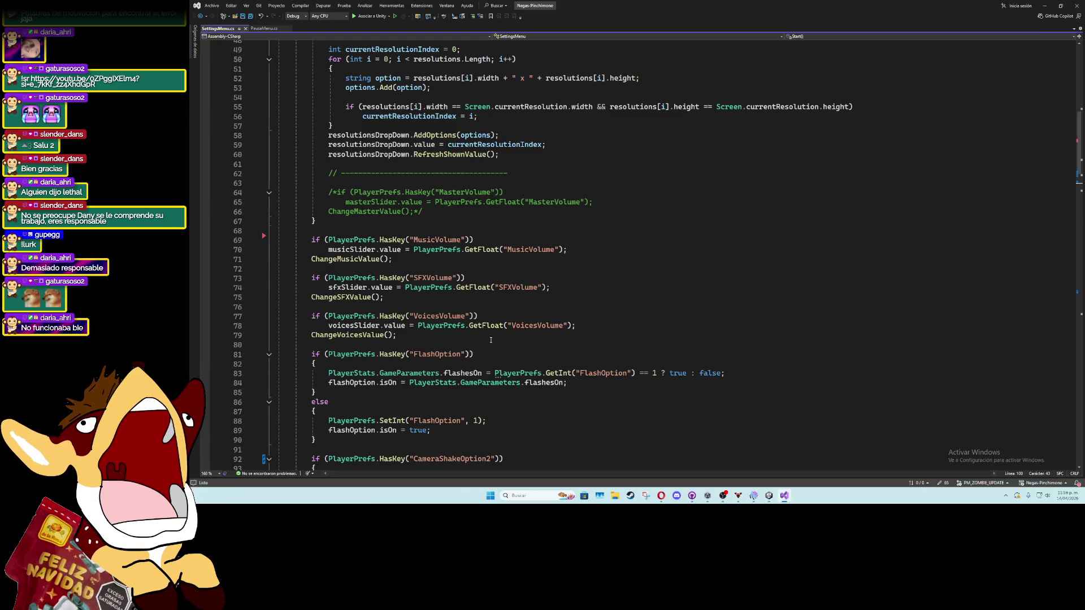
{"action": "scroll", "coordinate": [491, 339], "scroll_direction": "up", "scroll_amount": 4}
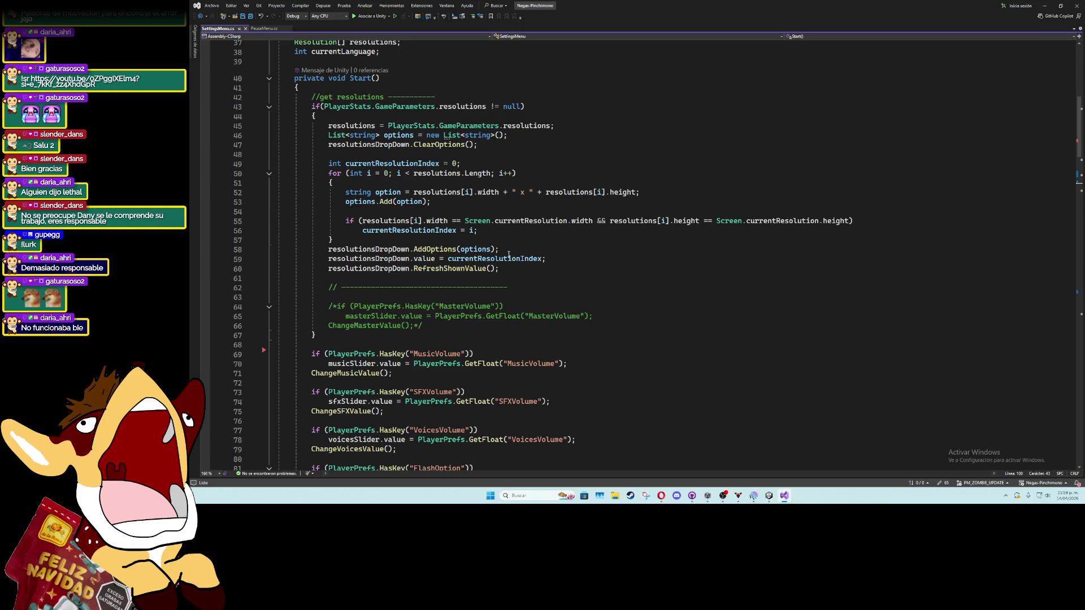
{"action": "left_click", "coordinate": [508, 242]}
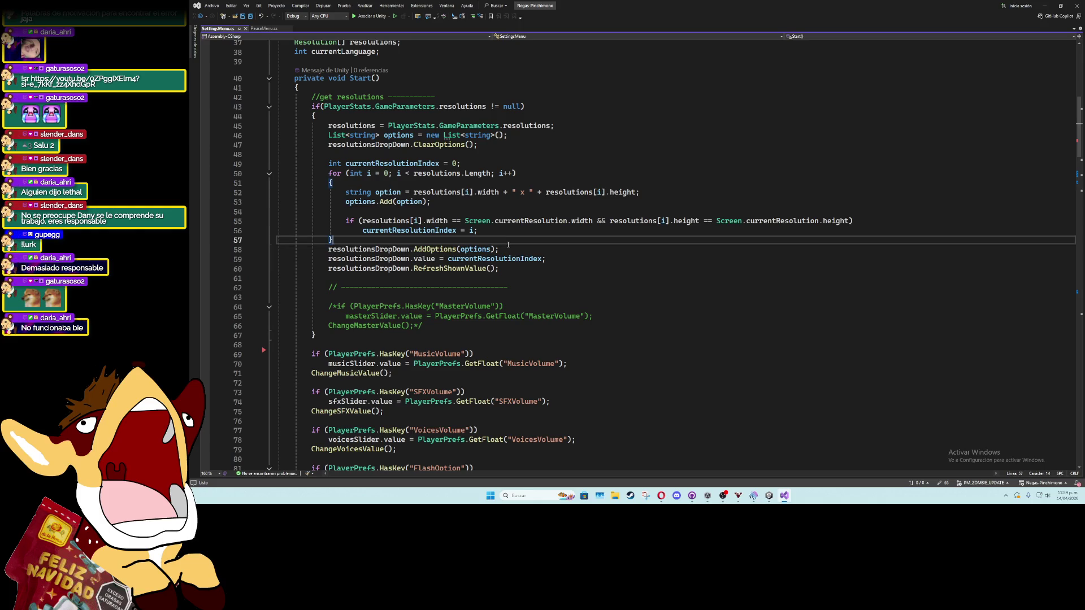
{"action": "left_click", "coordinate": [270, 29]}
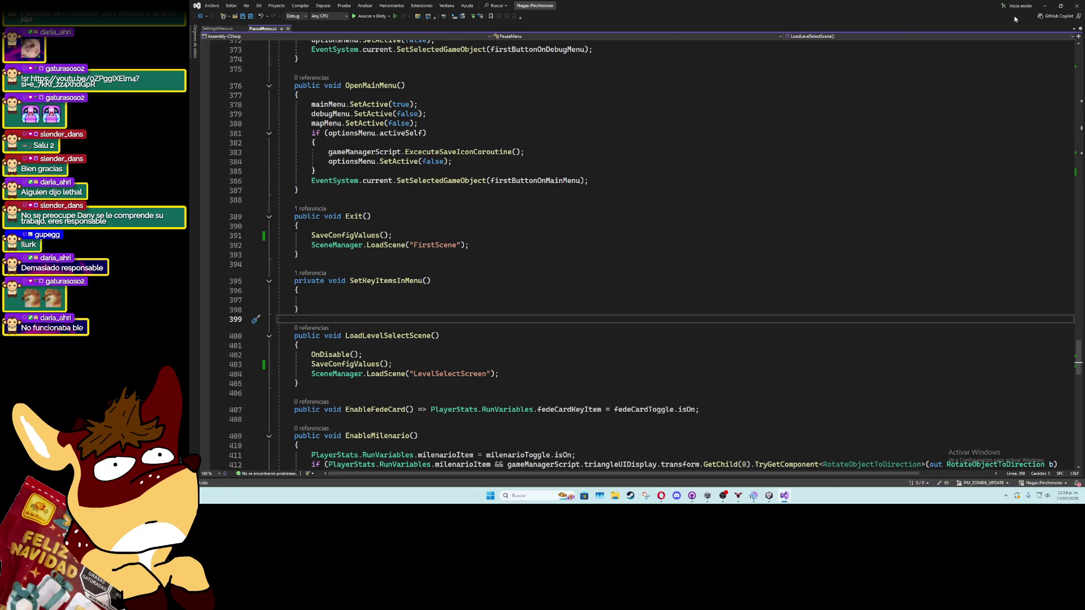
Back in Unity, expand SettingsMenu in the prefab and remove the Vibration toggle's value-changed callback
{"action": "left_click", "coordinate": [1043, 6]}
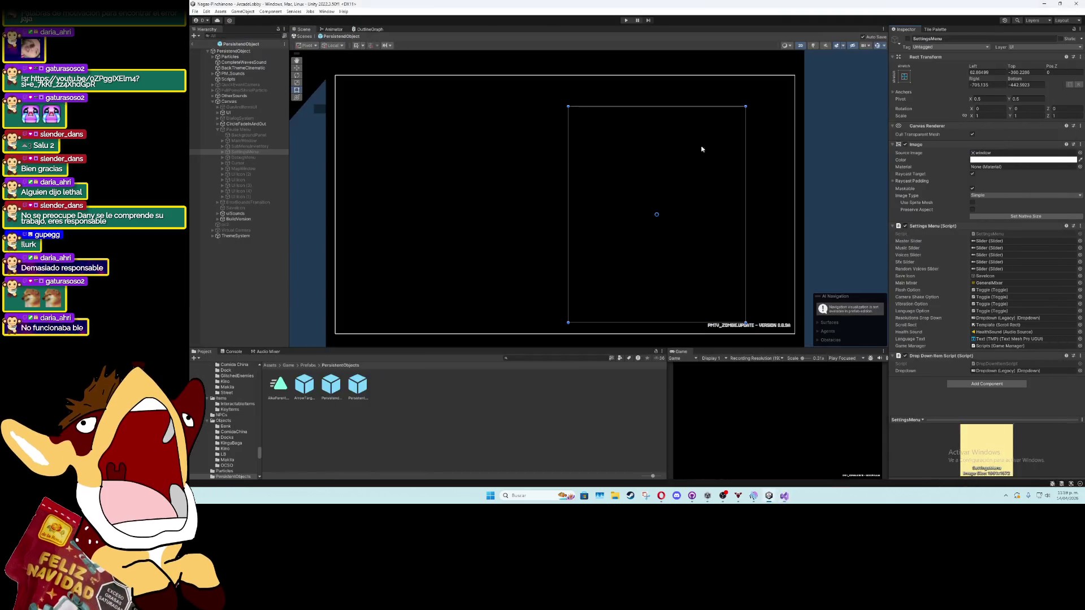
{"action": "left_click", "coordinate": [223, 153]}
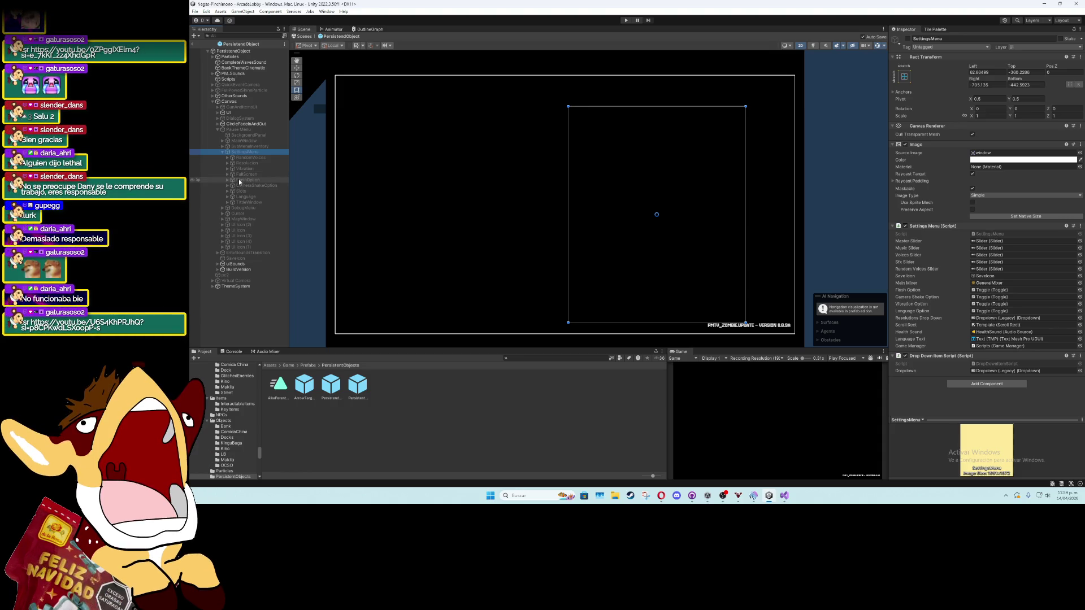
{"action": "left_click", "coordinate": [240, 170]}
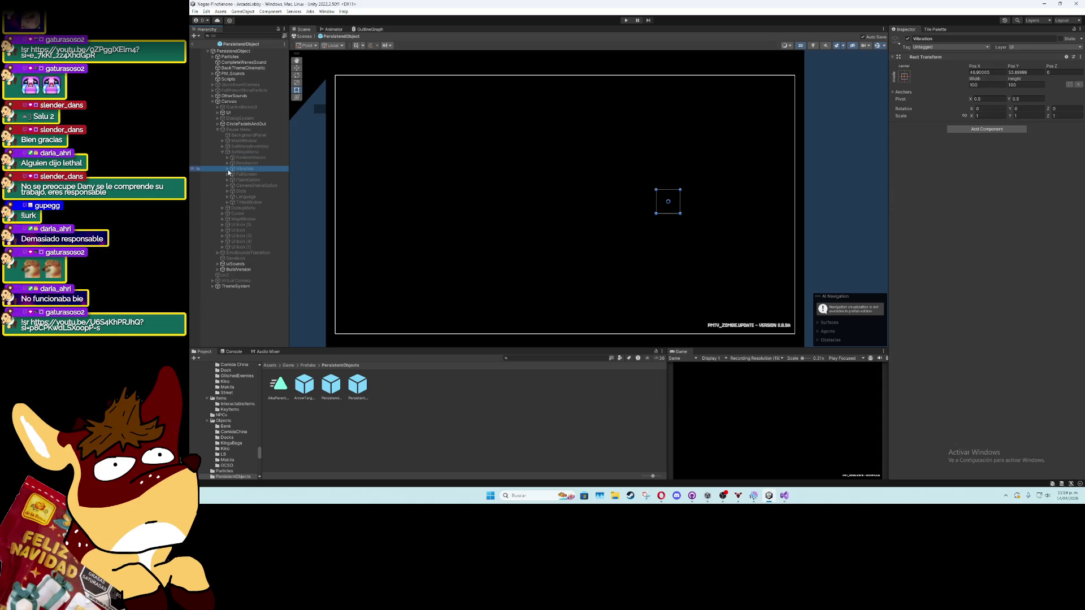
{"action": "left_click", "coordinate": [229, 172]}
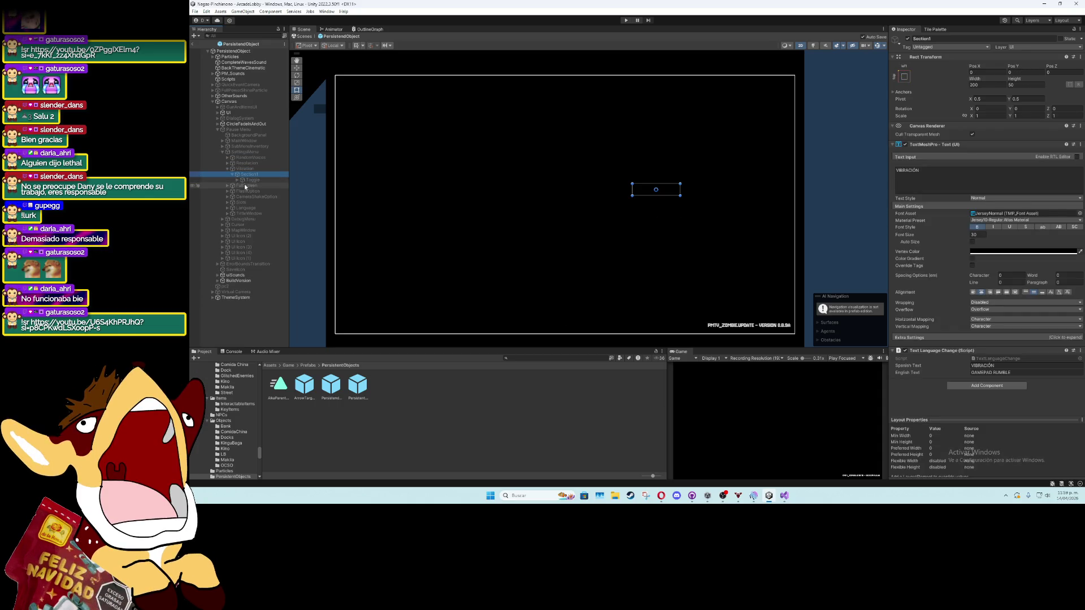
{"action": "left_click", "coordinate": [235, 181]}
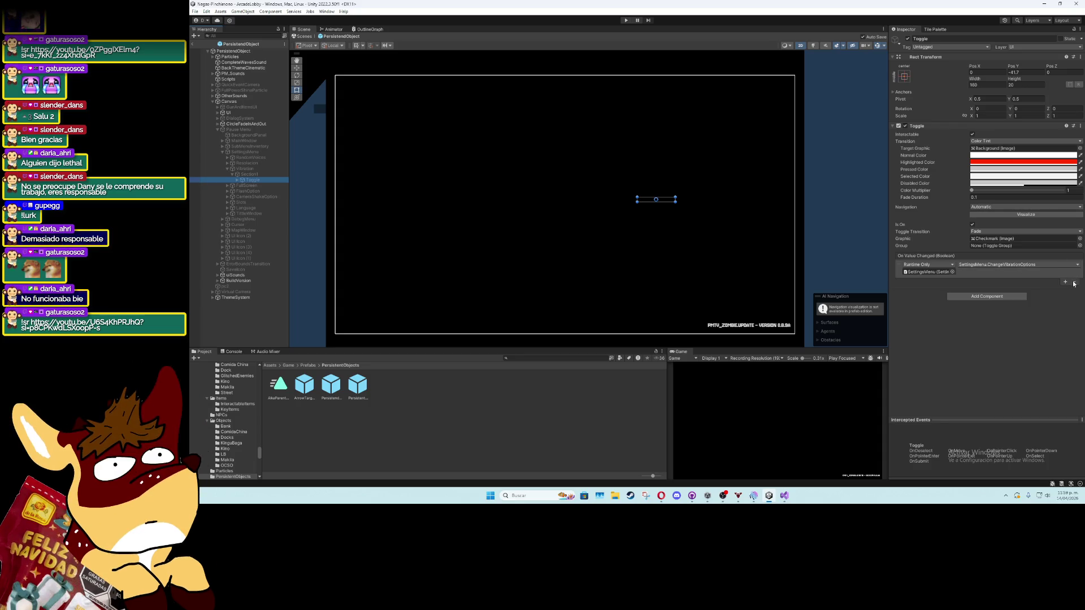
{"action": "left_click", "coordinate": [227, 188]}
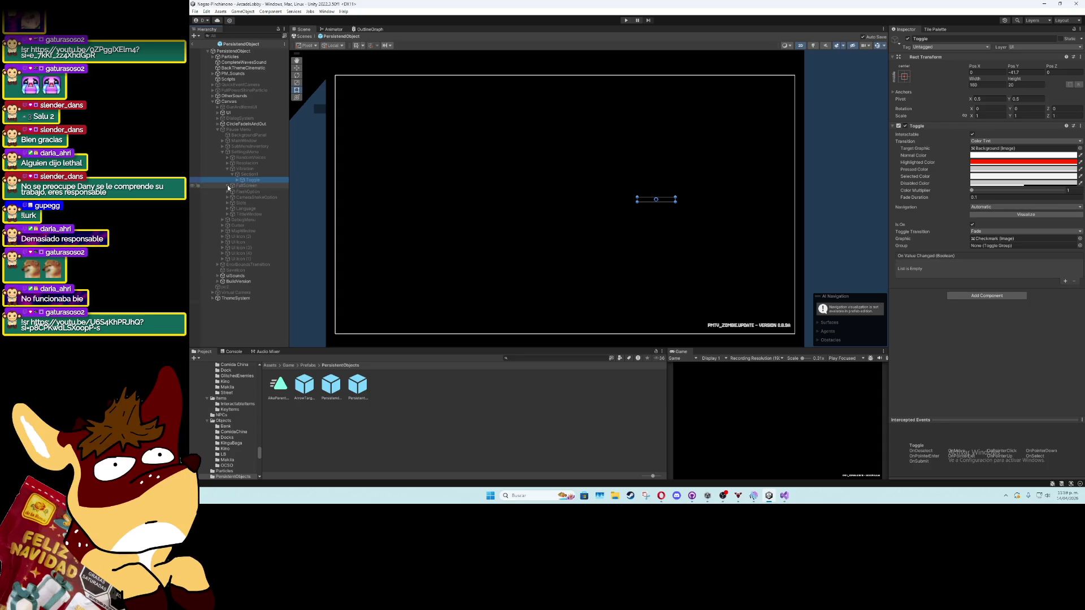
Remove the FlashOption and CameraShakeOption toggles' value-changed callbacks, then fold the canvas objects away
{"action": "left_click", "coordinate": [229, 188]}
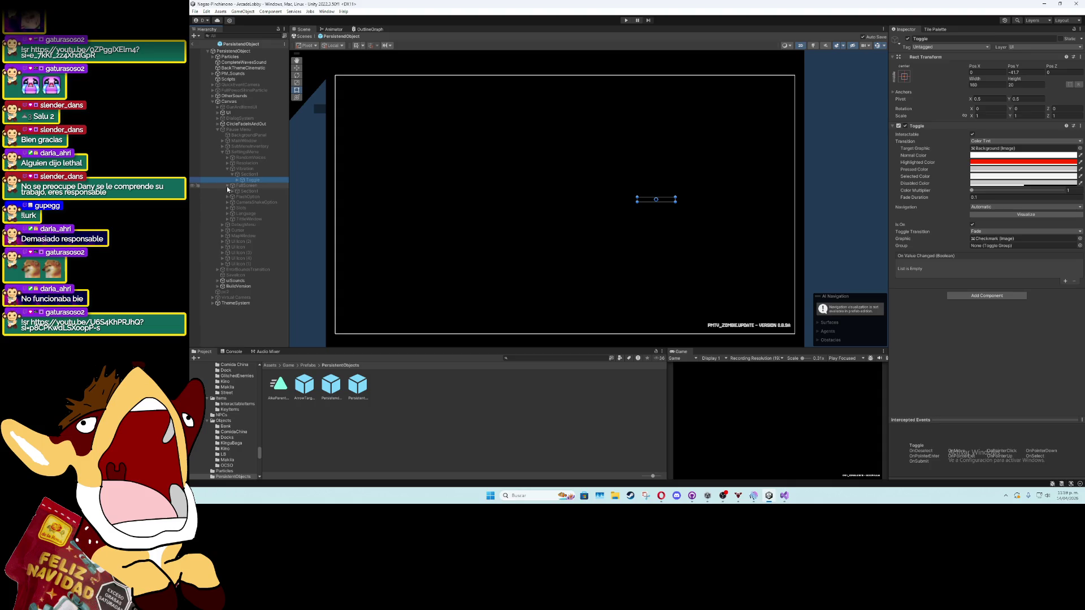
{"action": "left_click", "coordinate": [231, 197]}
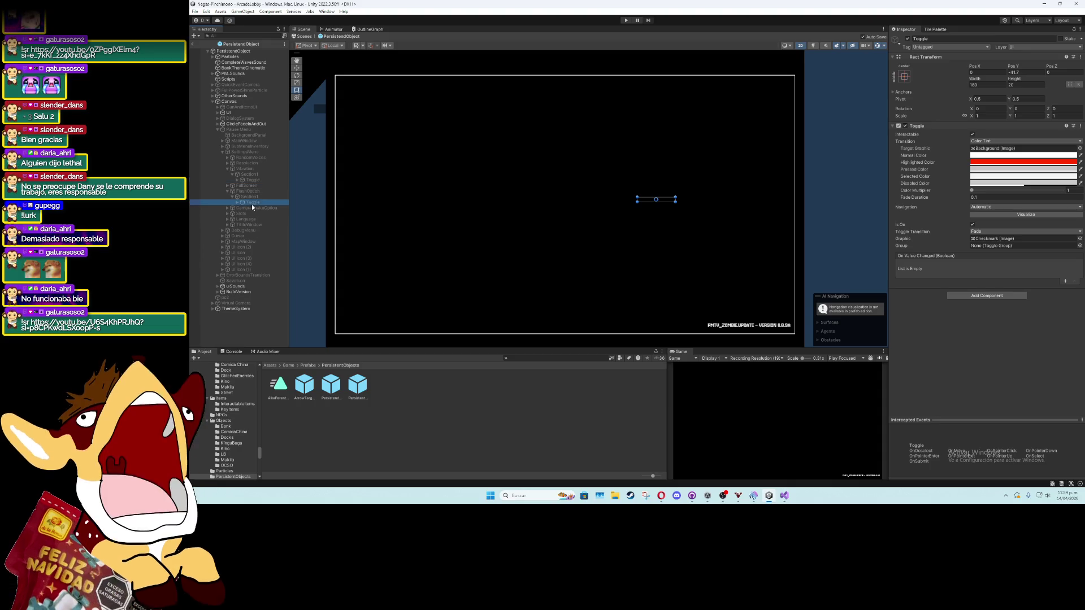
{"action": "left_click", "coordinate": [1053, 285]}
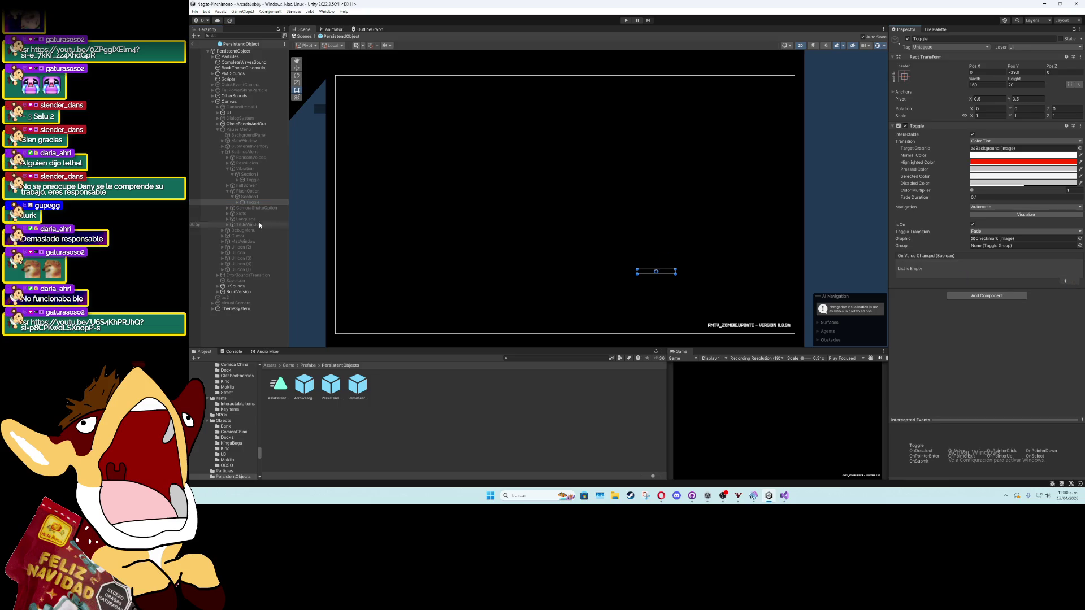
{"action": "left_click", "coordinate": [229, 195]}
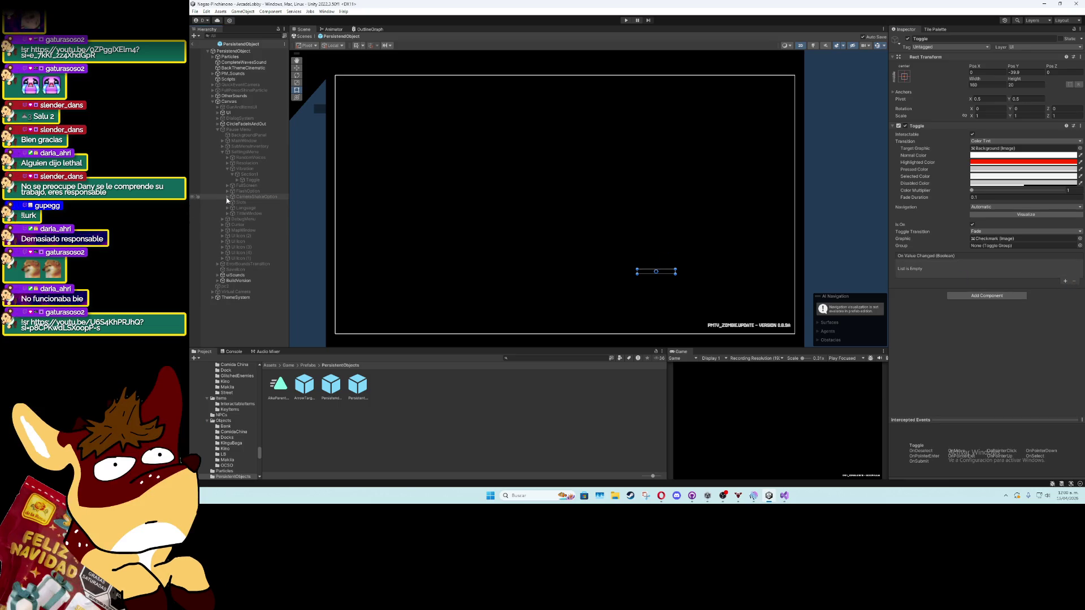
{"action": "left_click", "coordinate": [231, 206]}
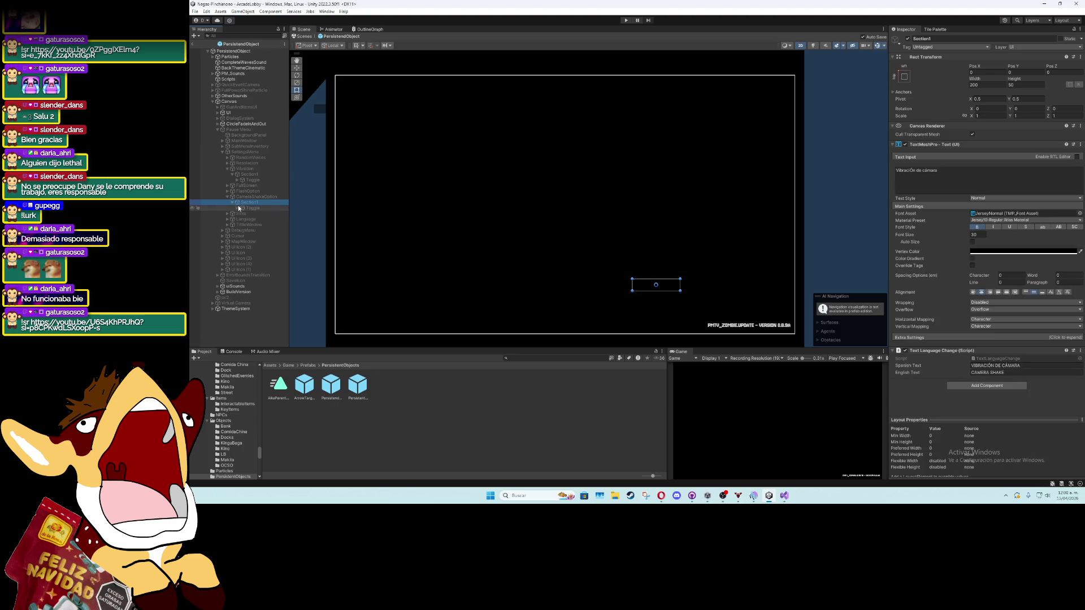
{"action": "left_click", "coordinate": [247, 209]}
{"action": "left_click", "coordinate": [1077, 285]}
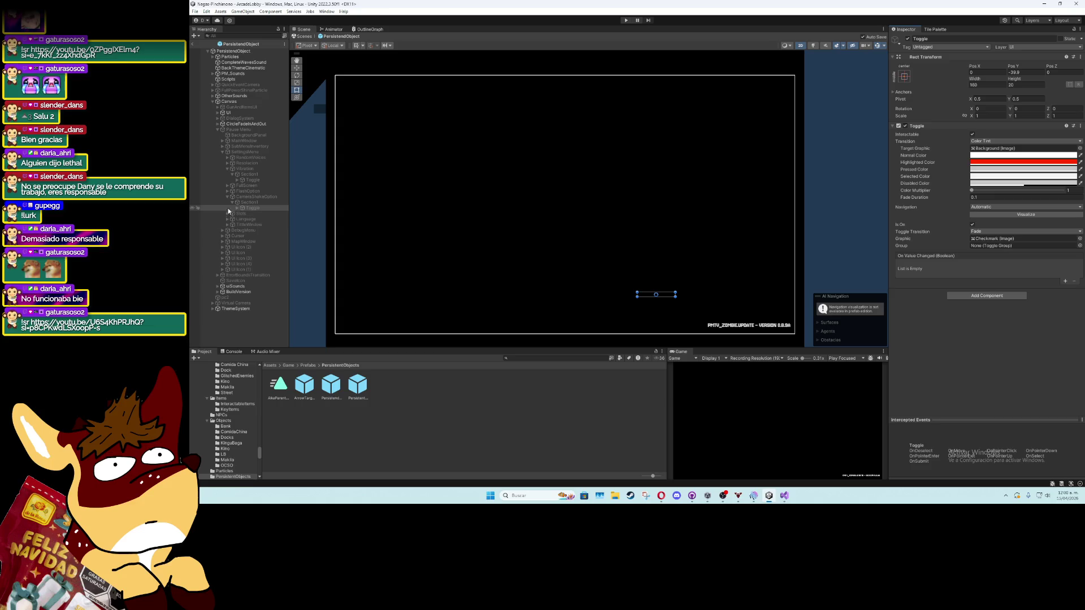
{"action": "left_click", "coordinate": [227, 170]}
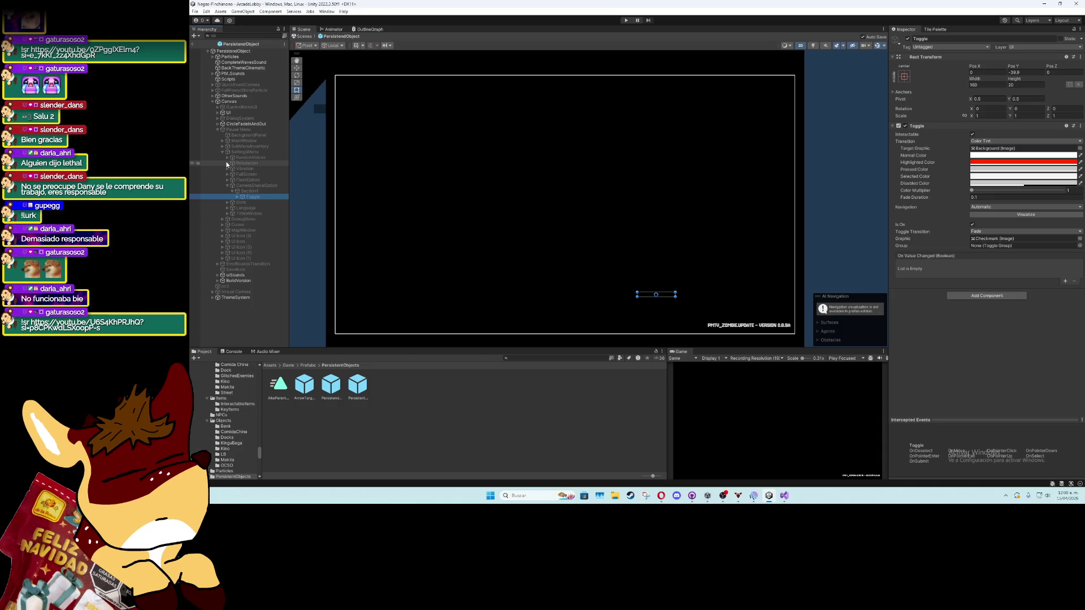
{"action": "left_click", "coordinate": [223, 155]}
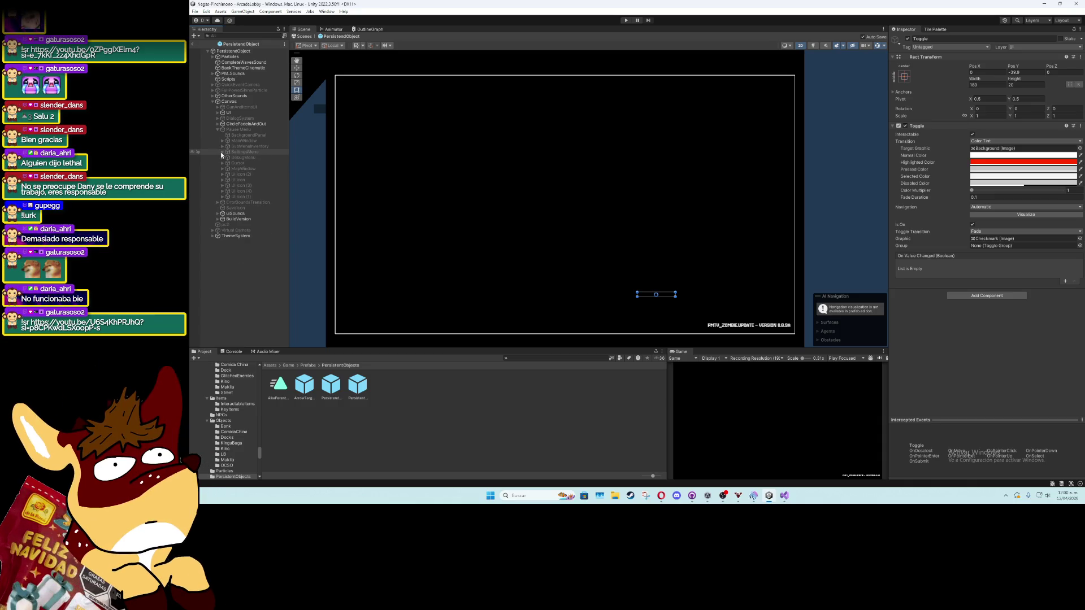
Assign SettingsMenu as the PauseMenu object's Settings Menu Script
{"action": "left_click", "coordinate": [238, 129]}
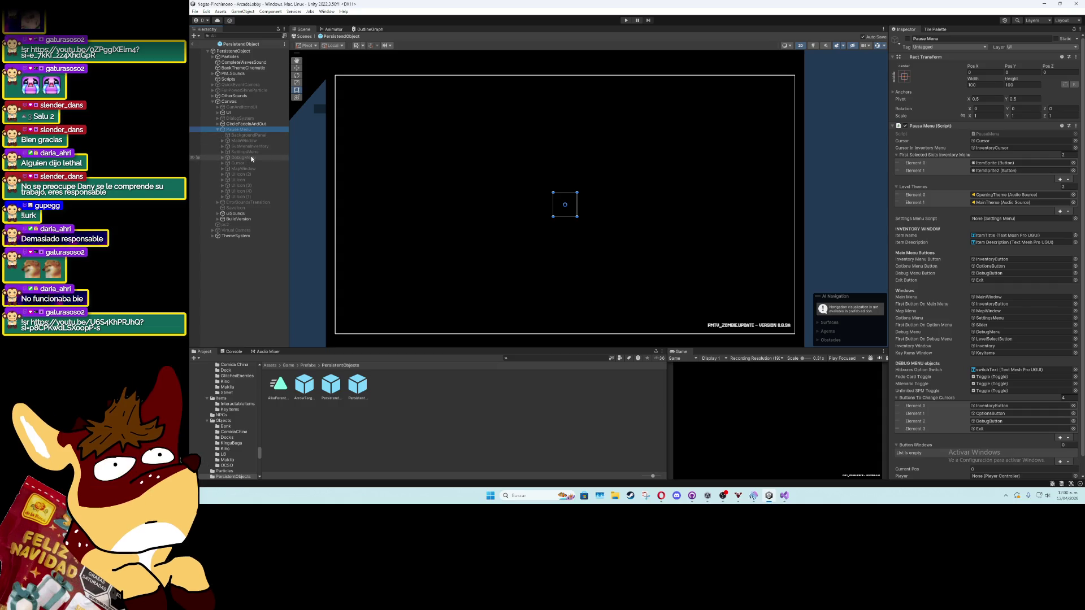
{"action": "left_click", "coordinate": [251, 157]}
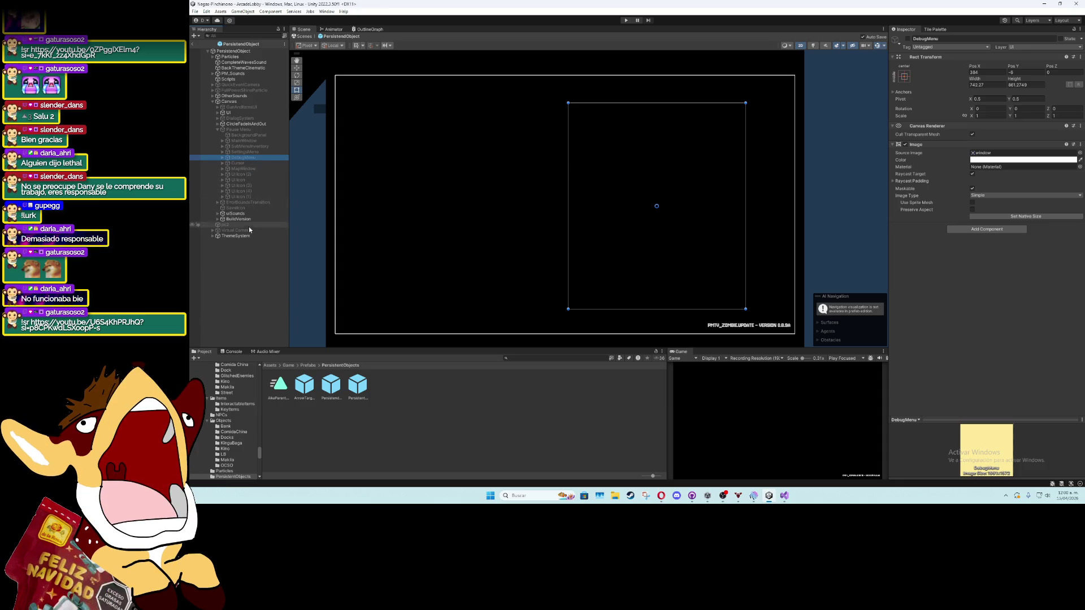
{"action": "left_click", "coordinate": [253, 273]}
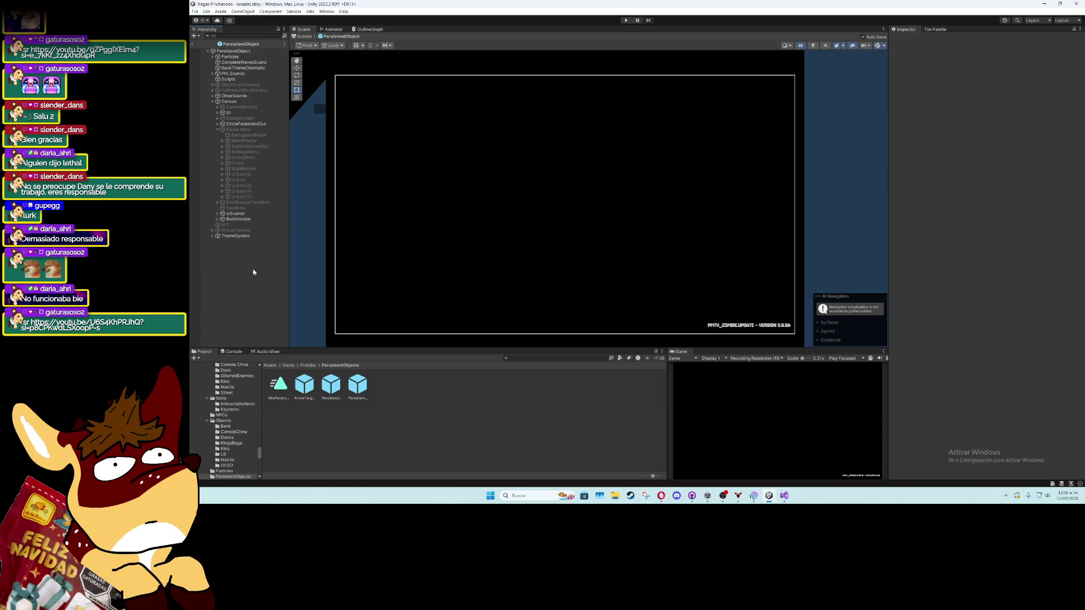
{"action": "left_click", "coordinate": [239, 129]}
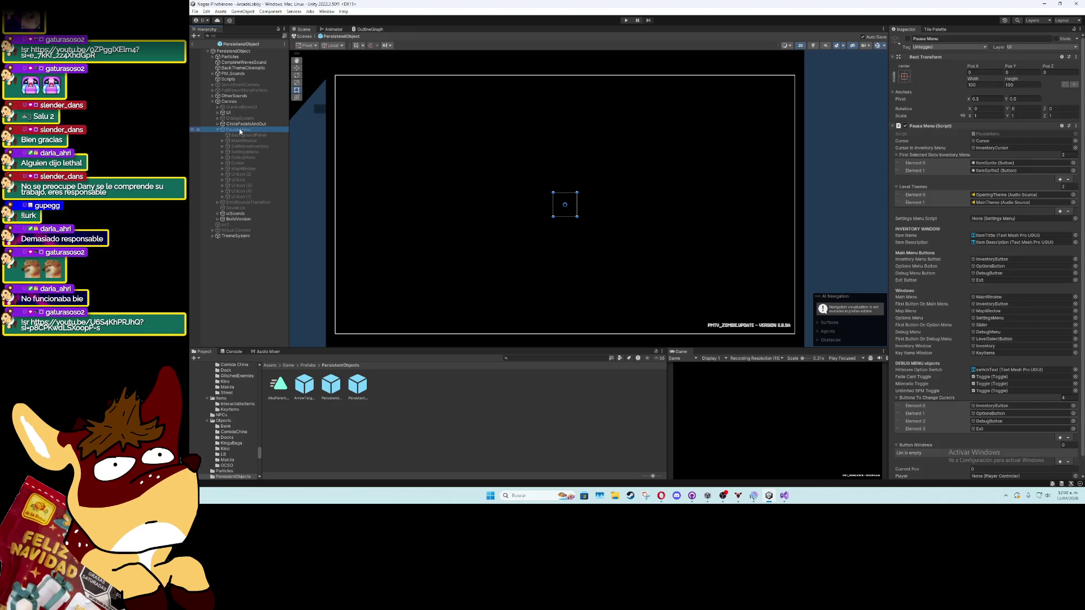
{"action": "left_click", "coordinate": [1074, 219]}
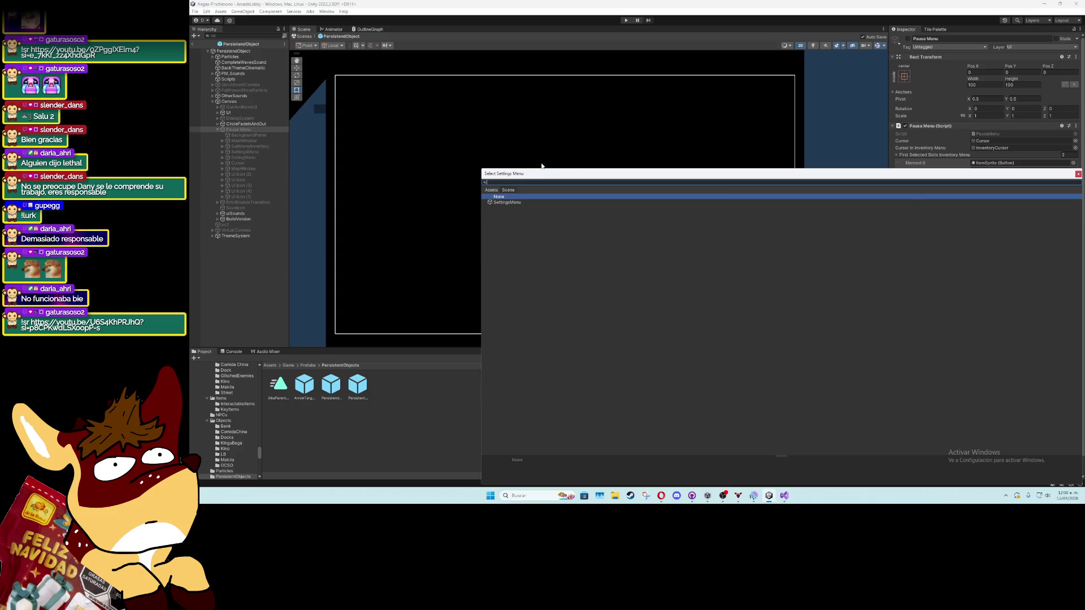
{"action": "double_click", "coordinate": [506, 203]}
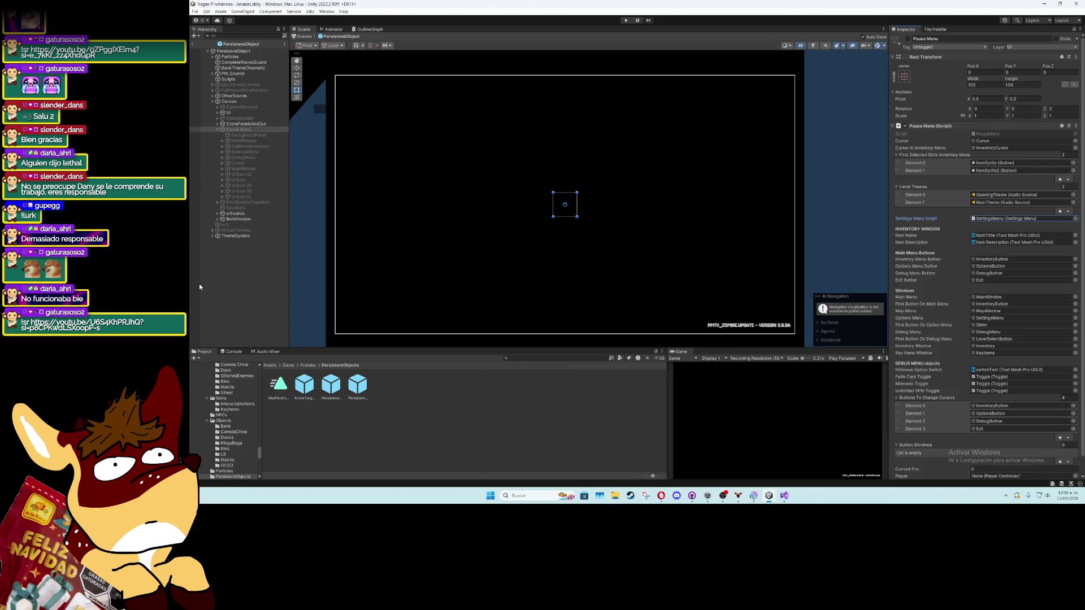
Leave prefab mode for the ArcadeLobby scene and bring up Build Settings and a file browser
{"action": "left_click", "coordinate": [193, 45]}
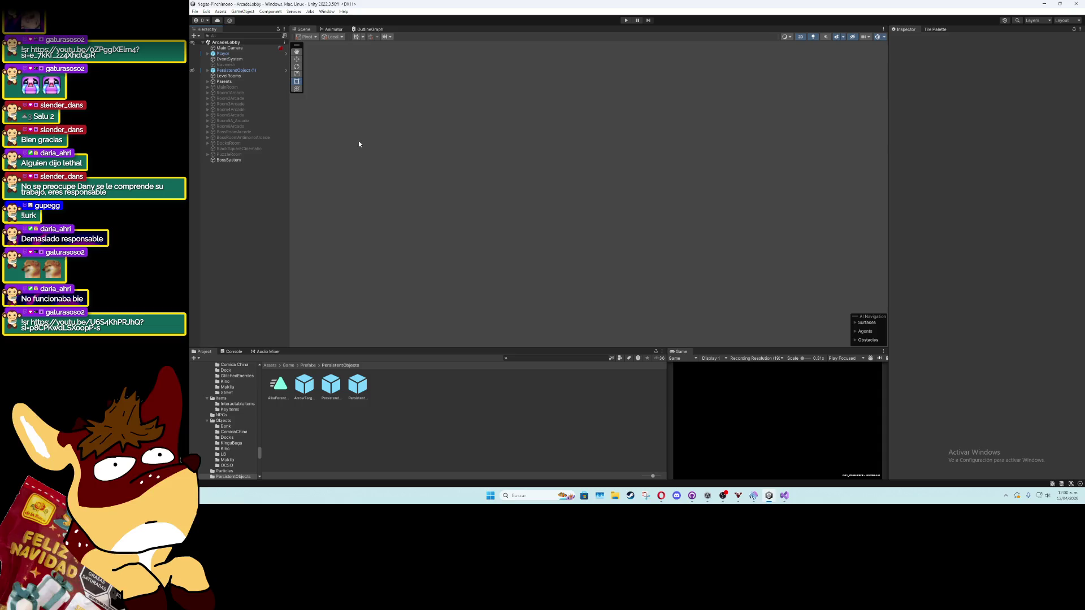
{"action": "left_click", "coordinate": [195, 11]}
{"action": "left_click", "coordinate": [217, 98]}
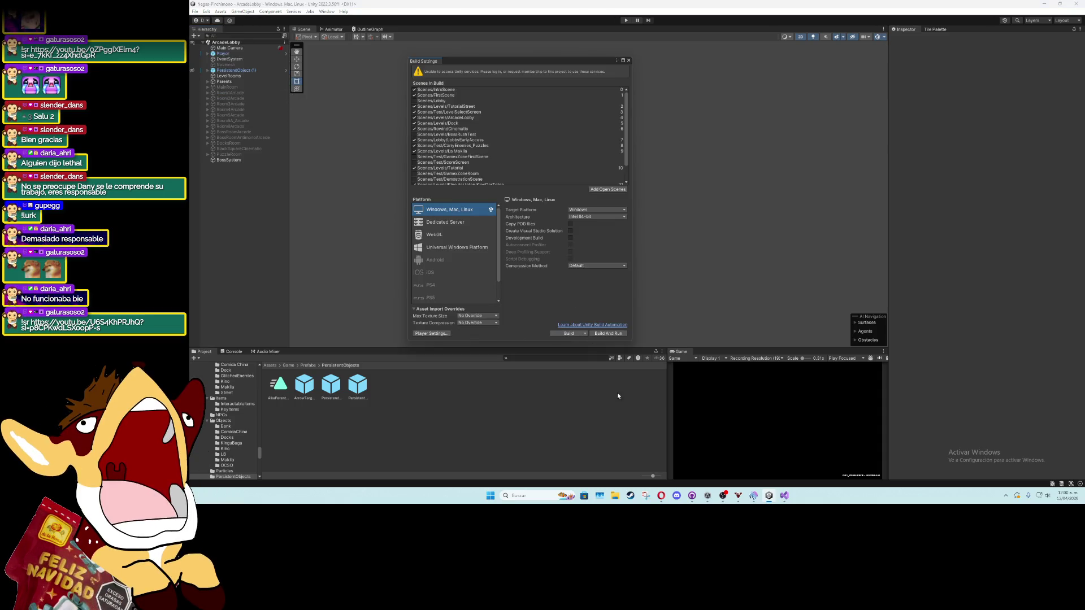
{"action": "left_click", "coordinate": [615, 496]}
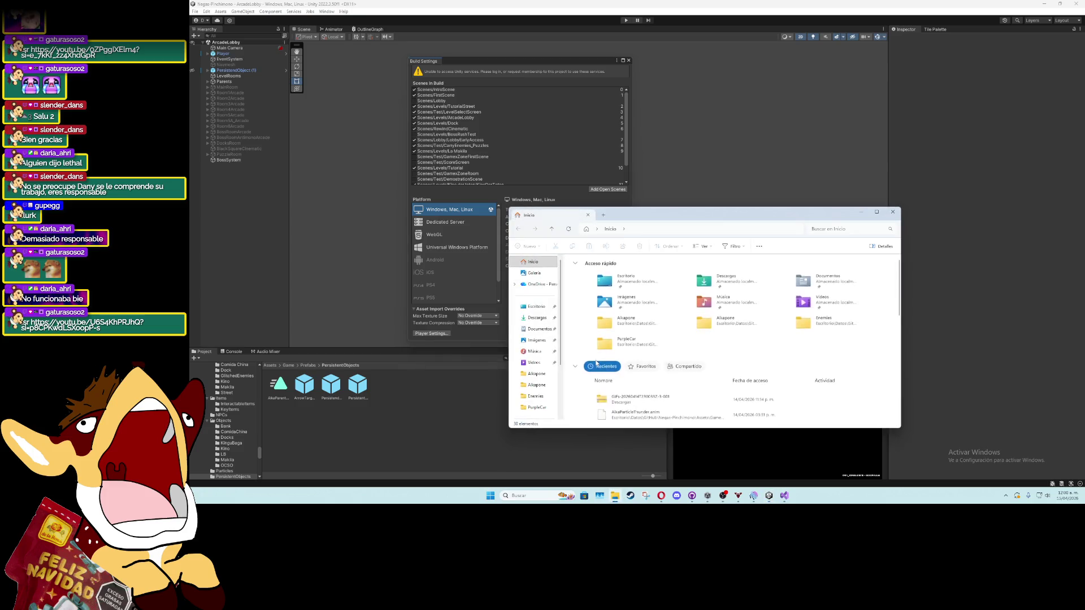
Delete all the old build files from the desktop's Kino Build folder
{"action": "left_click", "coordinate": [534, 306]}
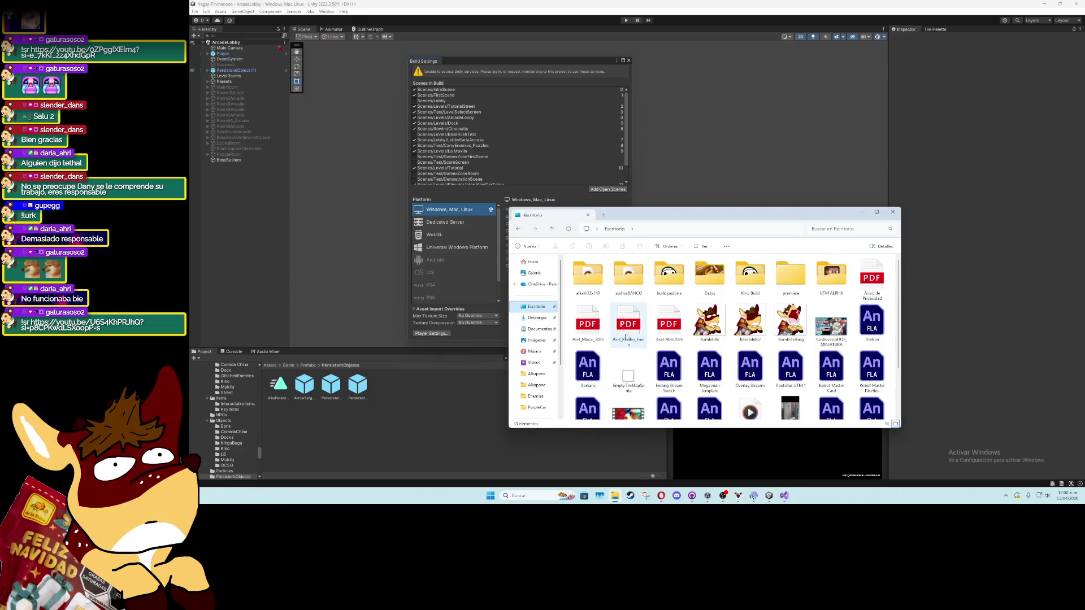
{"action": "scroll", "coordinate": [634, 373], "scroll_direction": "down", "scroll_amount": 3}
{"action": "scroll", "coordinate": [634, 409], "scroll_direction": "up", "scroll_amount": 3}
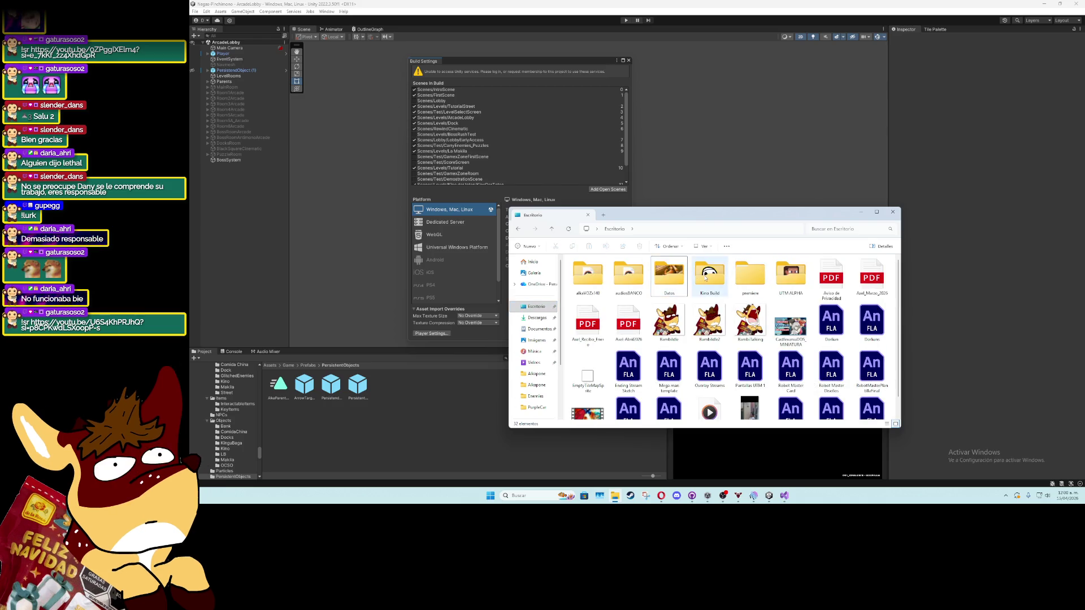
{"action": "double_click", "coordinate": [750, 276]}
{"action": "left_click_drag", "start_coordinate": [694, 349], "coordinate": [577, 268]}
{"action": "key", "text": "Delete"}
Build the Windows player into Kino Build, continuing past the Missing Project ID prompt, and show the folder
{"action": "key", "text": "alt+F4"}
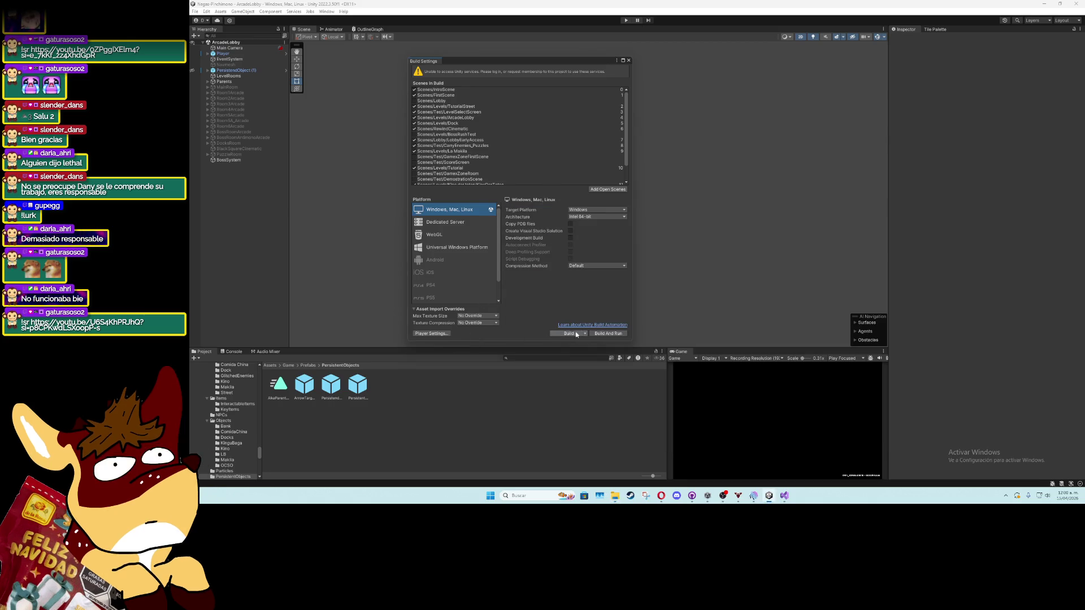
{"action": "left_click", "coordinate": [578, 333]}
{"action": "double_click", "coordinate": [652, 258]}
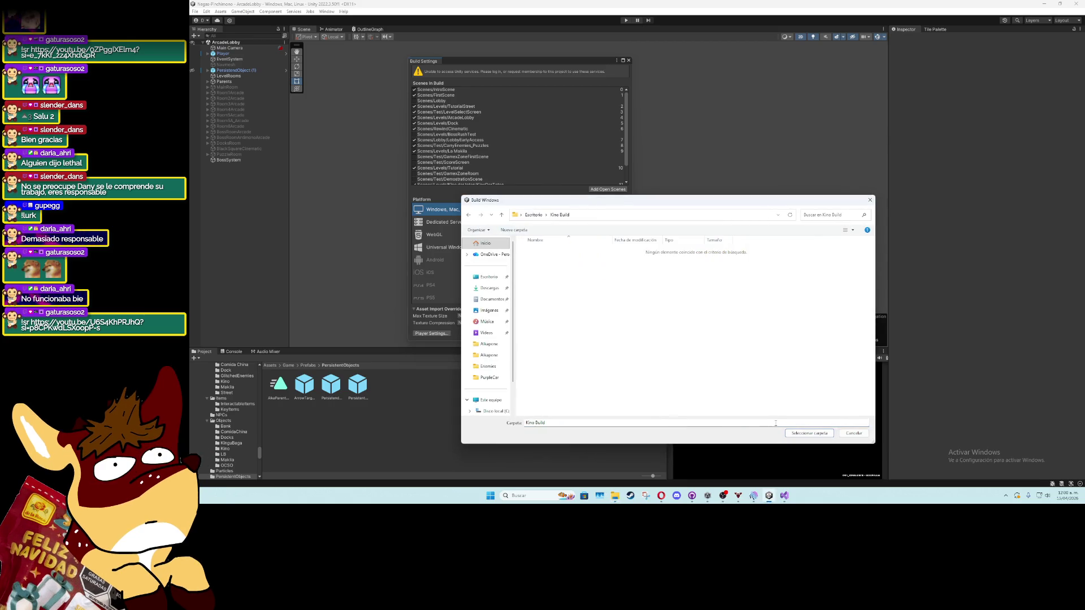
{"action": "left_click", "coordinate": [793, 428]}
{"action": "left_click", "coordinate": [657, 261]}
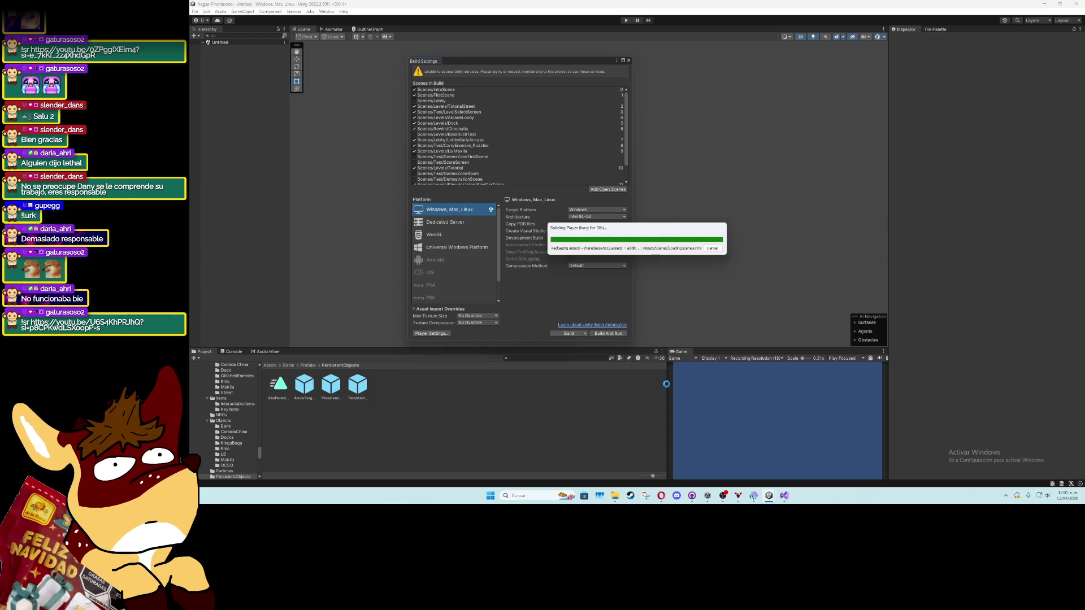
{"action": "left_click", "coordinate": [768, 496]}
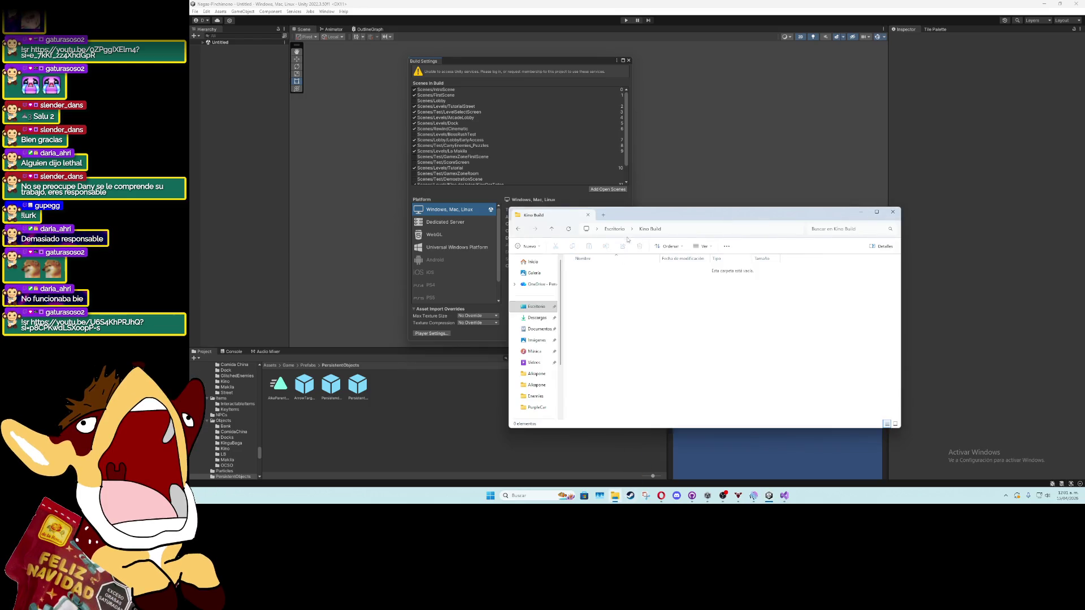
Close Build Settings and launch the freshly built PMTV_Zombie.Update executable from Kino Build
{"action": "left_click_drag", "start_coordinate": [656, 217], "coordinate": [820, 261]}
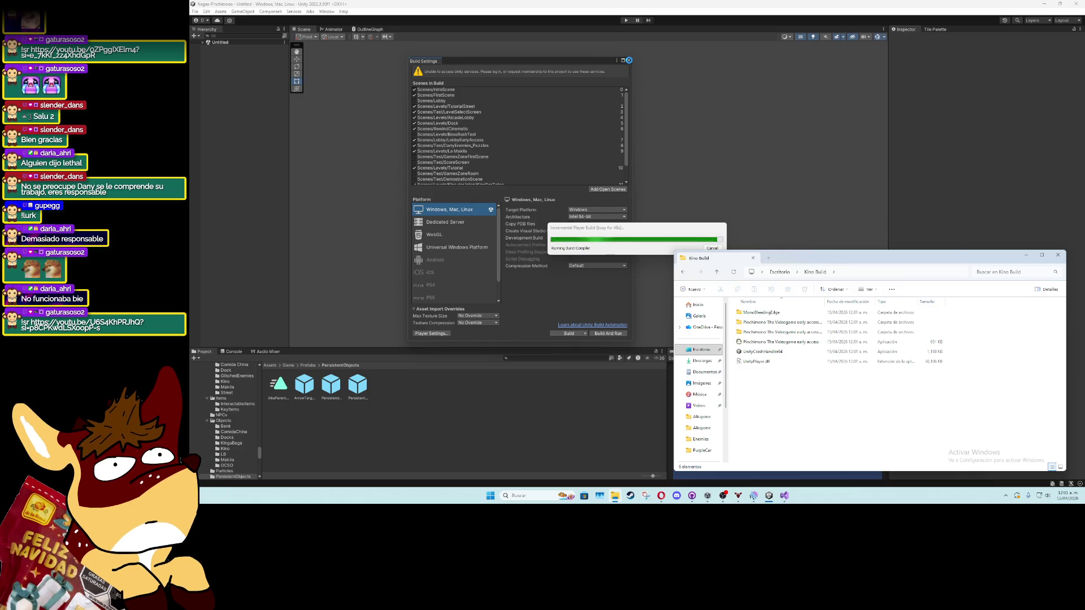
{"action": "left_click", "coordinate": [780, 342]}
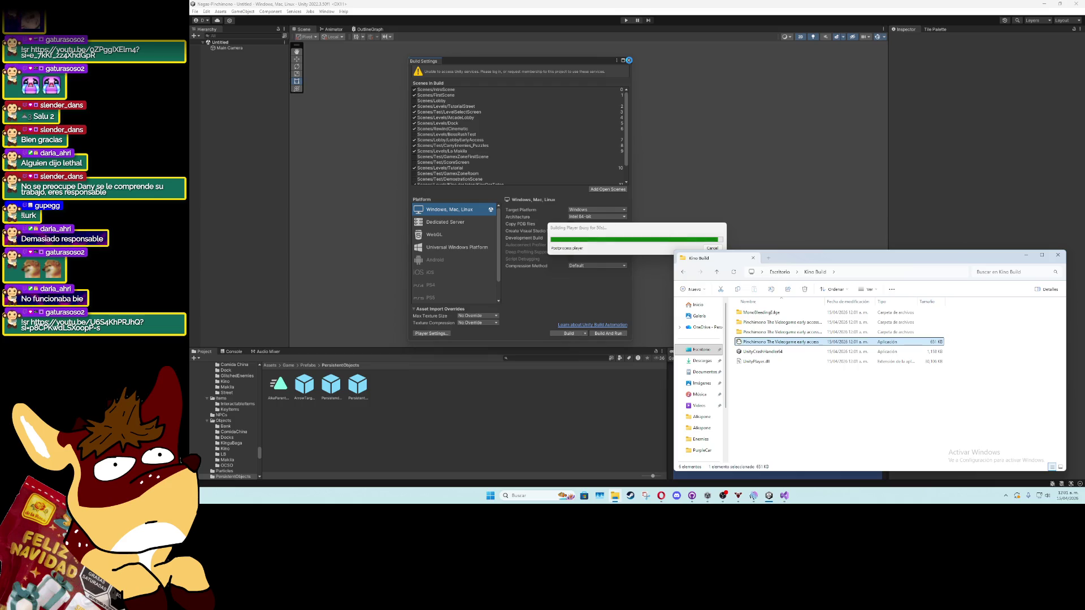
{"action": "left_click", "coordinate": [629, 61]}
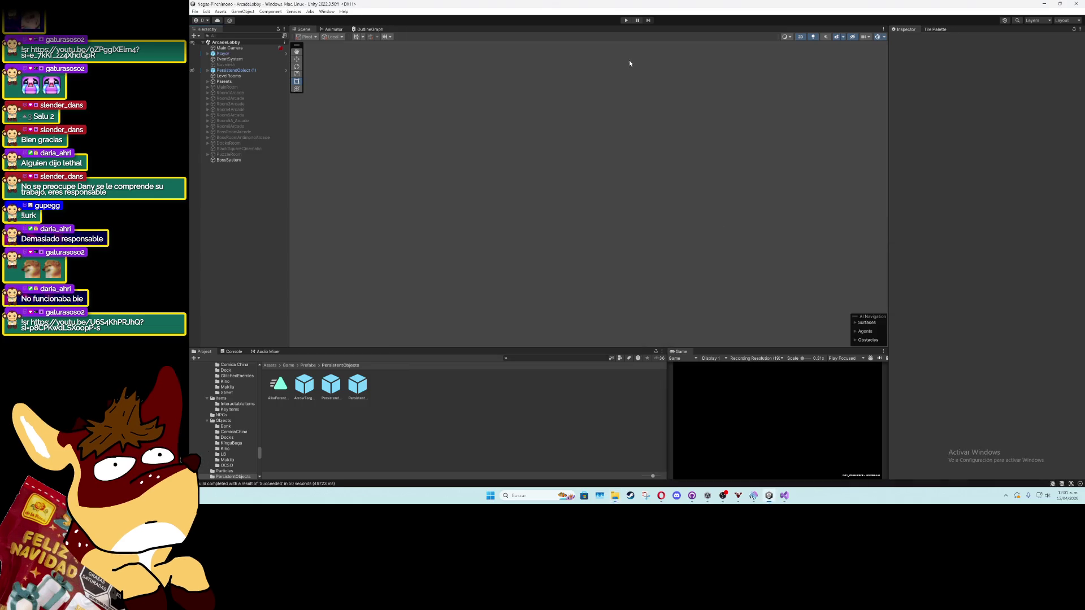
{"action": "left_click", "coordinate": [616, 496]}
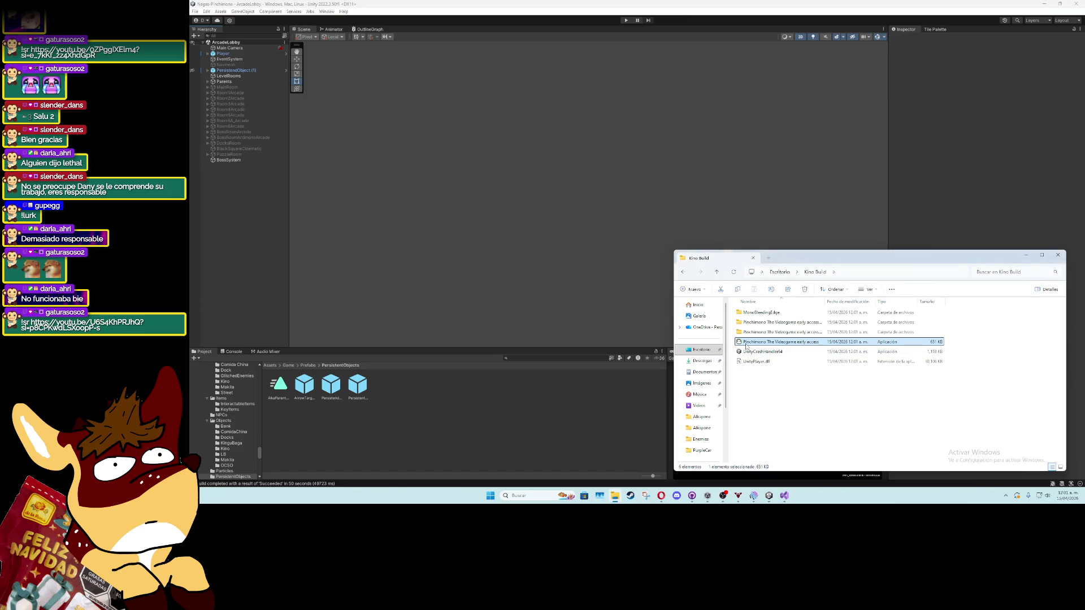
{"action": "left_click", "coordinate": [1030, 256]}
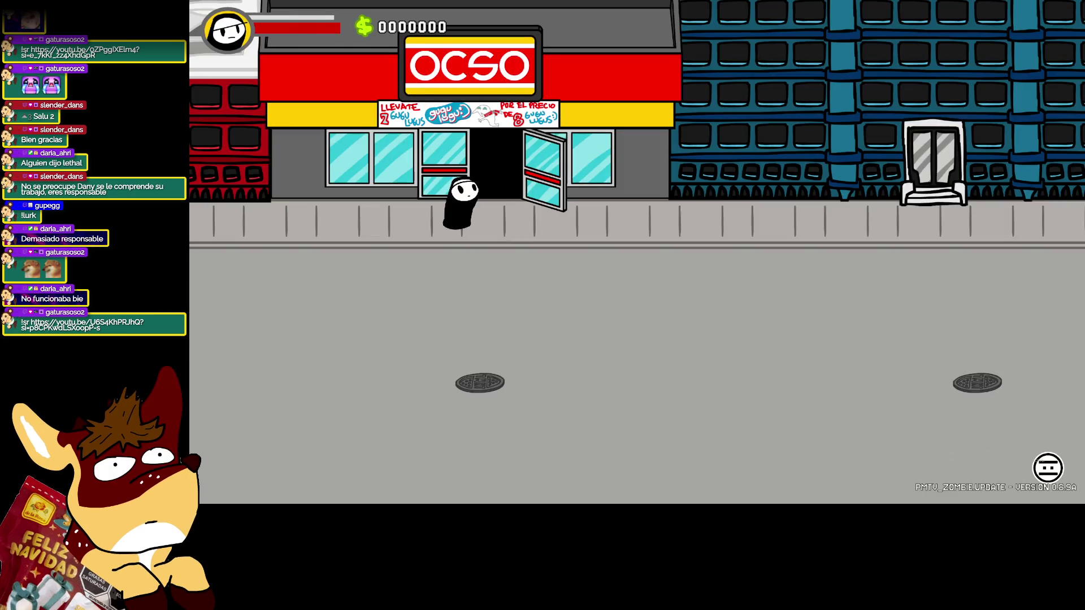
In the pause menu's opciones, turn off Vibración and Destellos and turn on Vibración de cámara
{"action": "key", "text": "Down"}
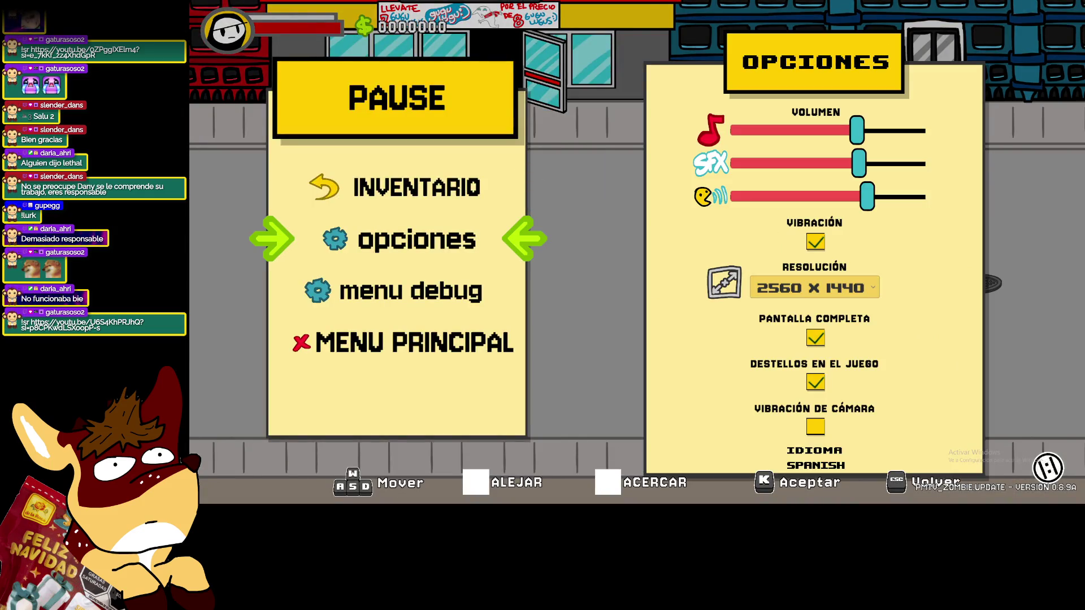
{"action": "key", "text": "k"}
{"action": "key", "text": "k"}
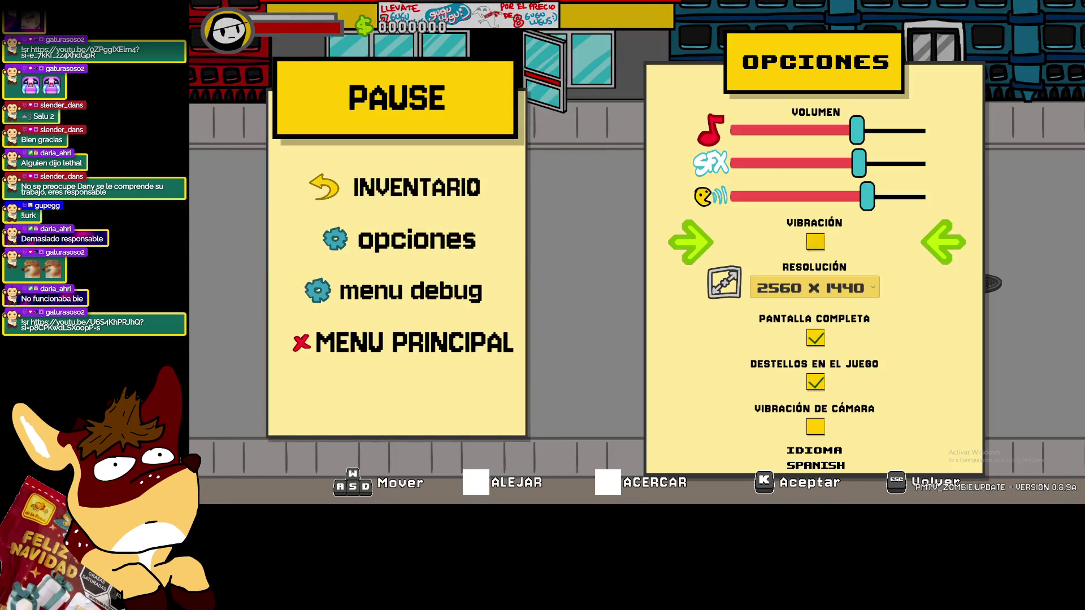
{"action": "key", "text": "Down"}
{"action": "key", "text": "Down"}
{"action": "key", "text": "Down"}
{"action": "key", "text": "k"}
{"action": "key", "text": "Down"}
{"action": "key", "text": "k"}
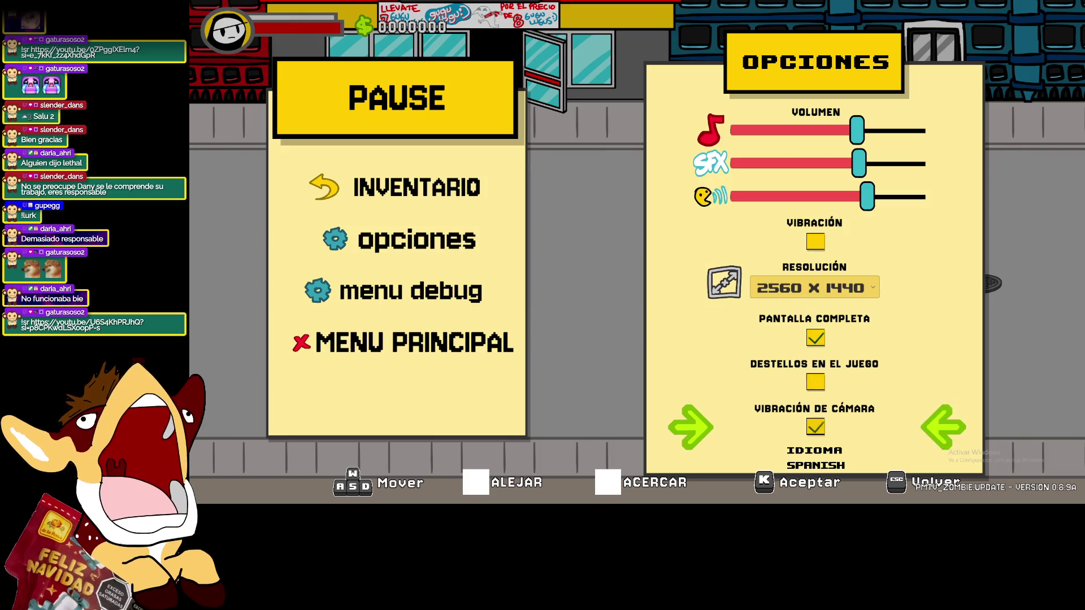
{"action": "key", "text": "k"}
Back out to MENU PRINCIPAL and choose INICIAR to reach the save slots
{"action": "key", "text": "Down"}
{"action": "key", "text": "Escape"}
{"action": "key", "text": "Down"}
{"action": "key", "text": "Down"}
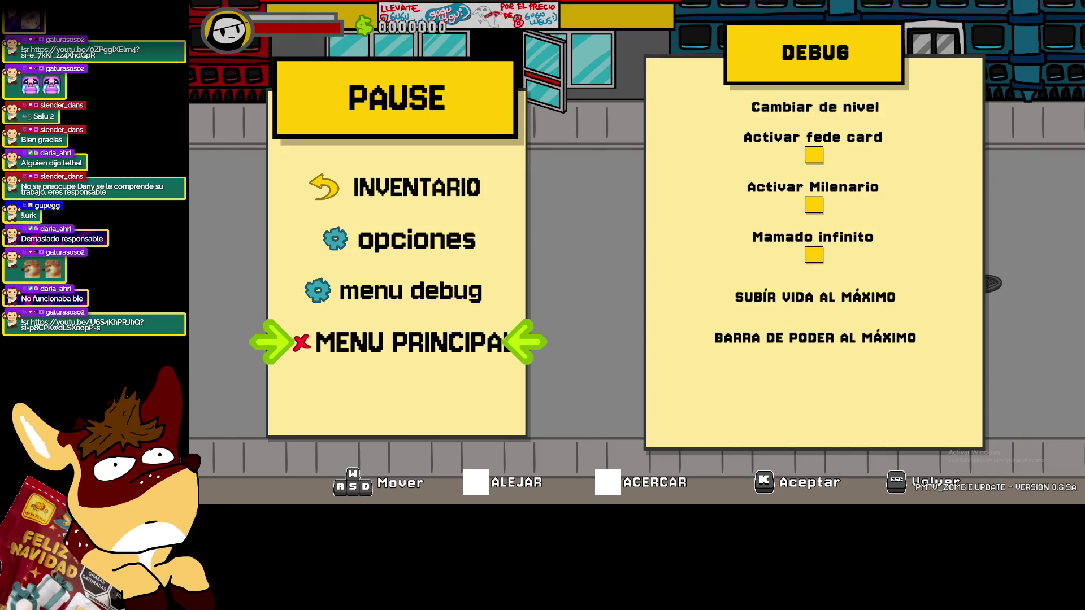
{"action": "key", "text": "Up"}
{"action": "key", "text": "Up"}
{"action": "key", "text": "Down"}
{"action": "key", "text": "Down"}
{"action": "key", "text": "k"}
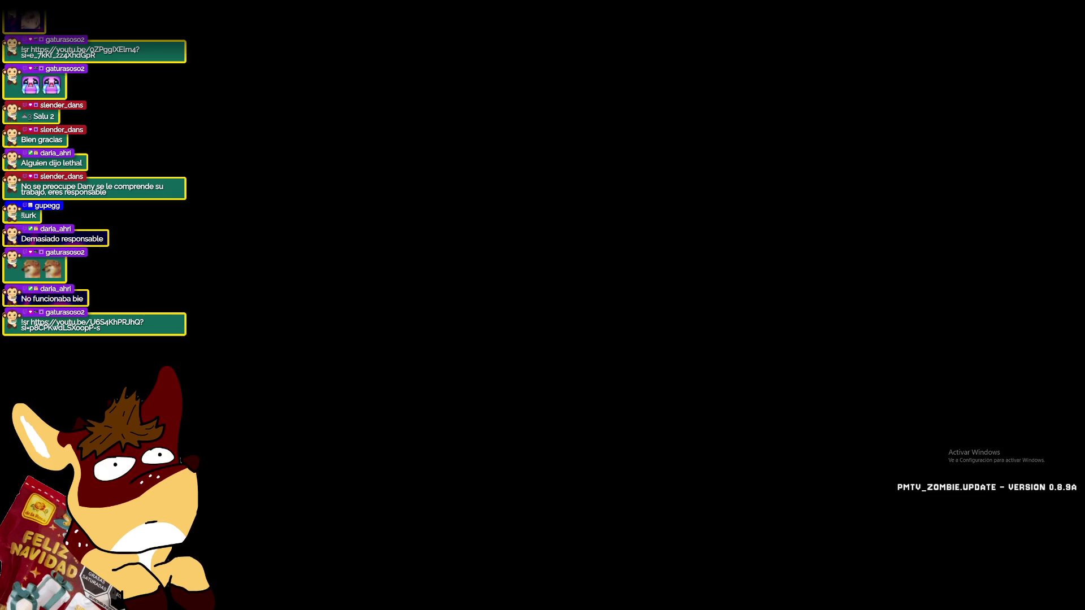
{"action": "key", "text": "k"}
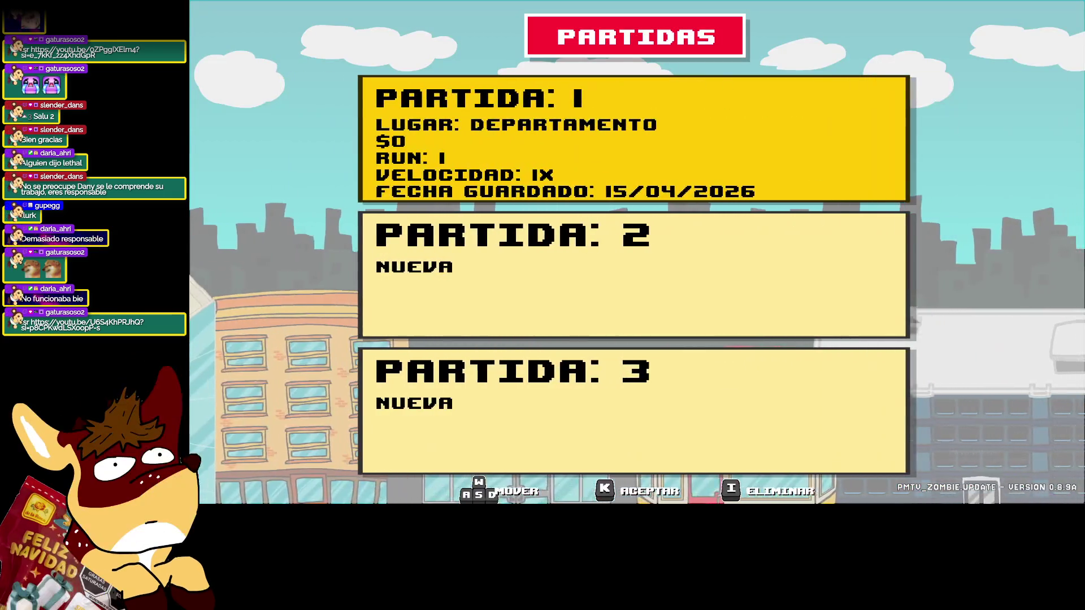
Load save slot 1 and enter the pause menu's options panel
{"action": "key", "text": "k"}
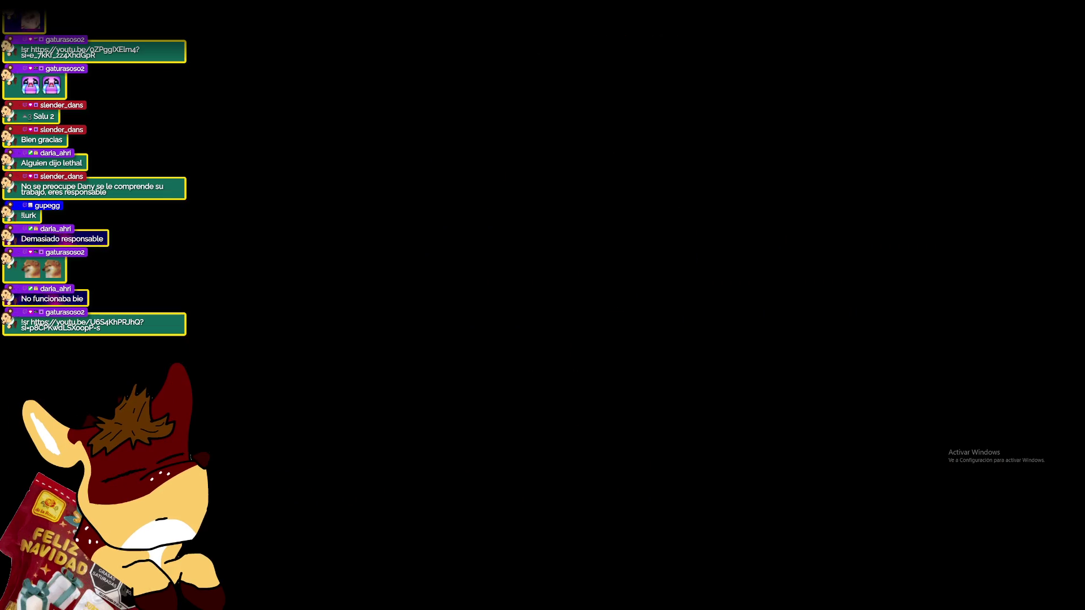
{"action": "key", "text": "Escape"}
{"action": "key", "text": "Down"}
{"action": "key", "text": "Down"}
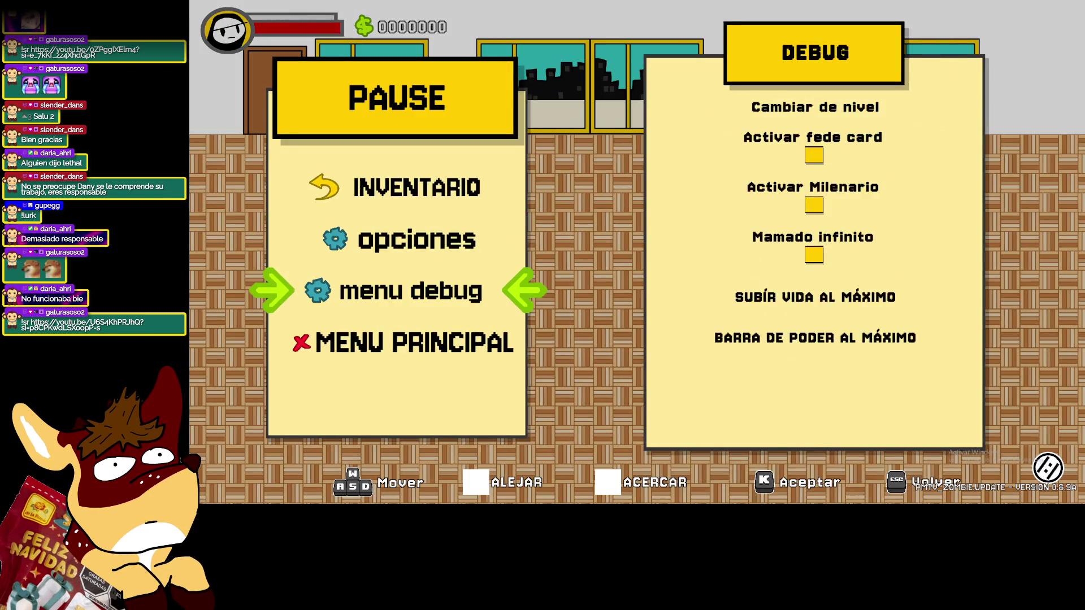
{"action": "key", "text": "Up"}
{"action": "key", "text": "k"}
Turn Destellos back on, return to the main menu and reload the saved game
{"action": "key", "text": "Down"}
{"action": "key", "text": "Down"}
{"action": "key", "text": "Down"}
{"action": "key", "text": "Down"}
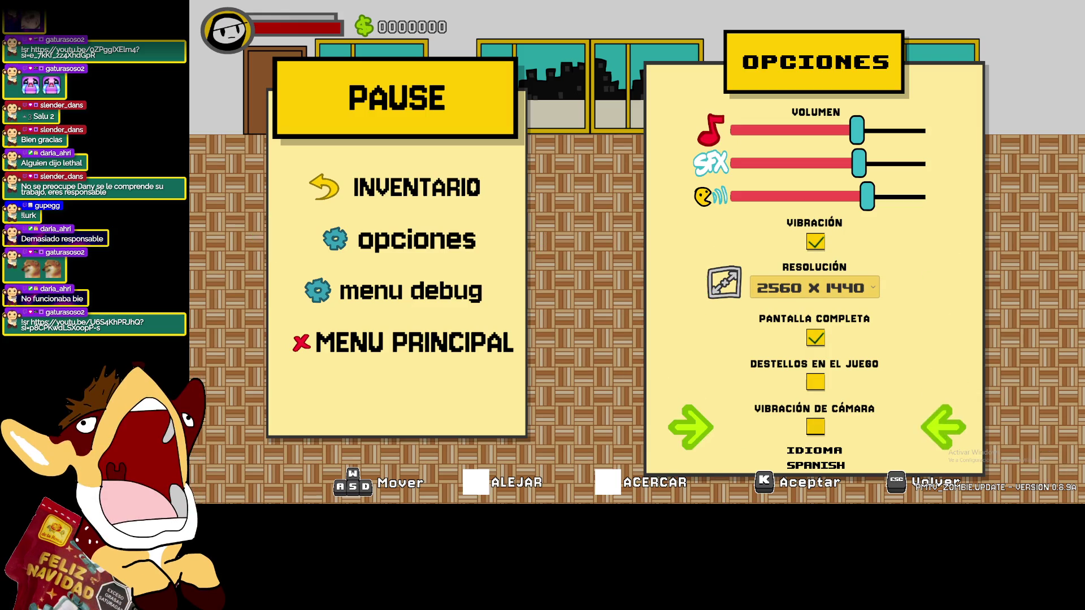
{"action": "key", "text": "Up"}
{"action": "key", "text": "Up"}
{"action": "key", "text": "Down"}
{"action": "key", "text": "Down"}
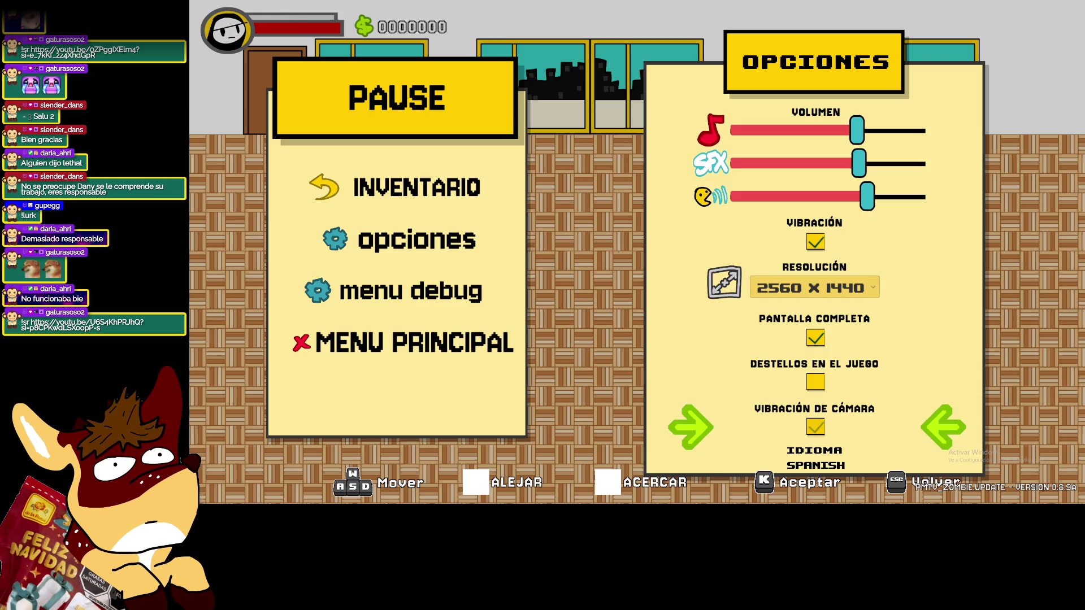
{"action": "key", "text": "Up"}
{"action": "key", "text": "k"}
{"action": "key", "text": "Escape"}
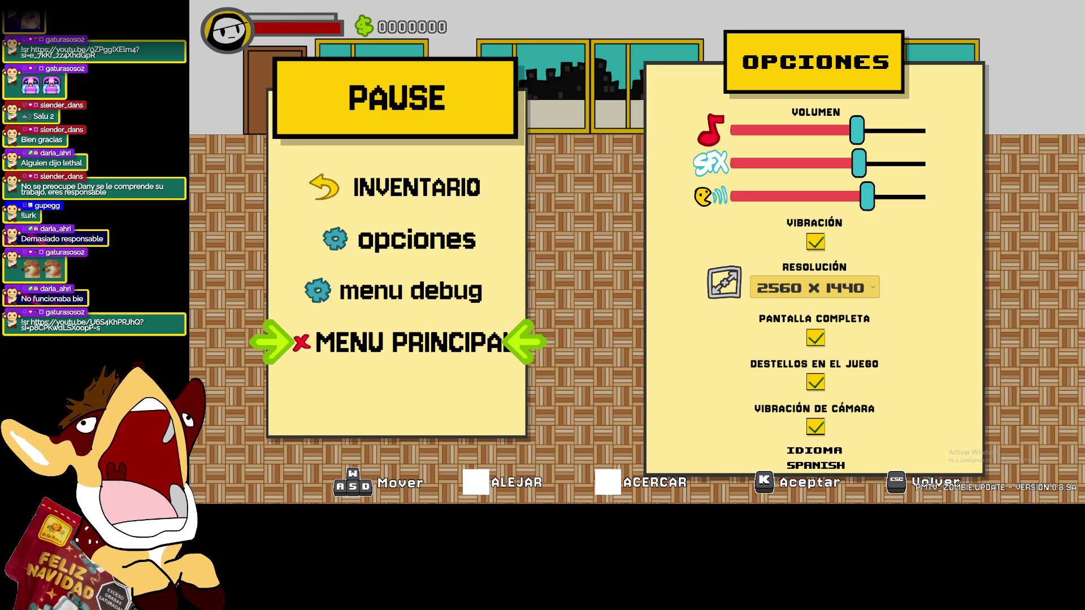
{"action": "key", "text": "k"}
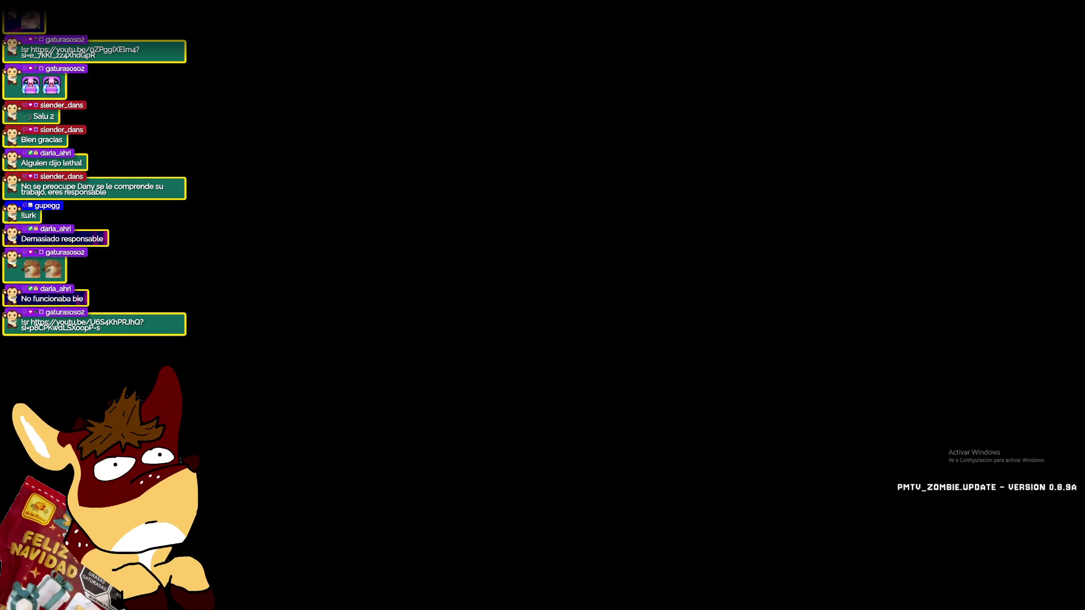
{"action": "key", "text": "k"}
{"action": "key", "text": "k"}
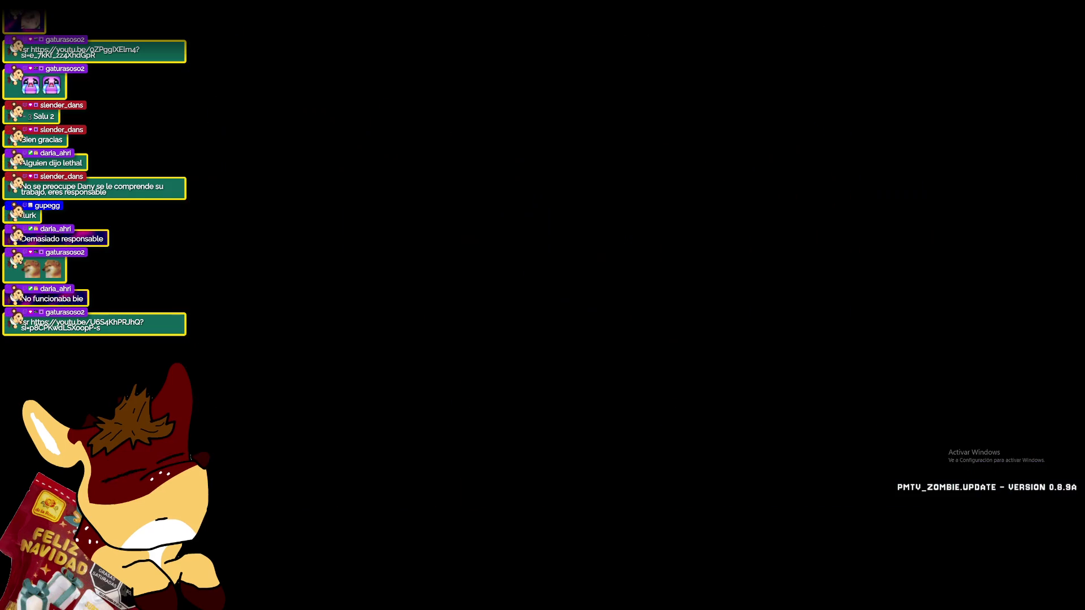
Check the options panel once more and return to the main menu
{"action": "key", "text": "Escape"}
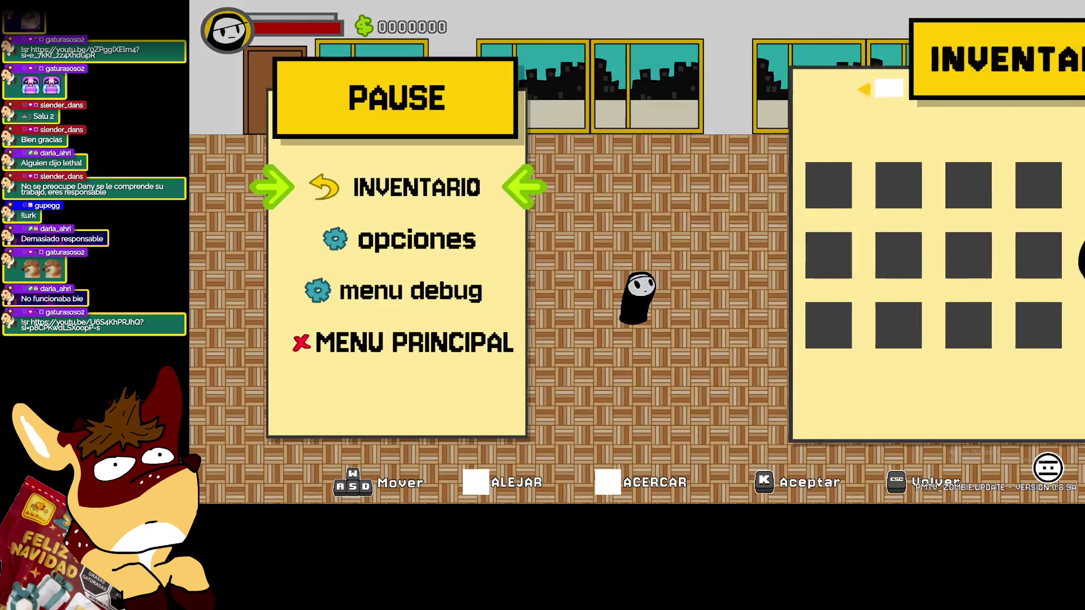
{"action": "key", "text": "Down"}
{"action": "key", "text": "k"}
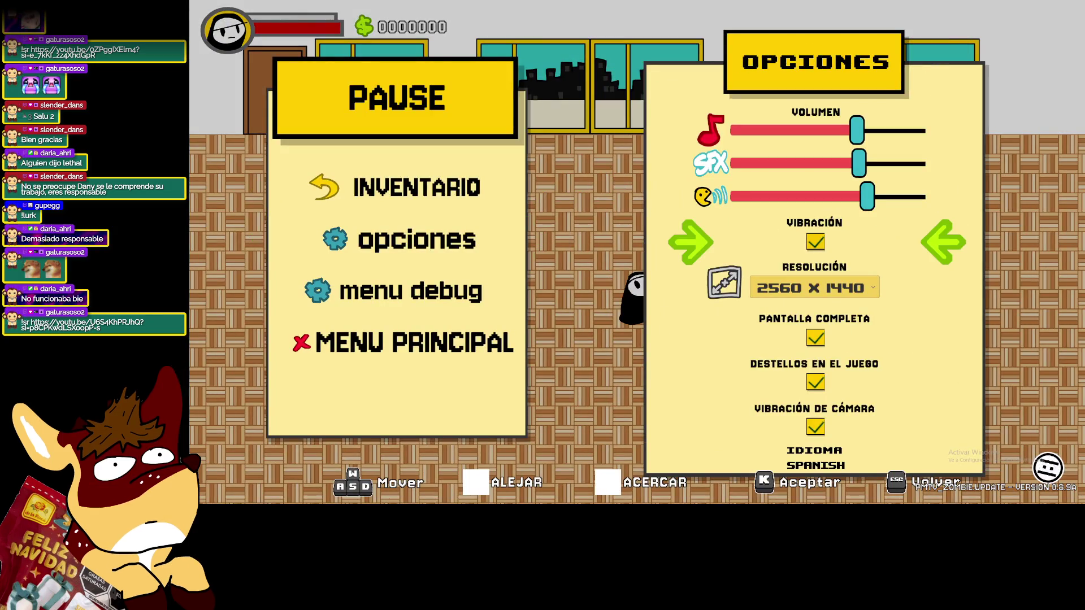
{"action": "key", "text": "Down"}
{"action": "key", "text": "Down"}
{"action": "key", "text": "Down"}
{"action": "key", "text": "Escape"}
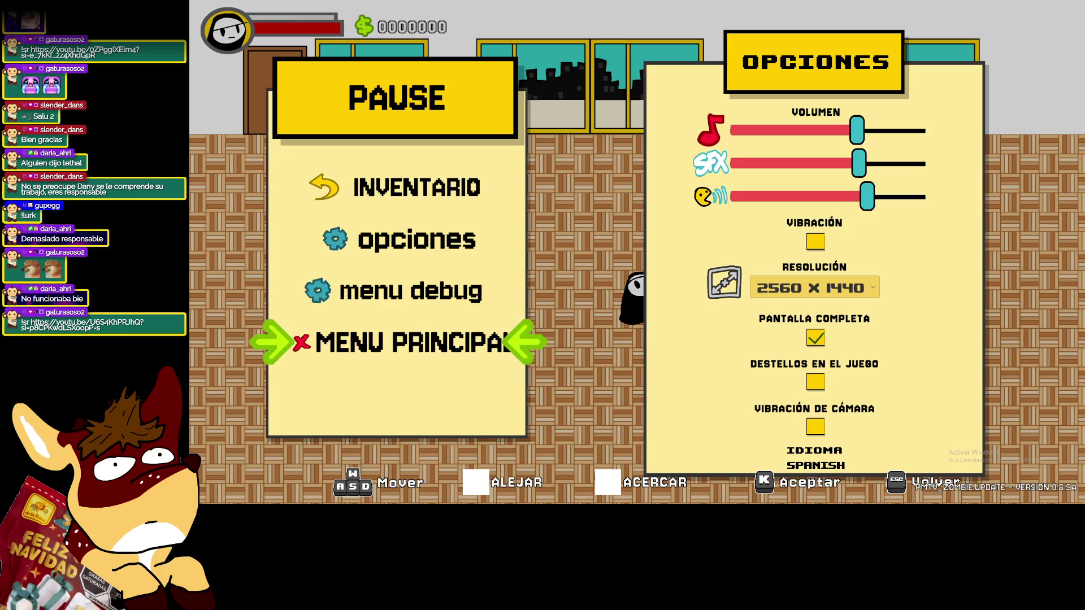
{"action": "key", "text": "k"}
{"action": "key", "text": "k"}
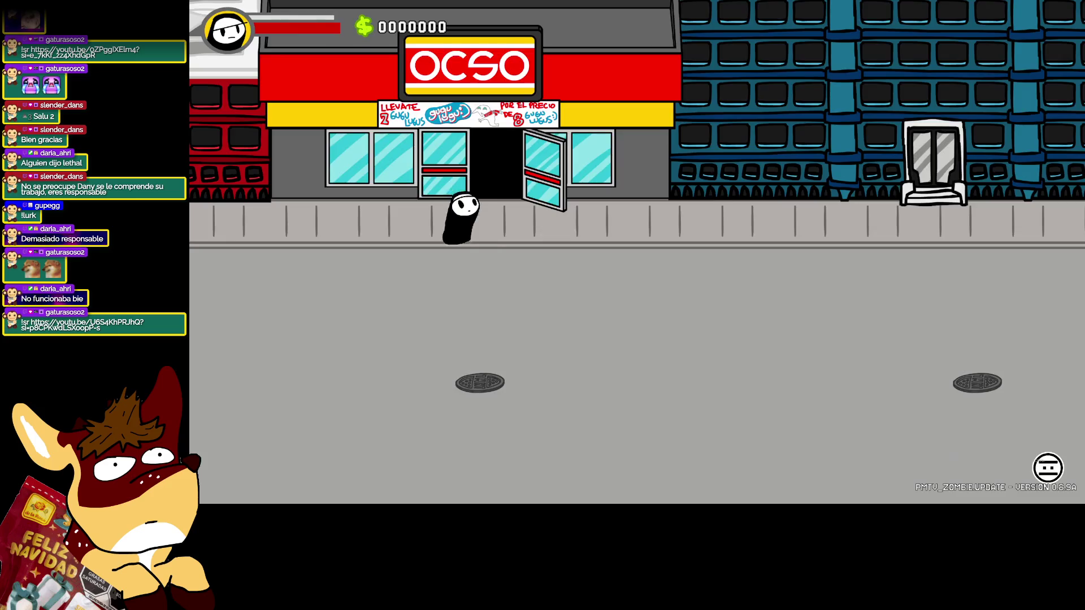
Turn on Destellos and Vibración de cámara in Opciones and resume gameplay
{"action": "key", "text": "Escape"}
{"action": "key", "text": "Down"}
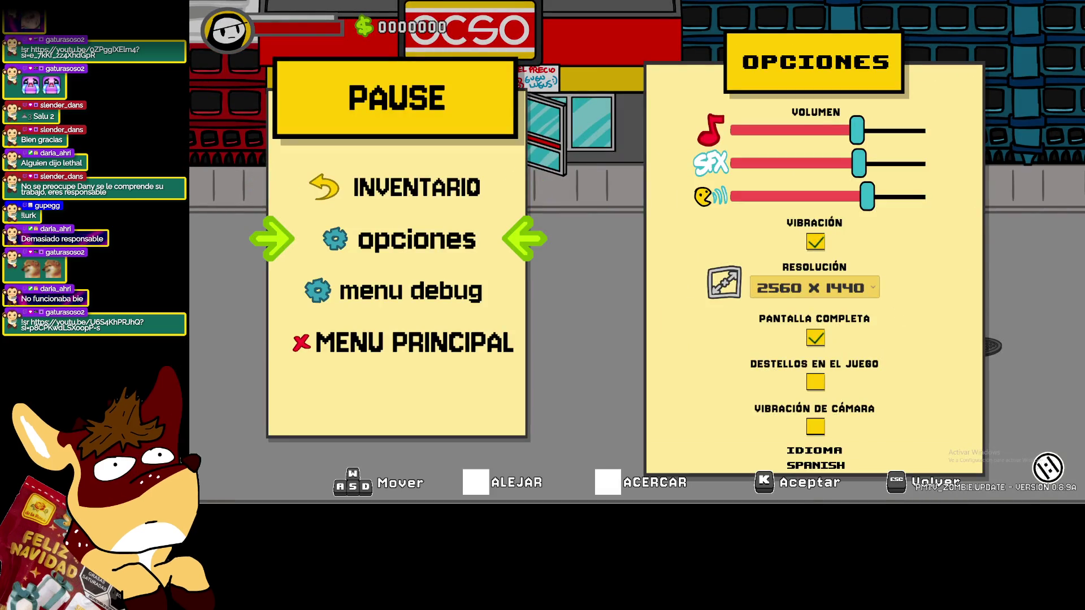
{"action": "key", "text": "Down"}
{"action": "key", "text": "Up"}
{"action": "key", "text": "k"}
{"action": "key", "text": "Down"}
{"action": "key", "text": "Down"}
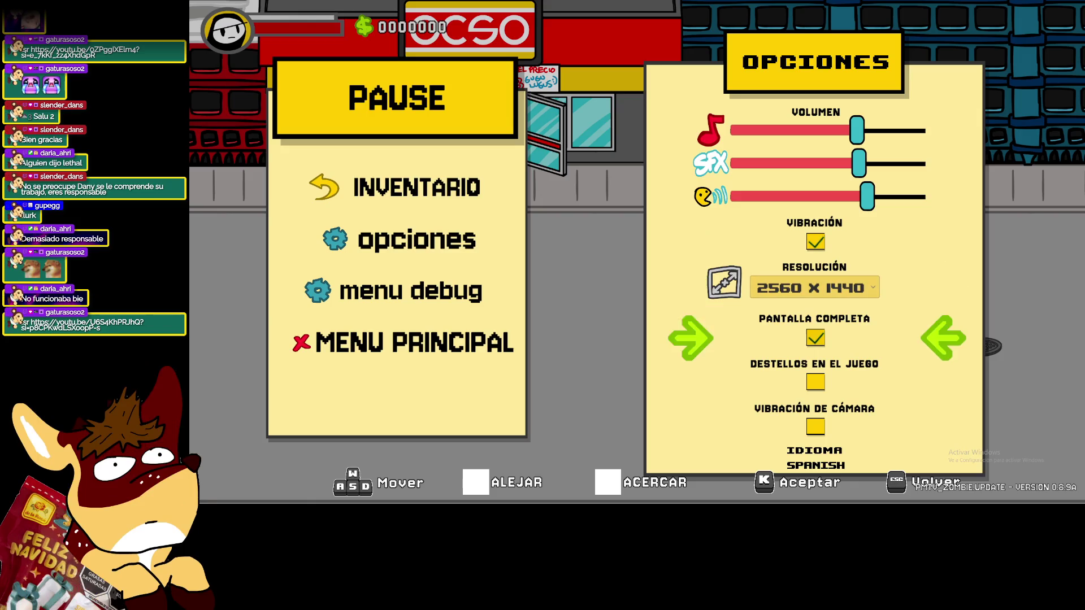
{"action": "key", "text": "Down"}
{"action": "key", "text": "k"}
{"action": "key", "text": "Down"}
{"action": "key", "text": "k"}
{"action": "key", "text": "Escape"}
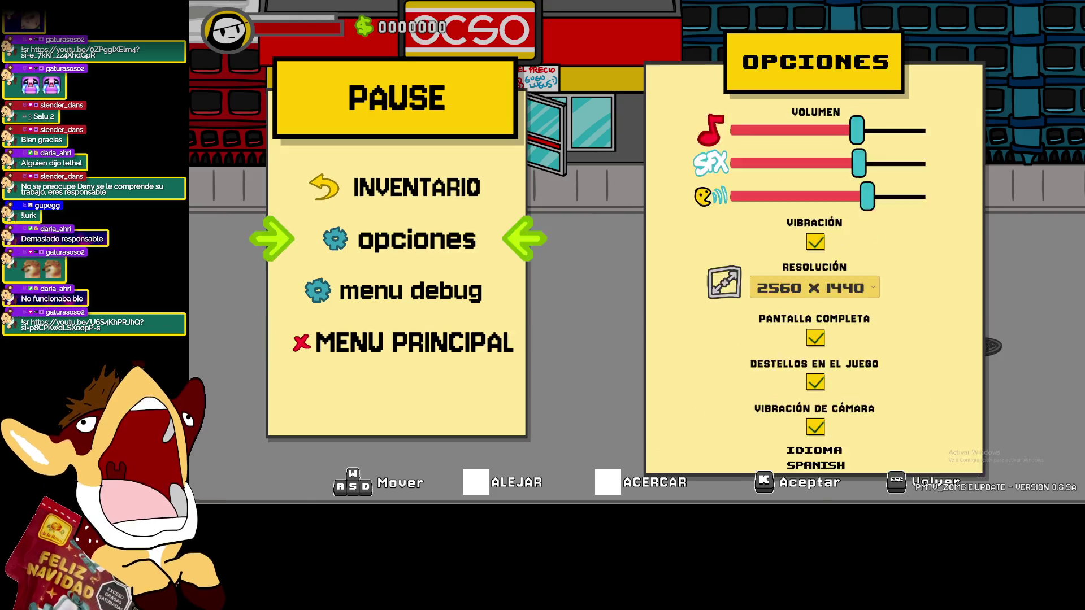
{"action": "key", "text": "Escape"}
Walk through the street tutorial dialogue and hit the table with J
{"action": "key", "text": "Right"}
{"action": "key", "text": "Right"}
{"action": "key", "text": "Right"}
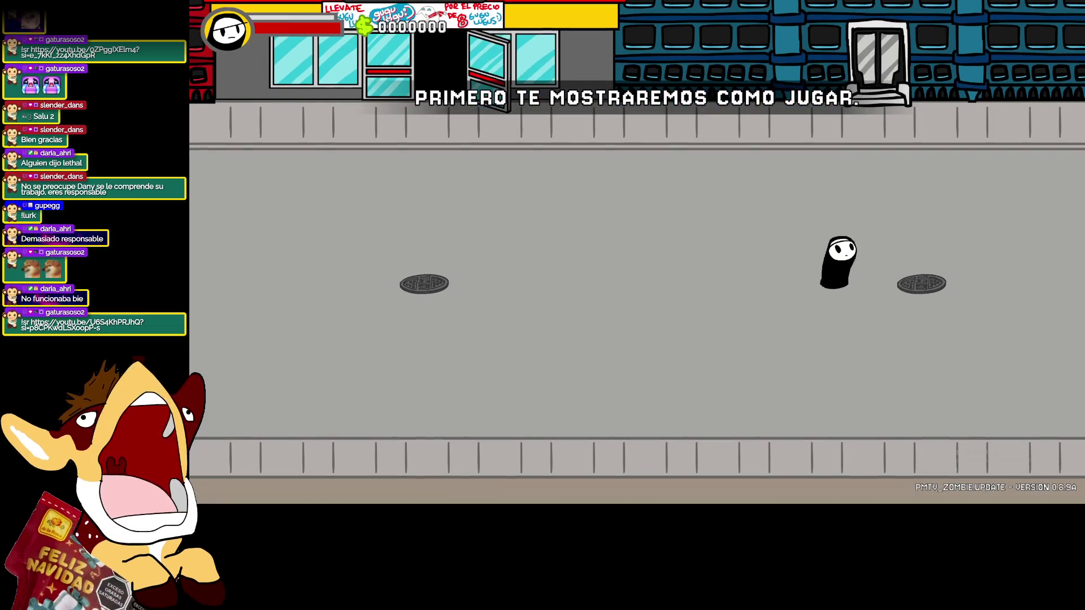
{"action": "key", "text": "Left"}
{"action": "key", "text": "Down"}
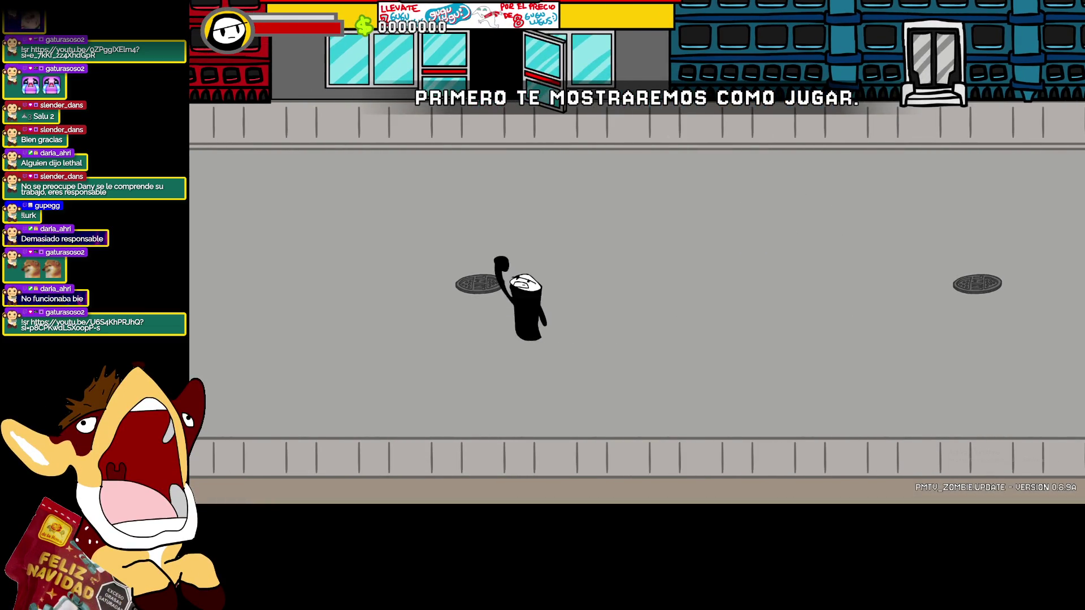
{"action": "key", "text": "Right"}
{"action": "key", "text": "Return"}
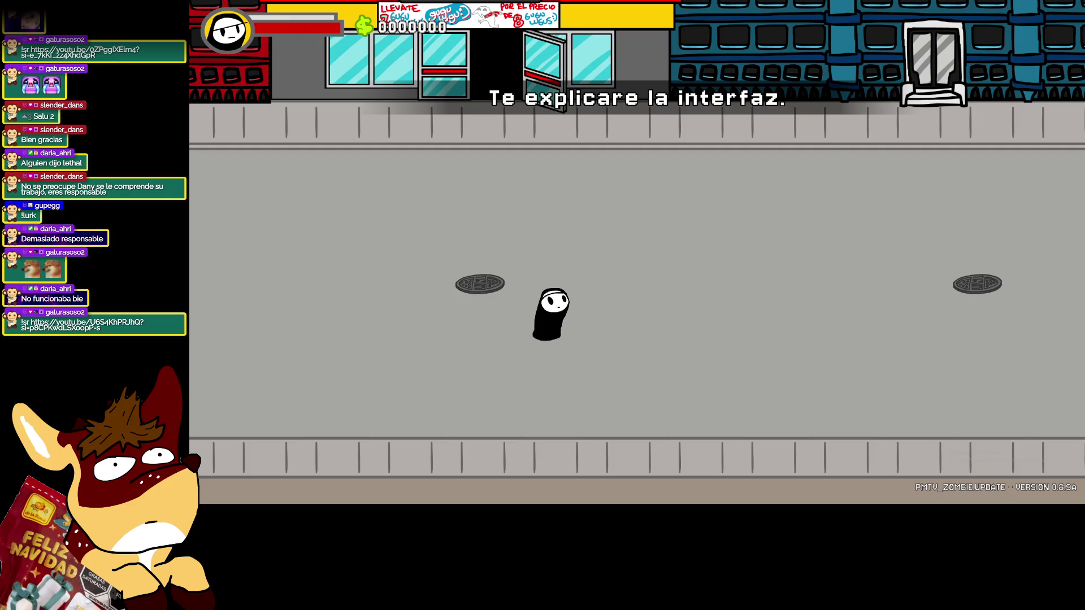
{"action": "key", "text": "Return"}
{"action": "key", "text": "Return"}
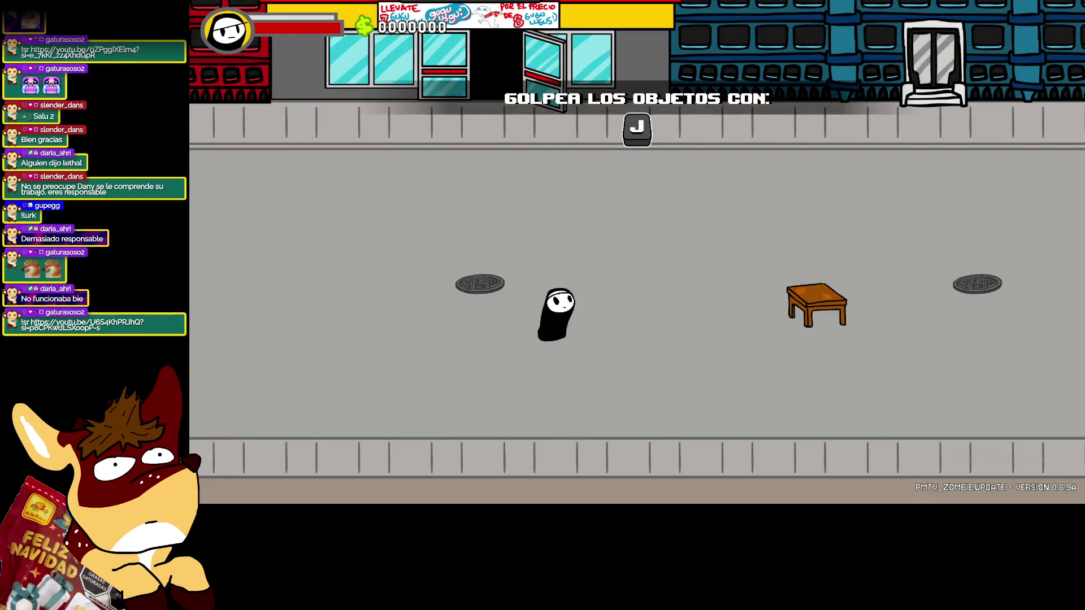
{"action": "key", "text": "Right"}
{"action": "key", "text": "j"}
Review the options and debug panels from the pause menu and resume
{"action": "key", "text": "Escape"}
{"action": "key", "text": "Down"}
{"action": "key", "text": "k"}
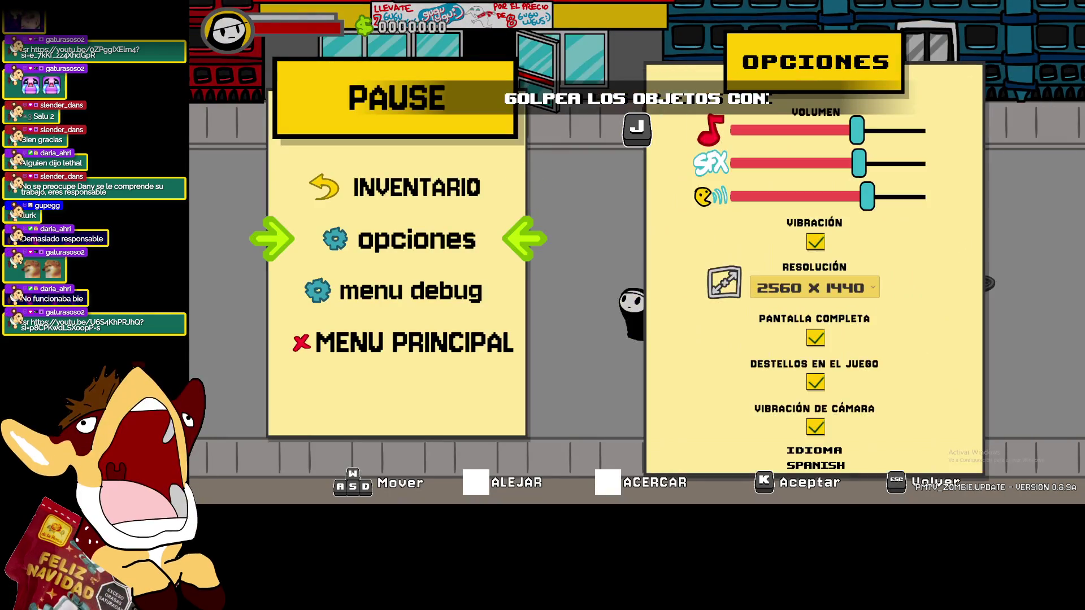
{"action": "key", "text": "Down"}
{"action": "key", "text": "Down"}
{"action": "key", "text": "Down"}
{"action": "key", "text": "Up"}
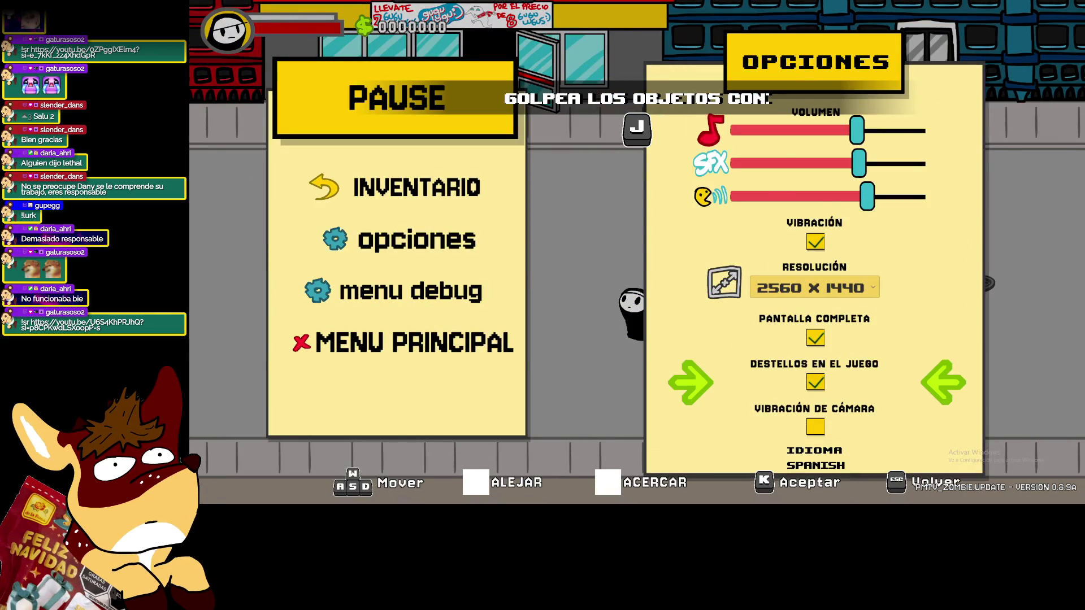
{"action": "key", "text": "Escape"}
{"action": "key", "text": "Down"}
{"action": "key", "text": "k"}
{"action": "key", "text": "Escape"}
{"action": "key", "text": "Escape"}
{"action": "key", "text": "j"}
Hit the table again, perform a charged attack and quit the game
{"action": "key", "text": "Left"}
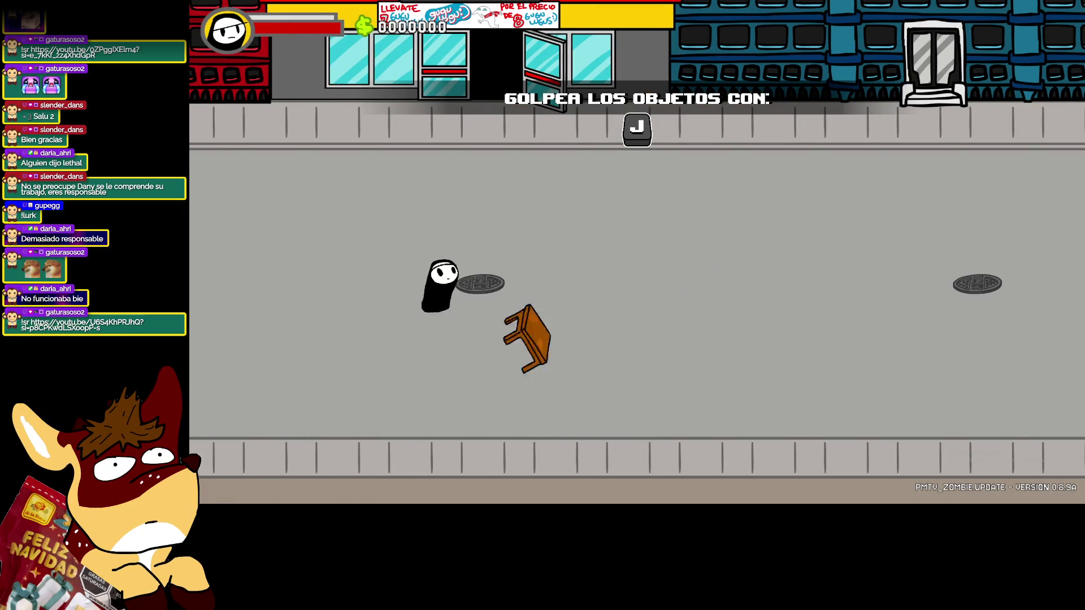
{"action": "key", "text": "Right"}
{"action": "key", "text": "j"}
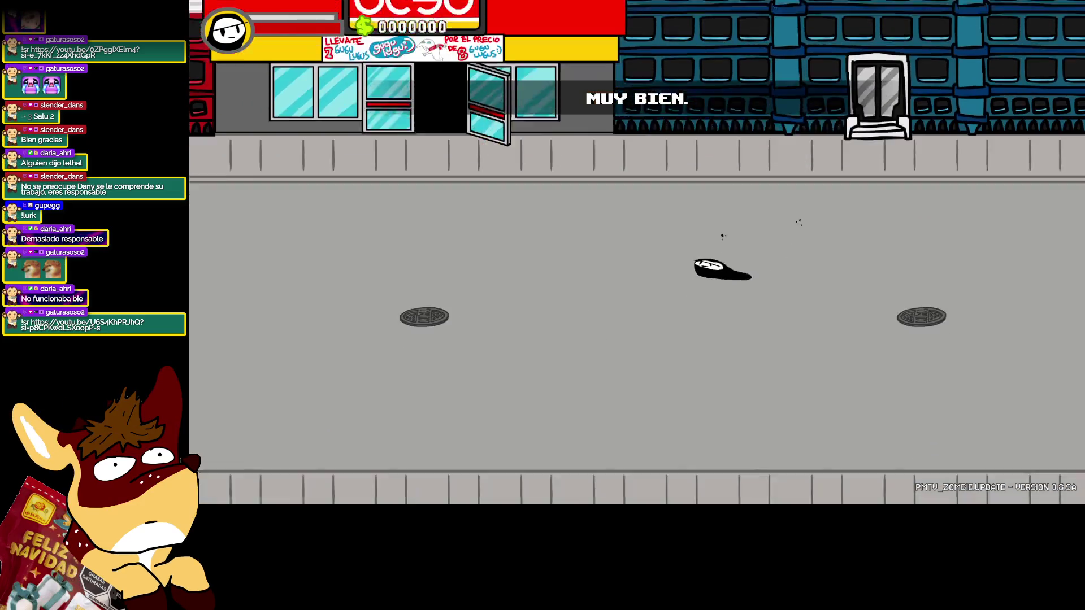
{"action": "key", "text": "Down"}
{"action": "key", "text": "k"}
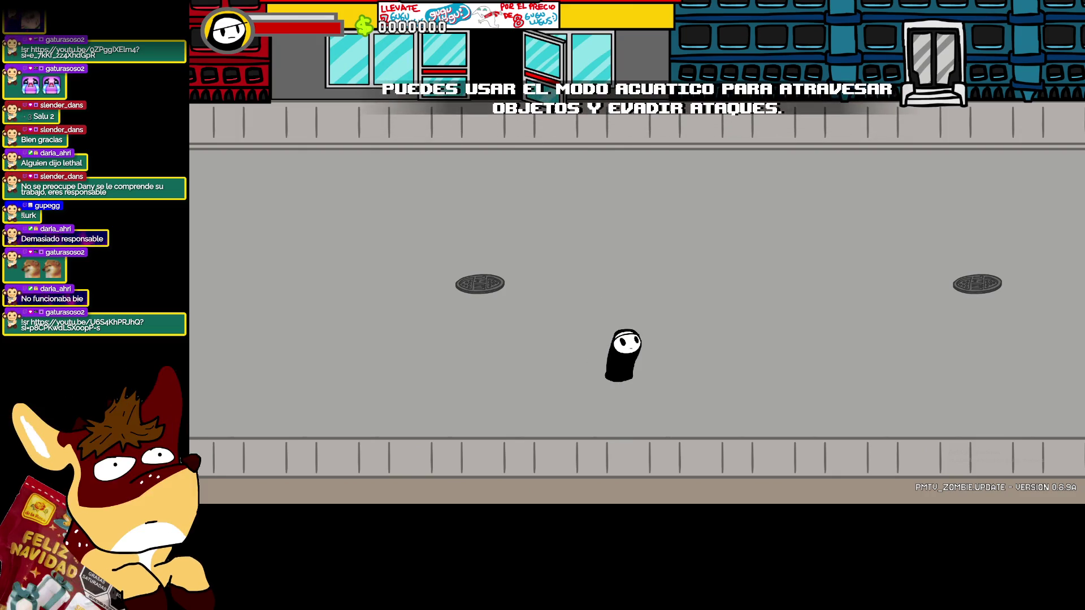
{"action": "key", "text": "alt+F4"}
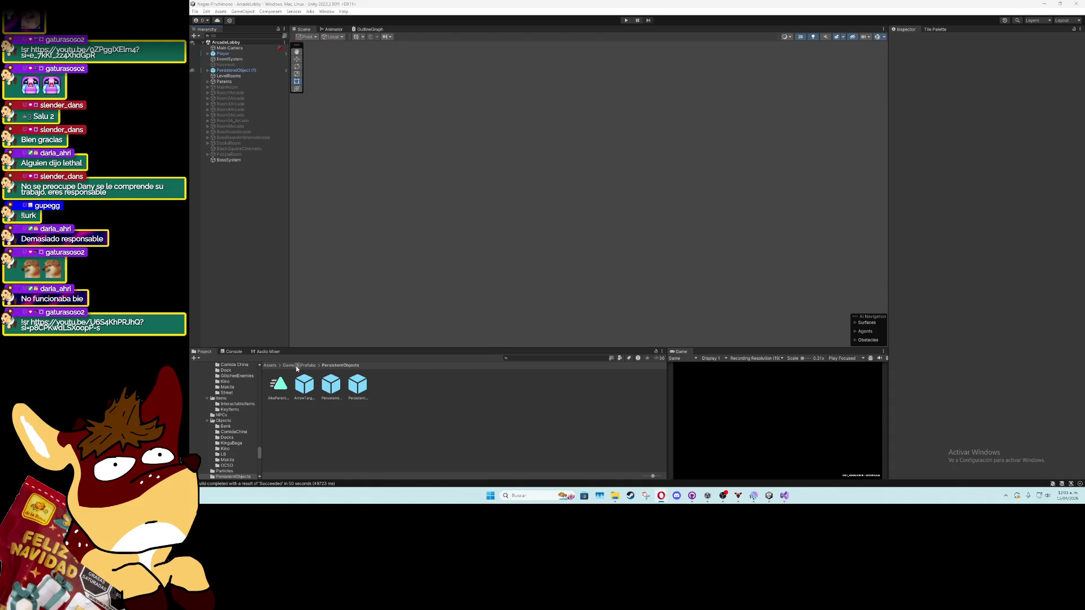
Search 'mixer' in the Project window, open the Mixer folder and expand GeneralMixer
{"action": "left_click", "coordinate": [560, 357]}
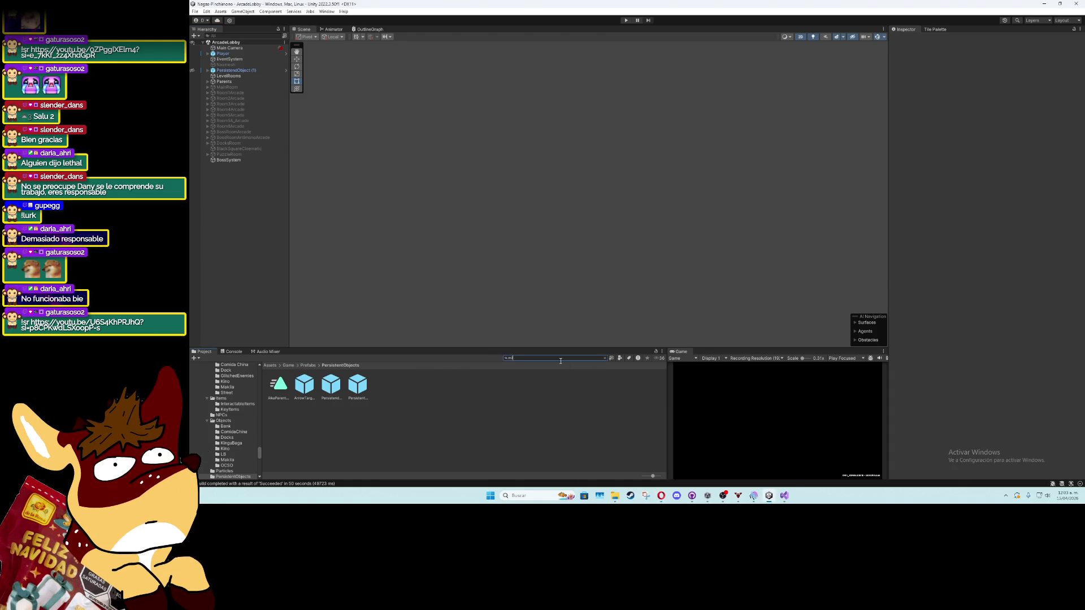
{"action": "type", "text": "mixer"}
{"action": "left_click", "coordinate": [303, 386]}
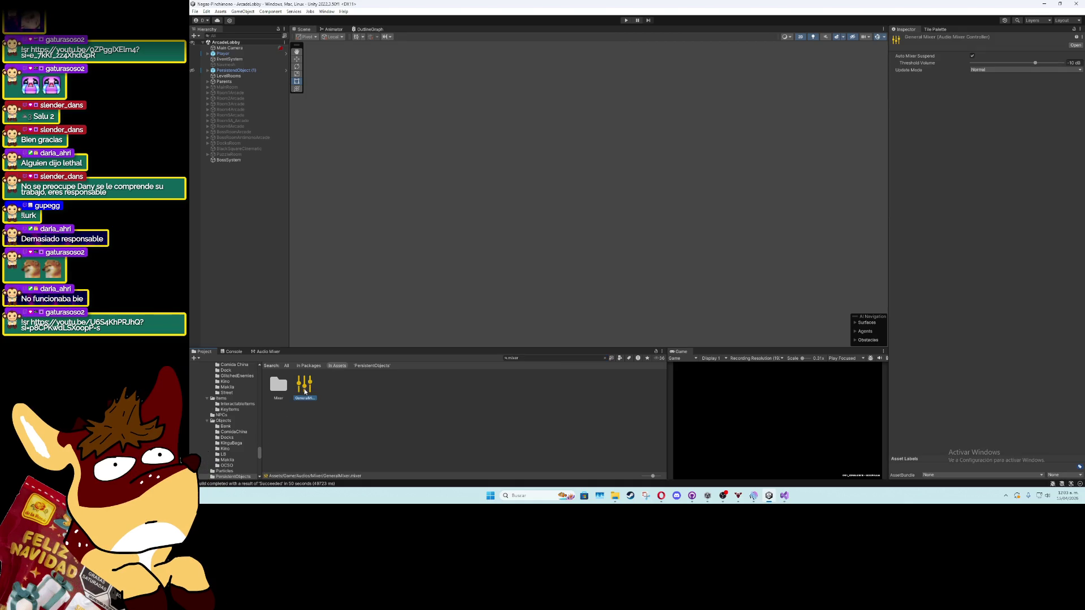
{"action": "double_click", "coordinate": [280, 385]}
{"action": "left_click", "coordinate": [289, 384]}
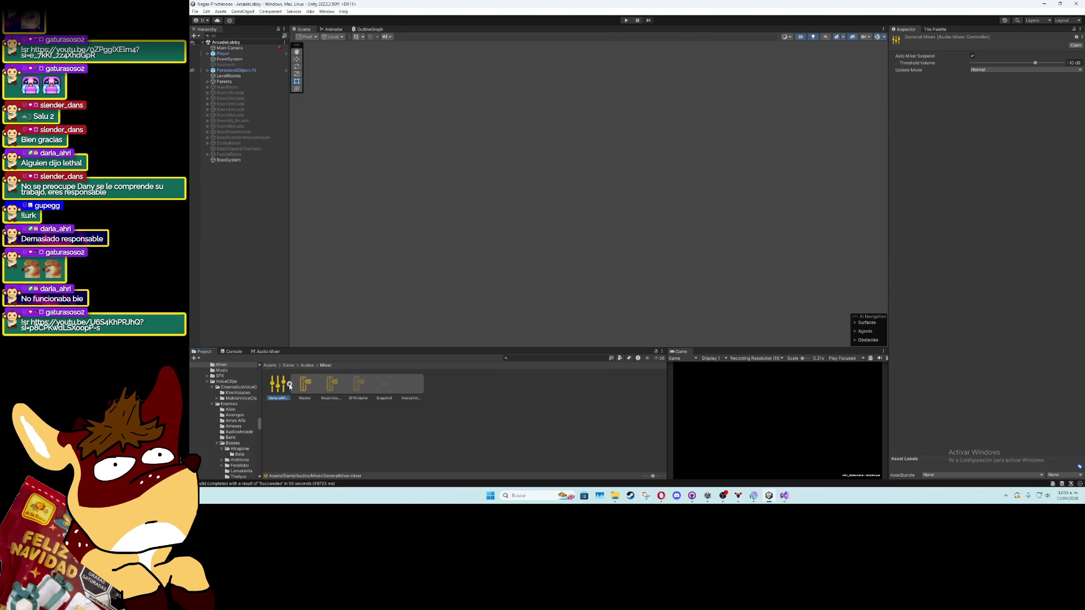
Inspect the Master, Music Volume and SFX Volume groups' effects
{"action": "left_click", "coordinate": [307, 386]}
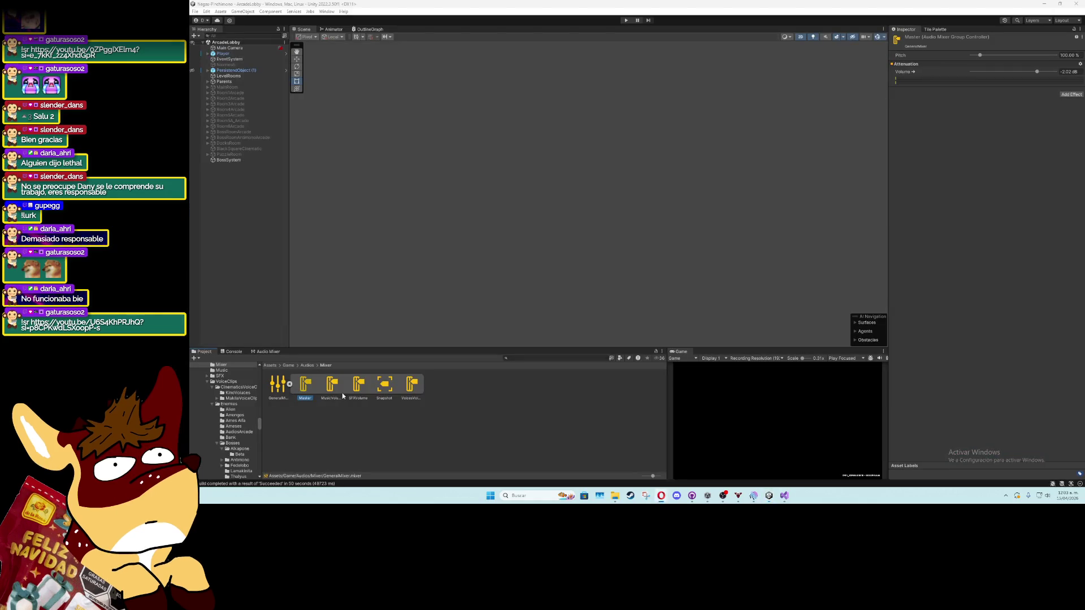
{"action": "left_click", "coordinate": [331, 395]}
{"action": "left_click", "coordinate": [361, 392]}
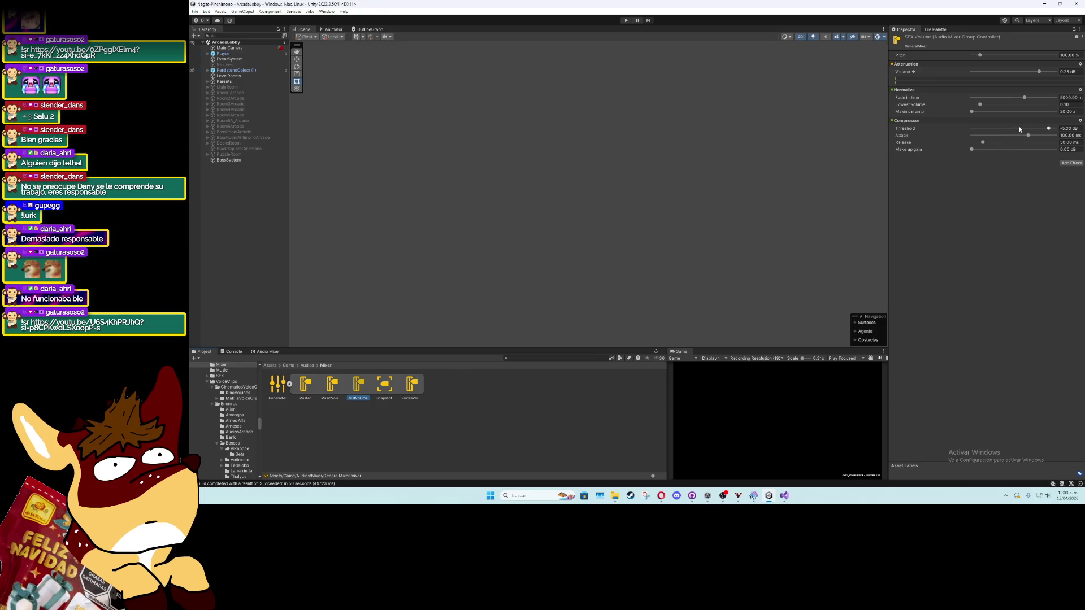
{"action": "left_click", "coordinate": [335, 388]}
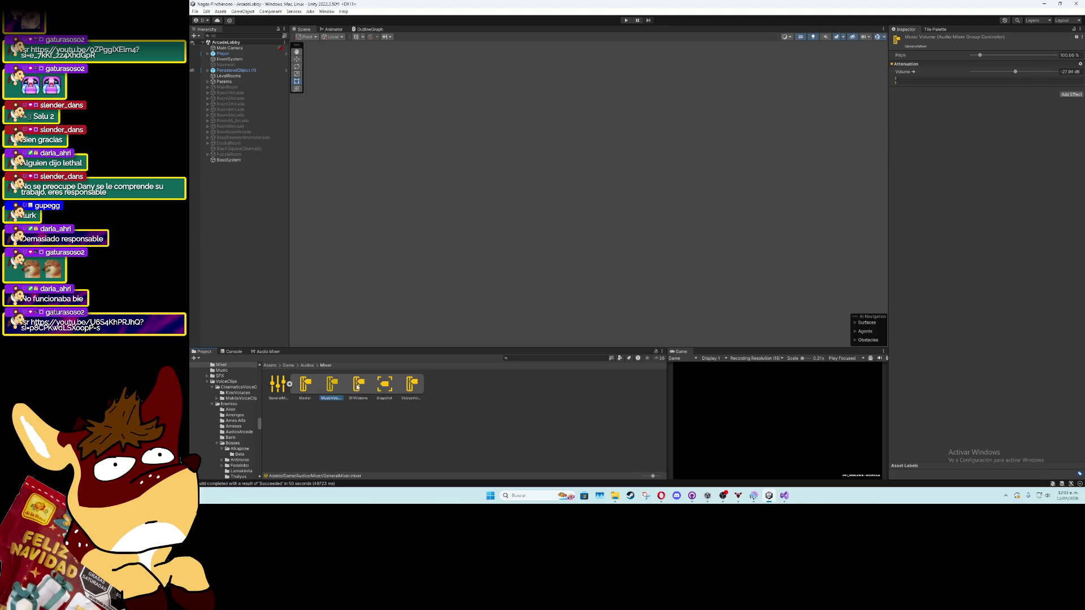
{"action": "left_click", "coordinate": [359, 386]}
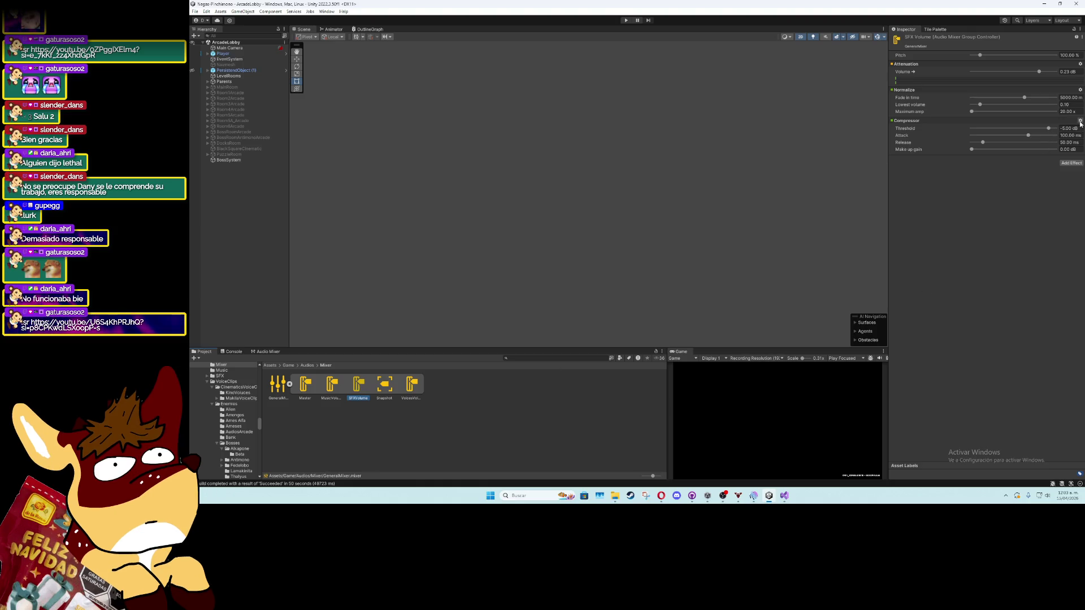
Remove the Normalize effect from the SFX Volume and Voices Volume mixer groups
{"action": "right_click", "coordinate": [1079, 91]}
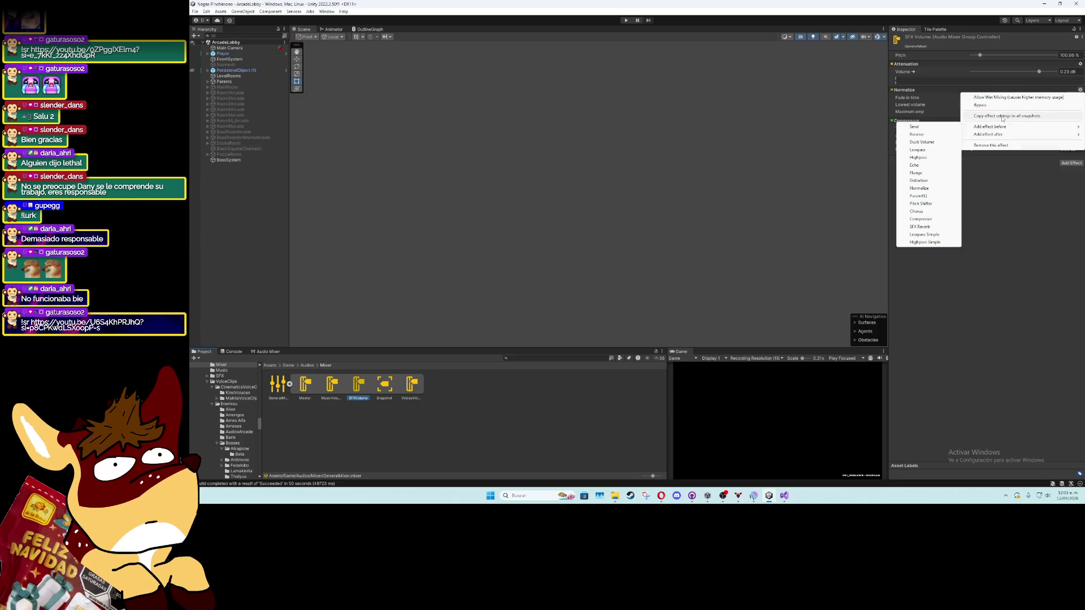
{"action": "left_click", "coordinate": [995, 148]}
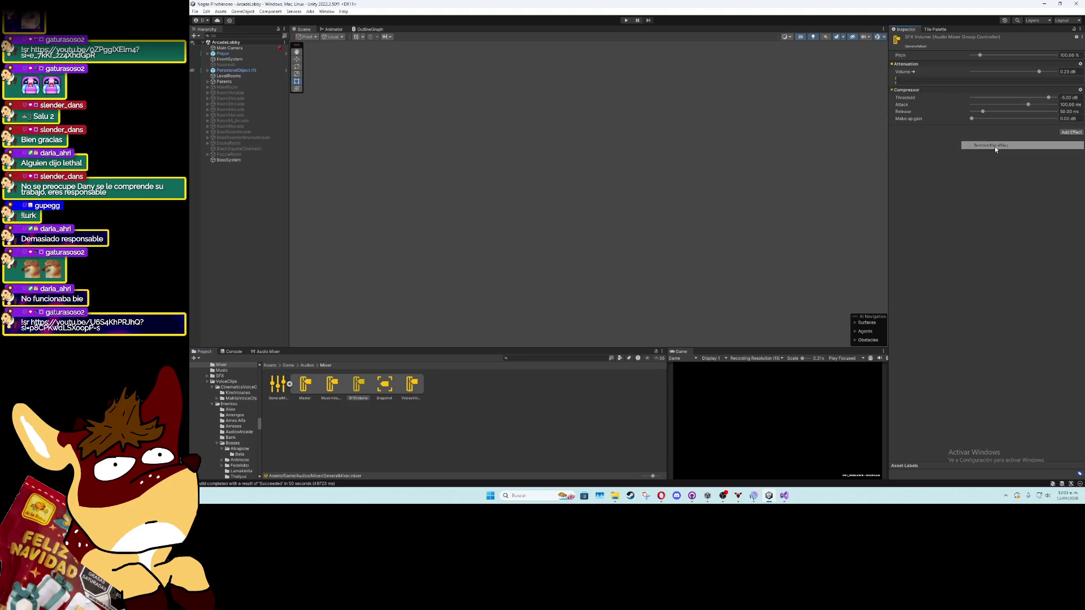
{"action": "left_click", "coordinate": [411, 386]}
{"action": "left_click", "coordinate": [1078, 90]}
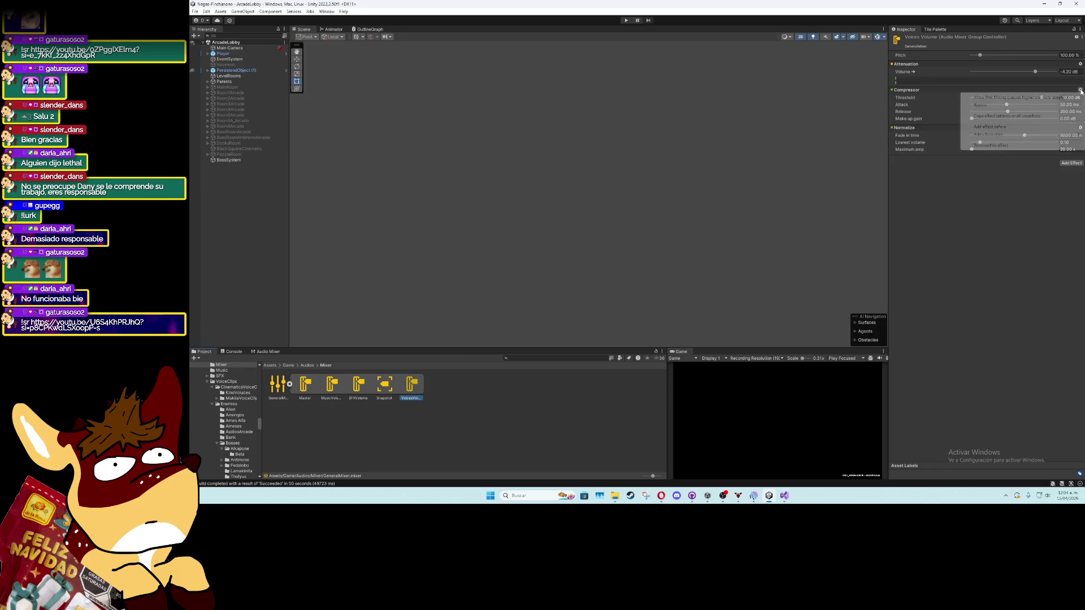
{"action": "left_click", "coordinate": [954, 180]}
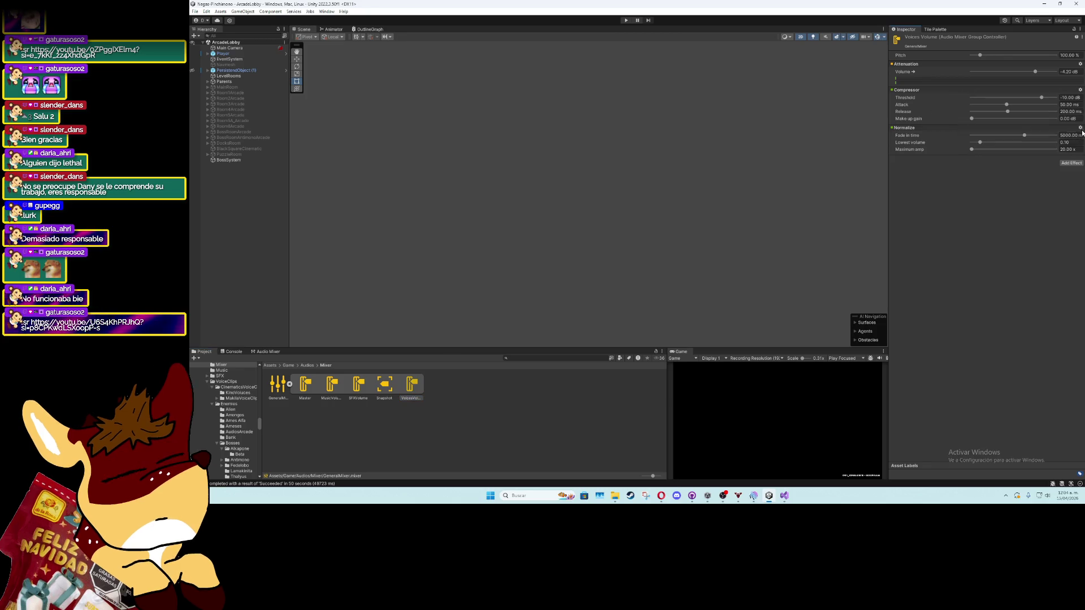
{"action": "left_click", "coordinate": [1078, 127]}
{"action": "left_click", "coordinate": [980, 184]}
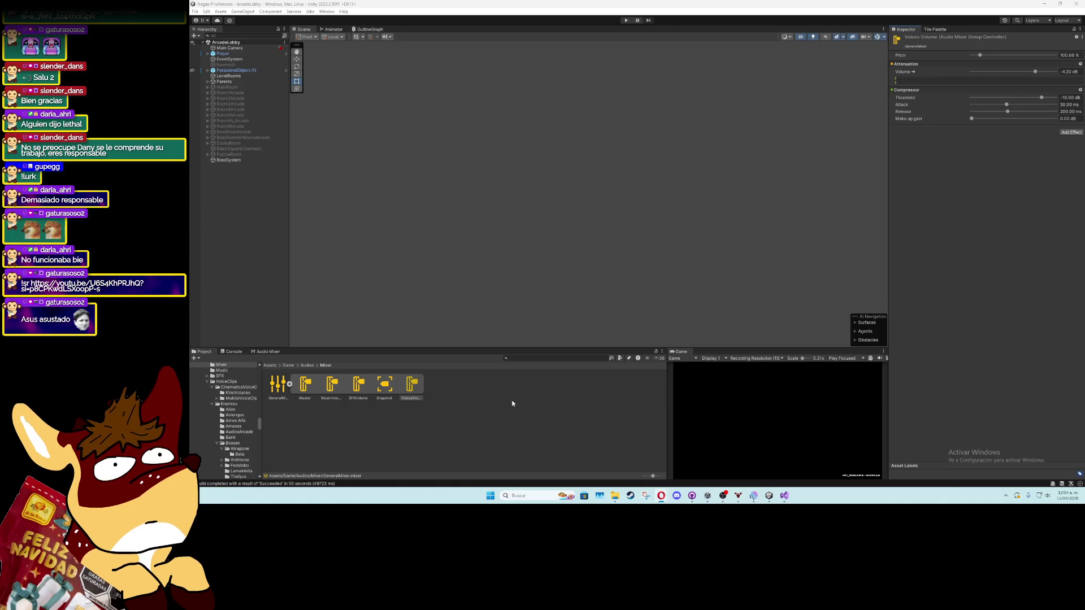
Deselect and collapse the audio mixer asset, then return to Visual Studio
{"action": "left_click", "coordinate": [572, 419]}
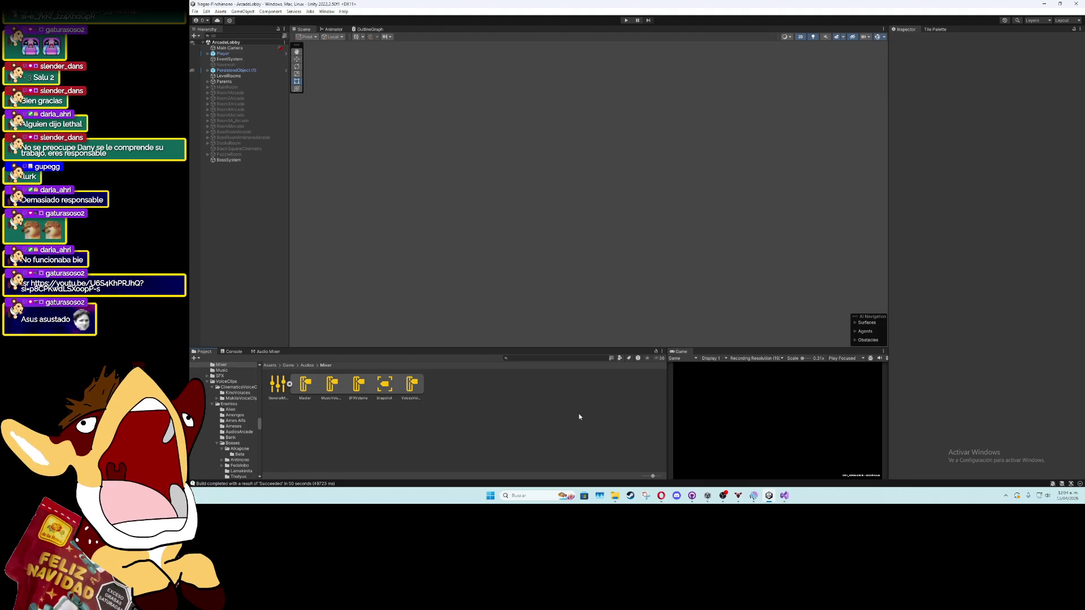
{"action": "left_click", "coordinate": [291, 386]}
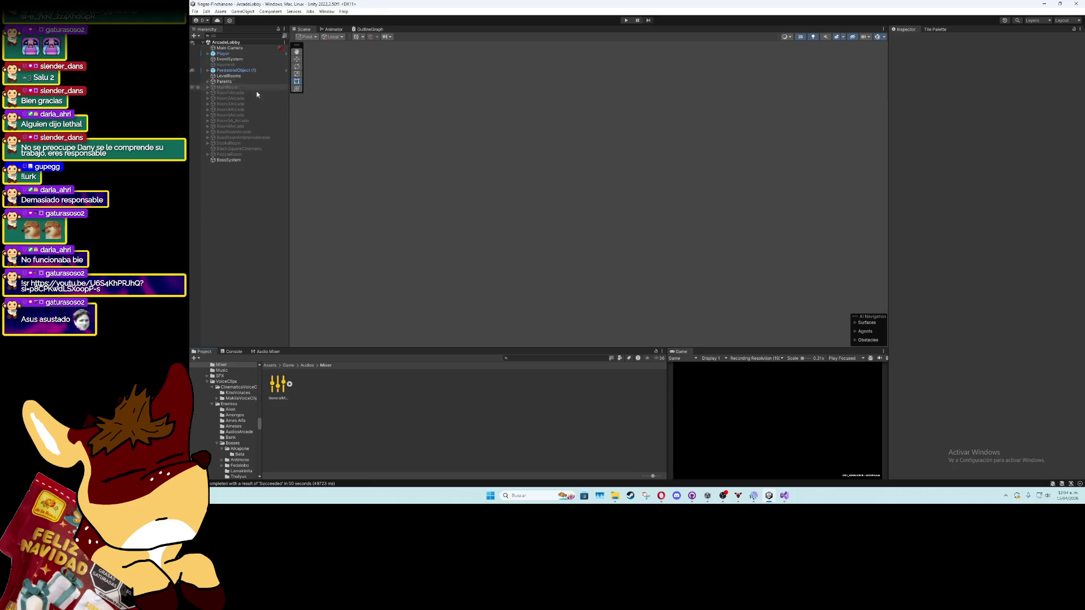
{"action": "left_click", "coordinate": [784, 496]}
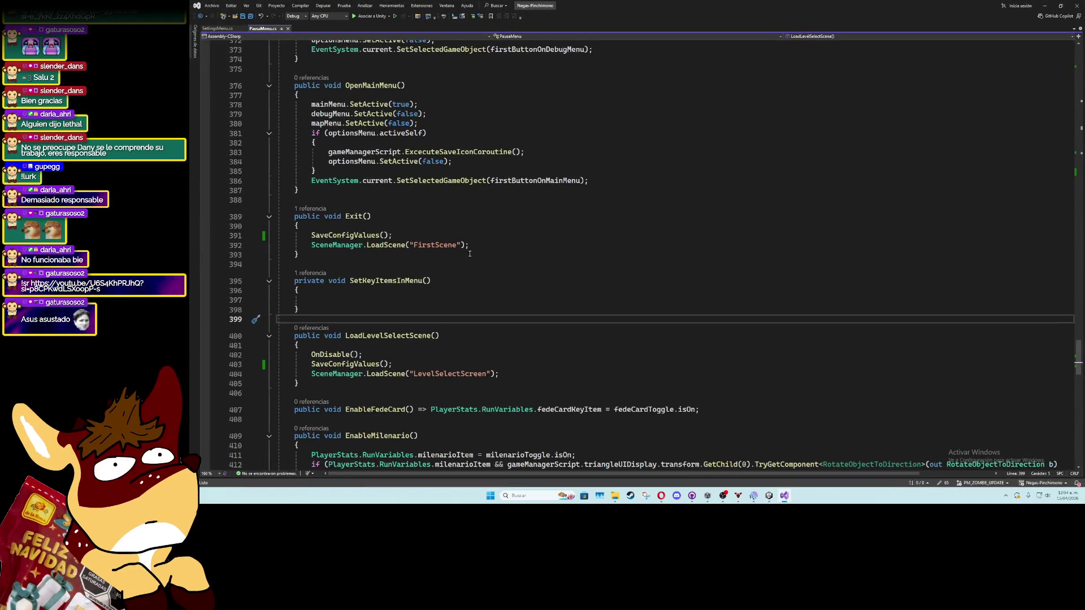
{"action": "scroll", "coordinate": [473, 309], "scroll_direction": "down", "scroll_amount": 1}
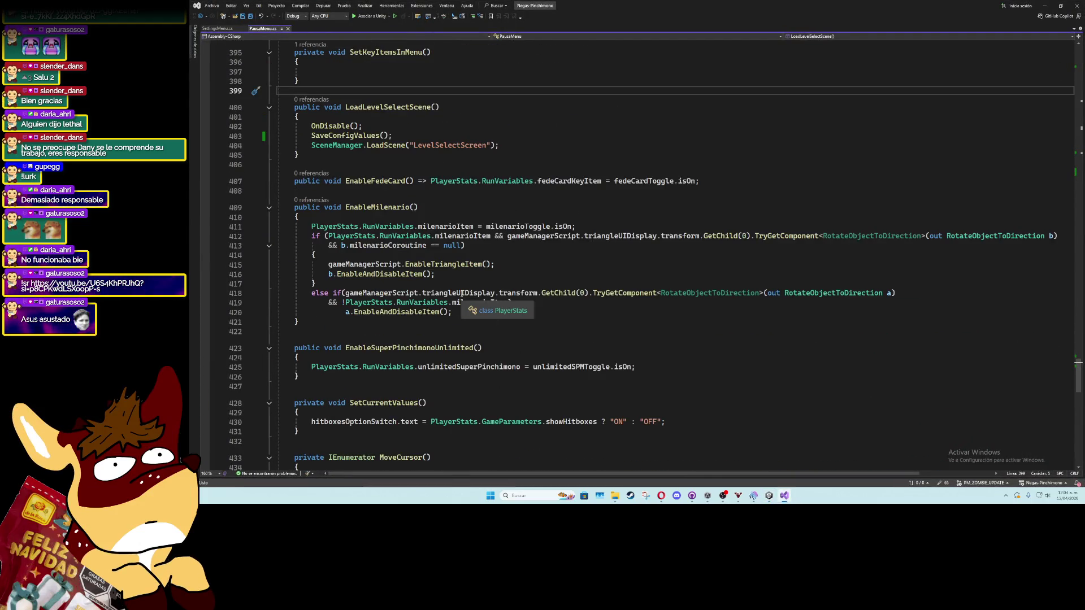
{"action": "left_click", "coordinate": [223, 27]}
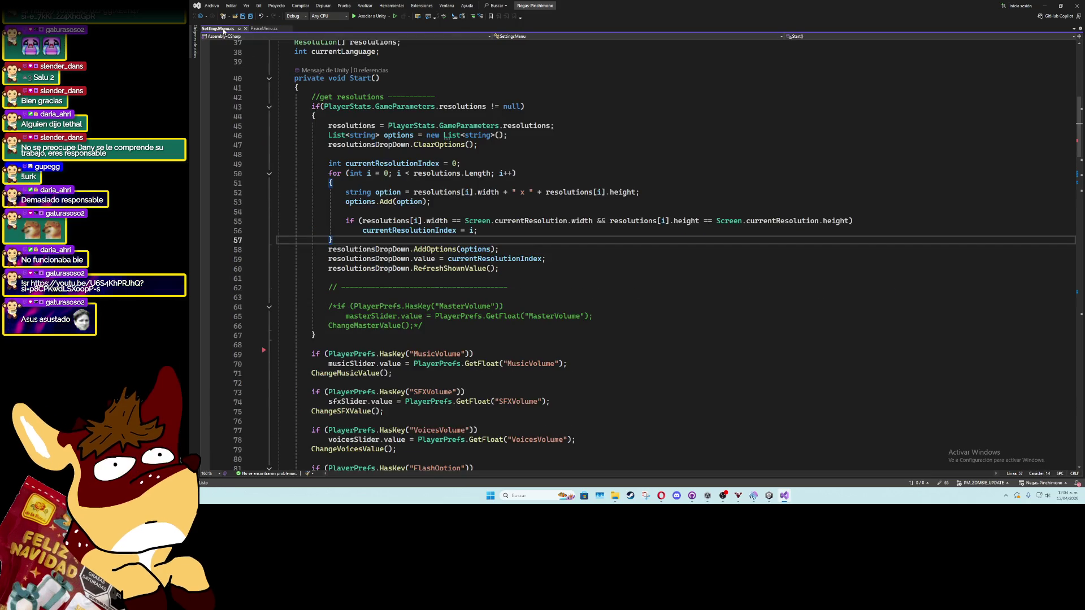
{"action": "scroll", "coordinate": [467, 255], "scroll_direction": "down", "scroll_amount": 5}
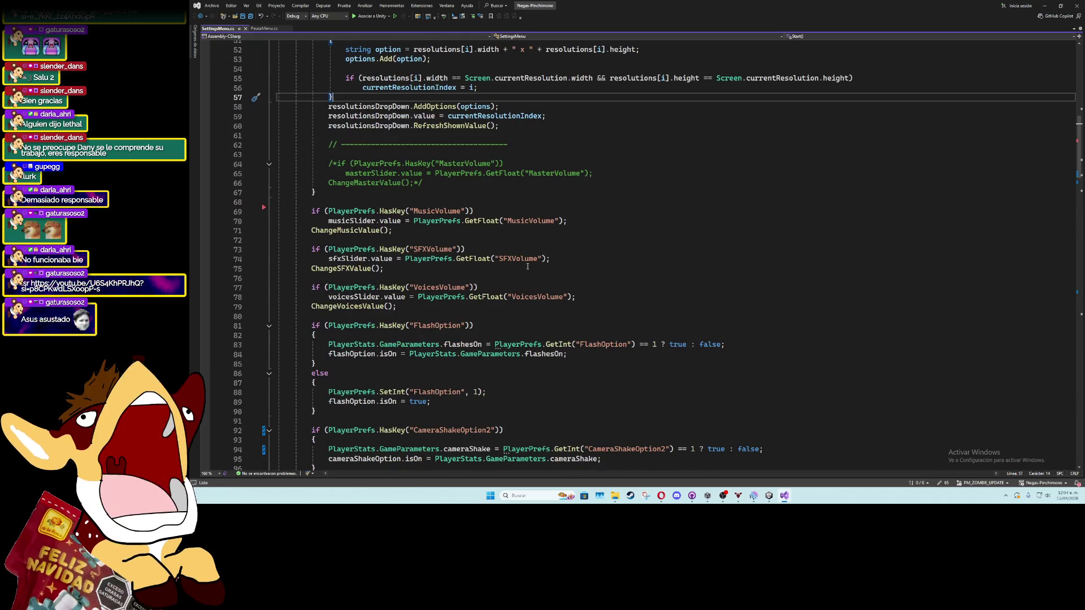
{"action": "scroll", "coordinate": [459, 305], "scroll_direction": "down", "scroll_amount": 4}
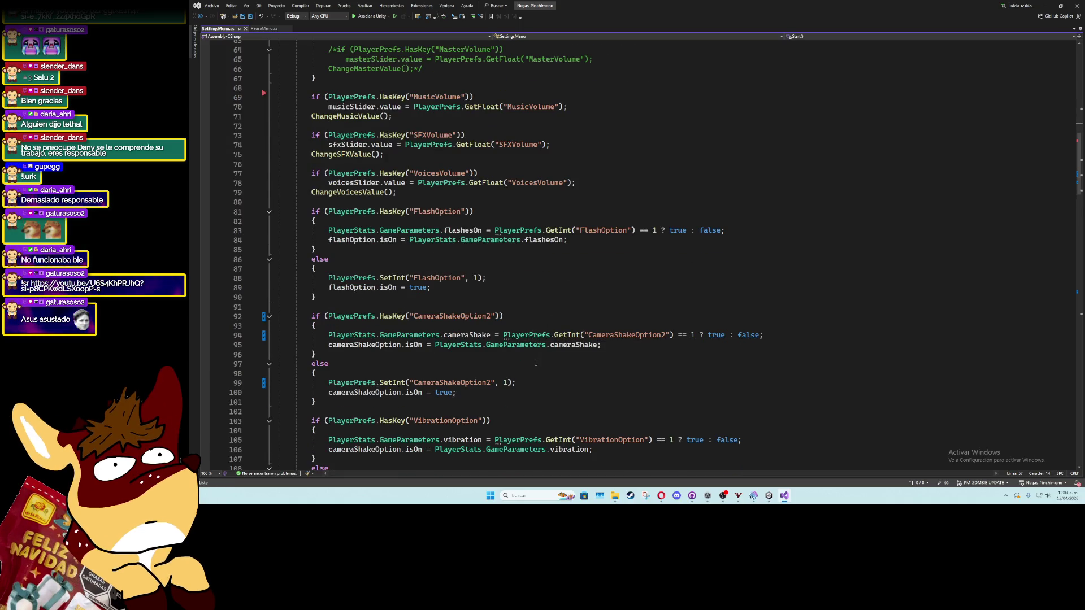
{"action": "scroll", "coordinate": [536, 362], "scroll_direction": "down", "scroll_amount": 3}
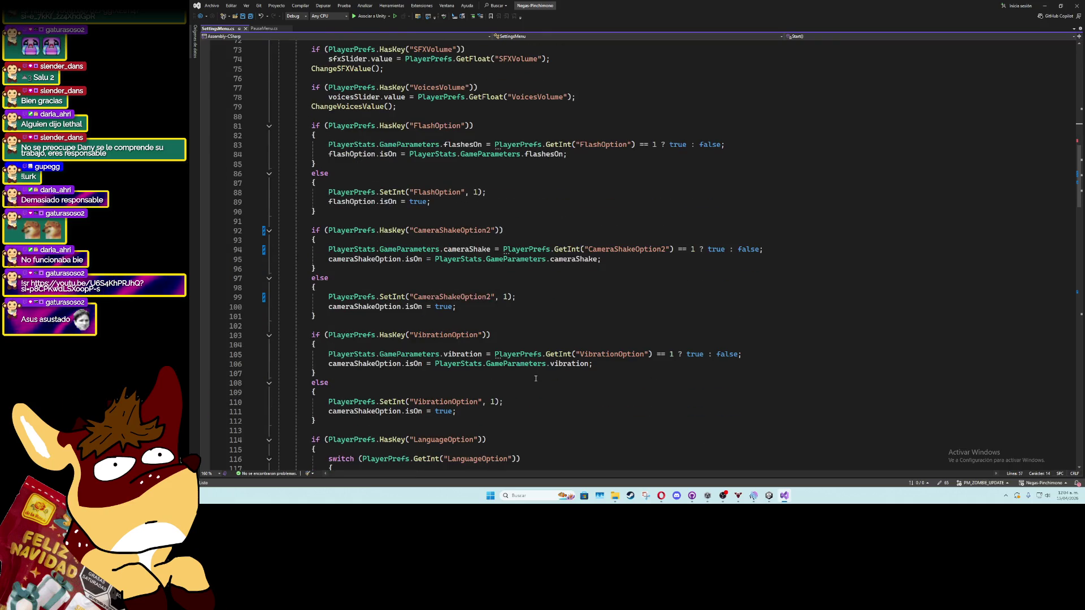
{"action": "scroll", "coordinate": [535, 379], "scroll_direction": "down", "scroll_amount": 5}
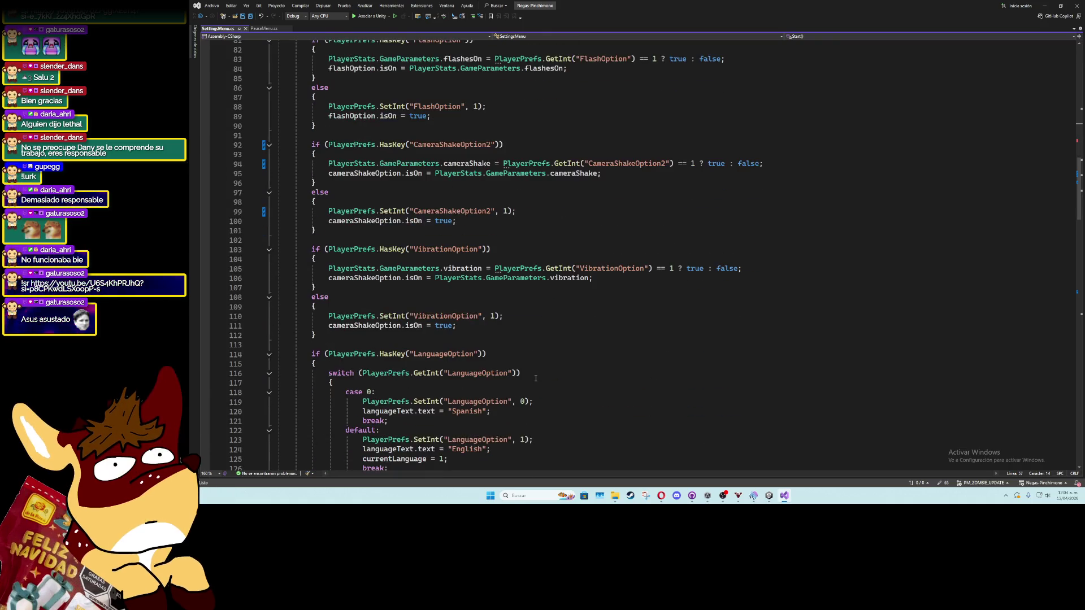
{"action": "scroll", "coordinate": [536, 378], "scroll_direction": "down", "scroll_amount": 5}
{"action": "scroll", "coordinate": [509, 356], "scroll_direction": "down", "scroll_amount": 5}
{"action": "scroll", "coordinate": [501, 336], "scroll_direction": "down", "scroll_amount": 4}
{"action": "scroll", "coordinate": [502, 336], "scroll_direction": "down", "scroll_amount": 5}
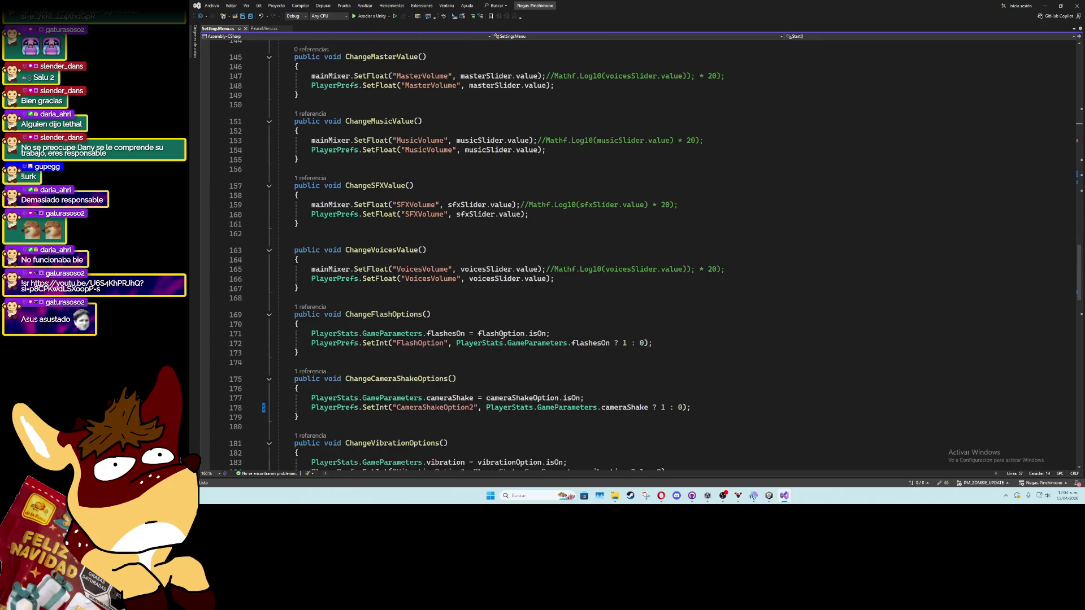
{"action": "scroll", "coordinate": [502, 336], "scroll_direction": "down", "scroll_amount": 3}
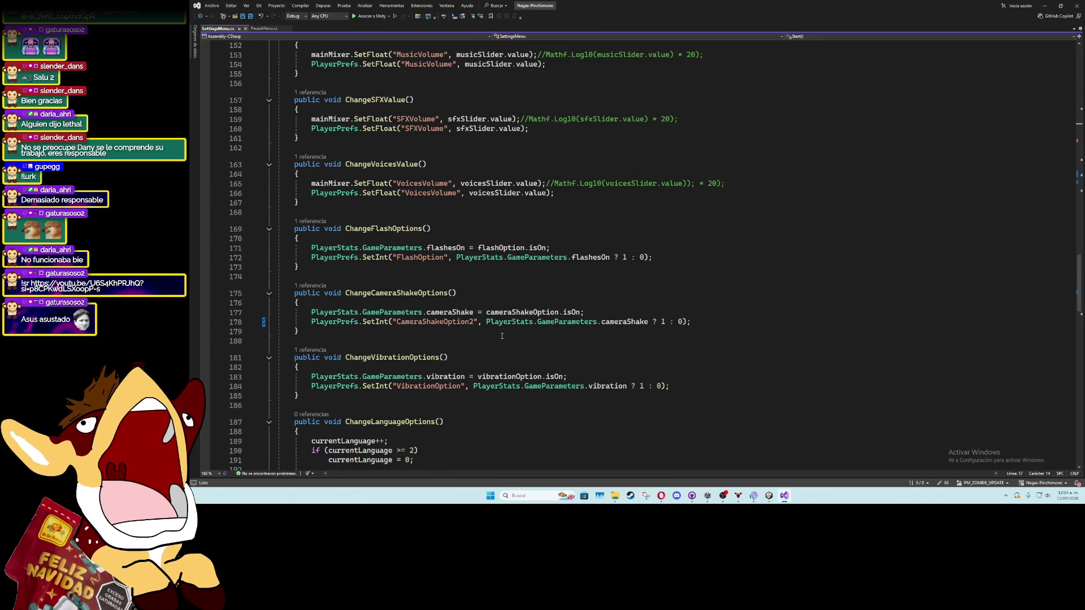
{"action": "double_click", "coordinate": [426, 357]}
{"action": "left_click", "coordinate": [468, 357]}
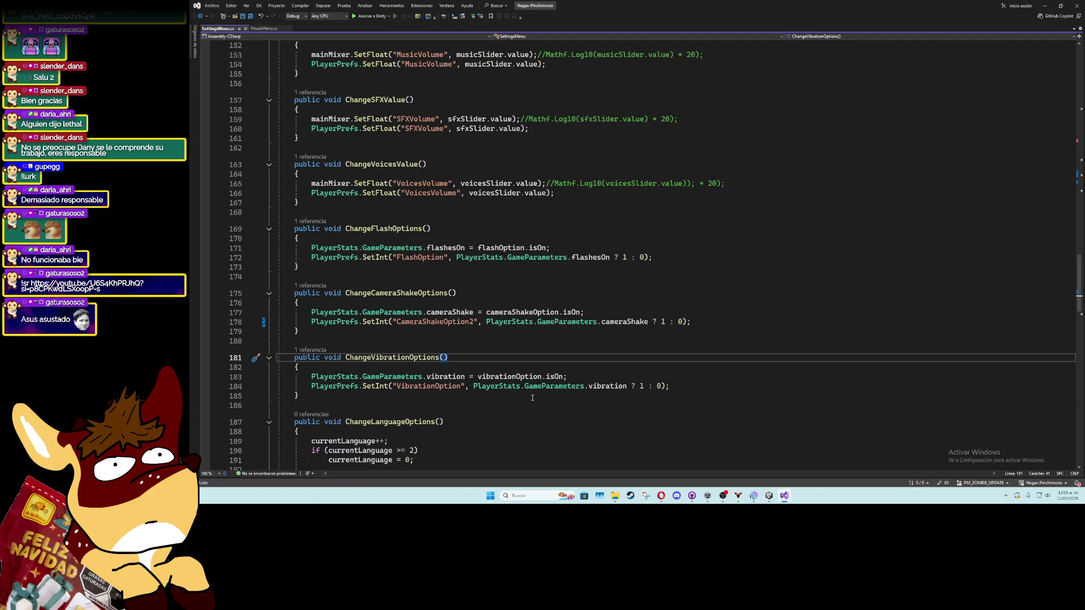
{"action": "left_click", "coordinate": [607, 386]}
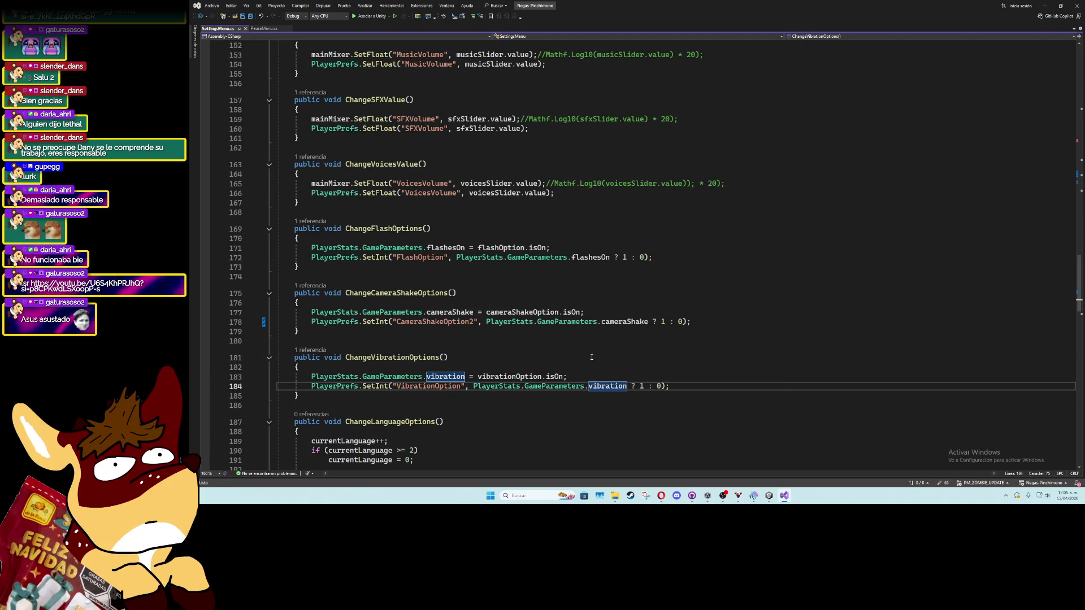
{"action": "scroll", "coordinate": [592, 357], "scroll_direction": "up", "scroll_amount": 5}
{"action": "scroll", "coordinate": [551, 358], "scroll_direction": "up", "scroll_amount": 10}
{"action": "scroll", "coordinate": [526, 357], "scroll_direction": "down", "scroll_amount": 5}
{"action": "scroll", "coordinate": [506, 358], "scroll_direction": "up", "scroll_amount": 3}
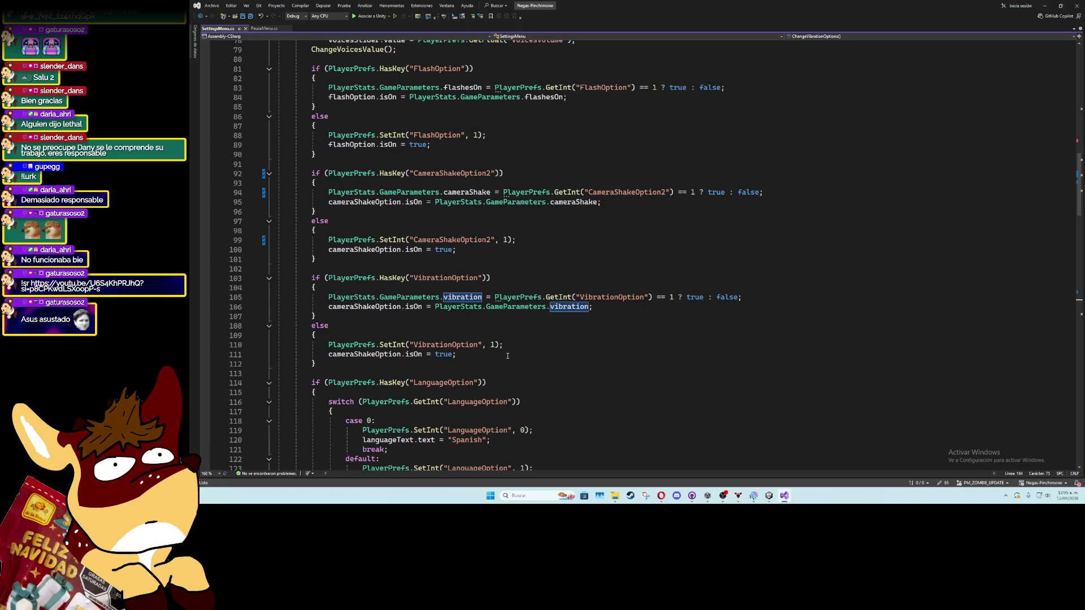
{"action": "left_click", "coordinate": [261, 30]}
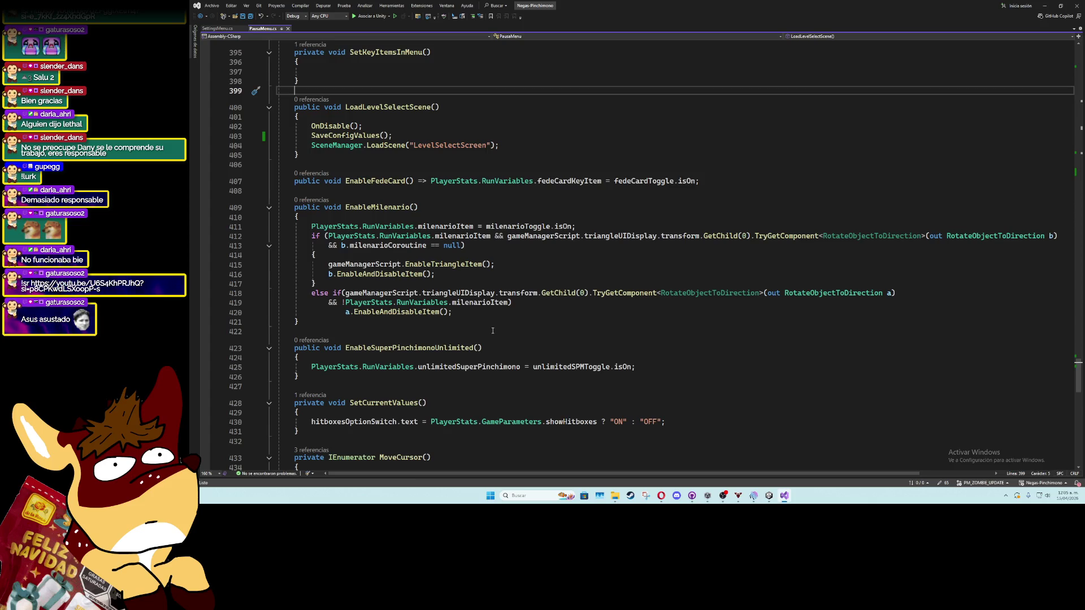
{"action": "scroll", "coordinate": [493, 330], "scroll_direction": "down", "scroll_amount": 5}
{"action": "scroll", "coordinate": [493, 330], "scroll_direction": "down", "scroll_amount": 5}
{"action": "scroll", "coordinate": [489, 332], "scroll_direction": "down", "scroll_amount": 5}
{"action": "scroll", "coordinate": [486, 335], "scroll_direction": "down", "scroll_amount": 5}
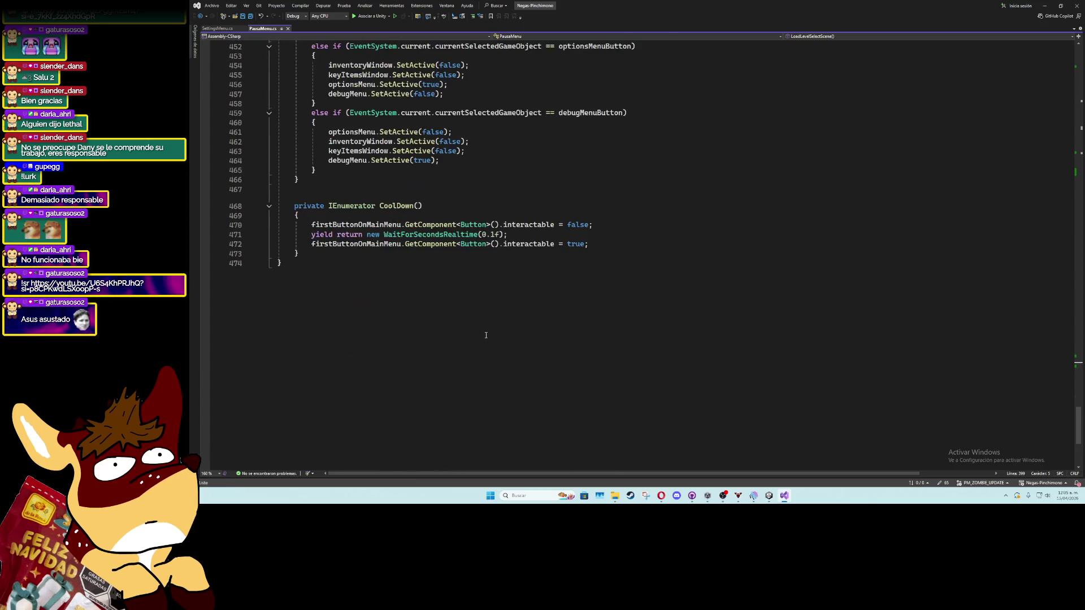
{"action": "scroll", "coordinate": [486, 335], "scroll_direction": "up", "scroll_amount": 8}
{"action": "scroll", "coordinate": [486, 335], "scroll_direction": "up", "scroll_amount": 8}
{"action": "scroll", "coordinate": [486, 335], "scroll_direction": "down", "scroll_amount": 5}
{"action": "scroll", "coordinate": [485, 334], "scroll_direction": "up", "scroll_amount": 5}
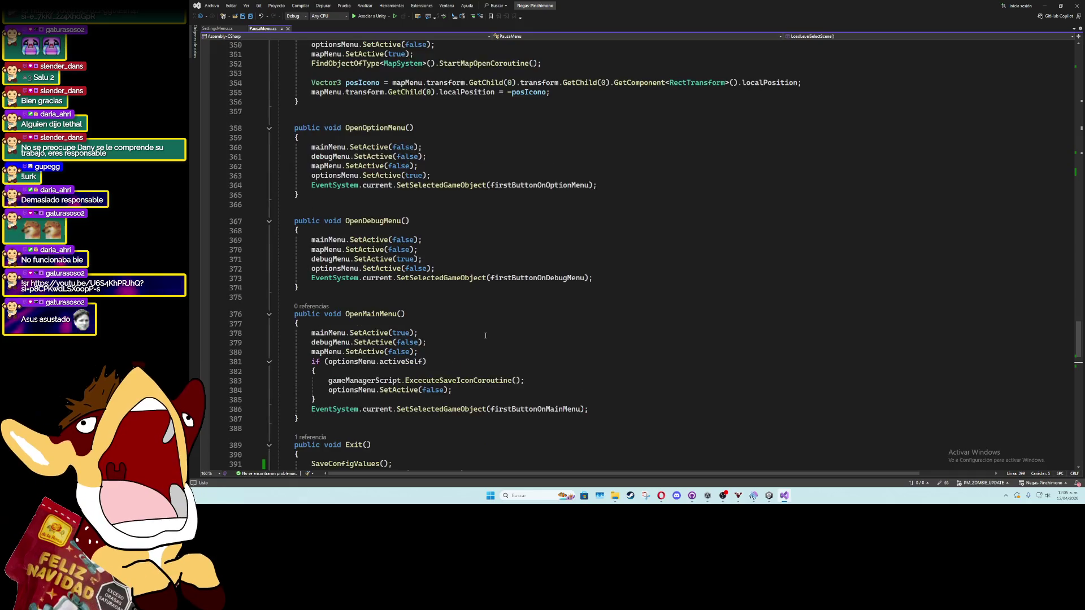
{"action": "scroll", "coordinate": [486, 334], "scroll_direction": "up", "scroll_amount": 5}
{"action": "scroll", "coordinate": [486, 336], "scroll_direction": "up", "scroll_amount": 5}
{"action": "scroll", "coordinate": [486, 335], "scroll_direction": "up", "scroll_amount": 5}
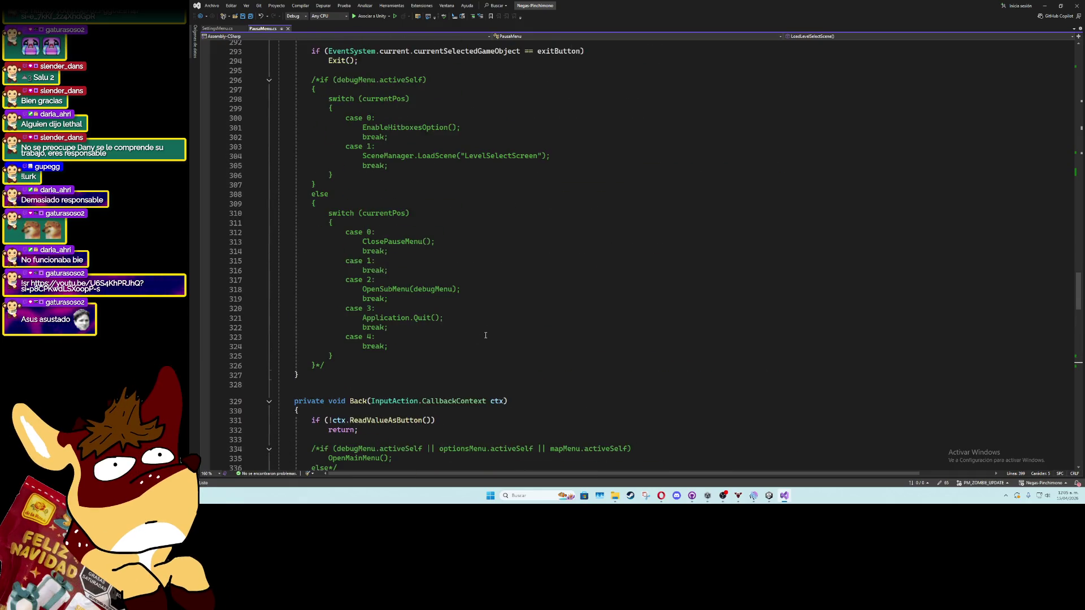
{"action": "scroll", "coordinate": [486, 335], "scroll_direction": "up", "scroll_amount": 5}
{"action": "scroll", "coordinate": [485, 334], "scroll_direction": "up", "scroll_amount": 3}
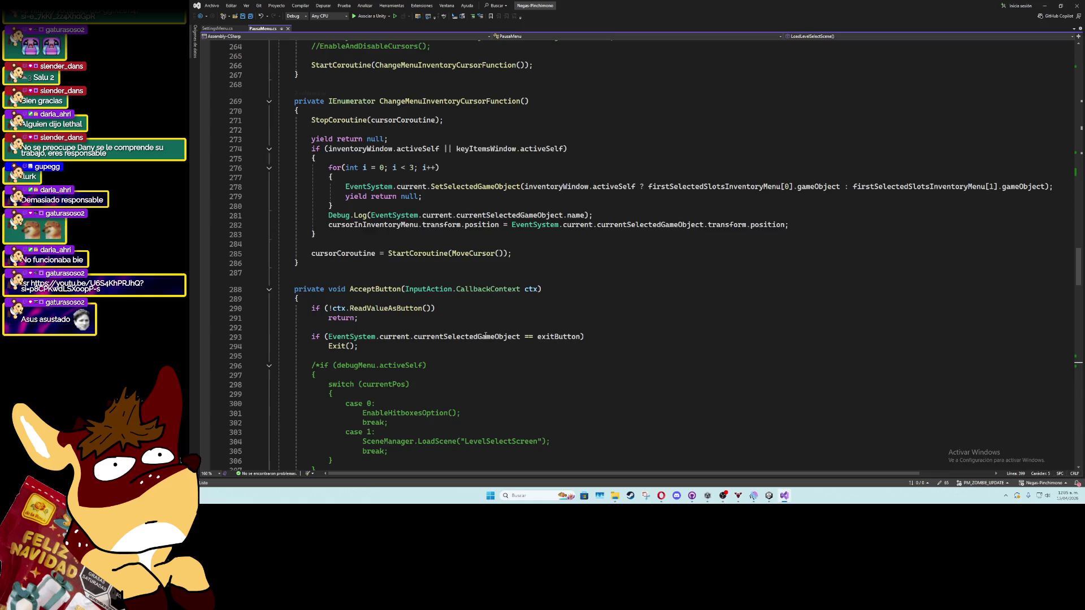
{"action": "scroll", "coordinate": [486, 335], "scroll_direction": "up", "scroll_amount": 5}
{"action": "scroll", "coordinate": [485, 335], "scroll_direction": "up", "scroll_amount": 8}
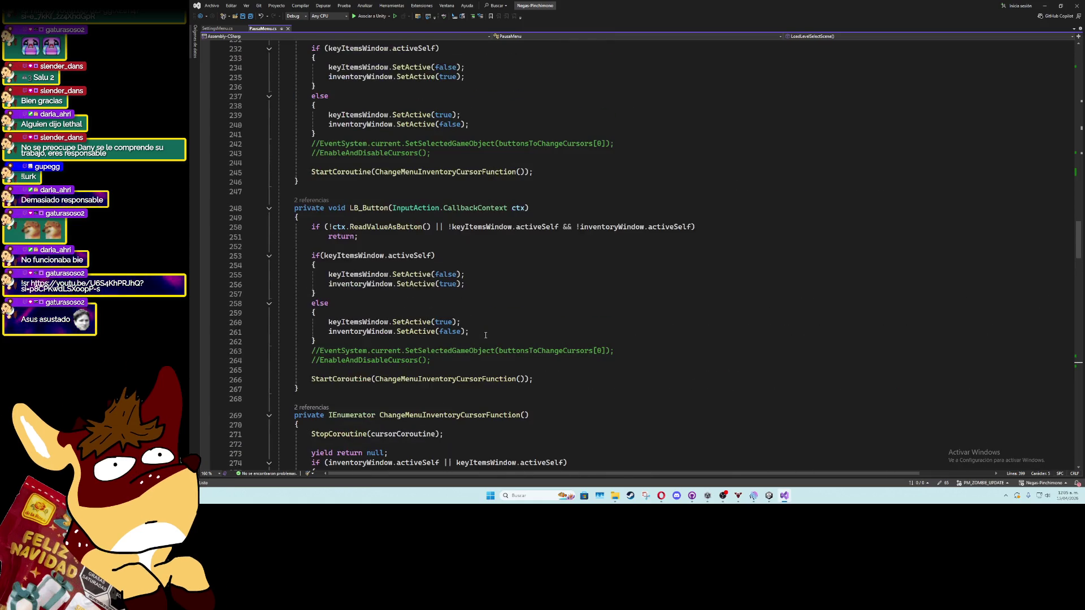
{"action": "scroll", "coordinate": [485, 335], "scroll_direction": "down", "scroll_amount": 7}
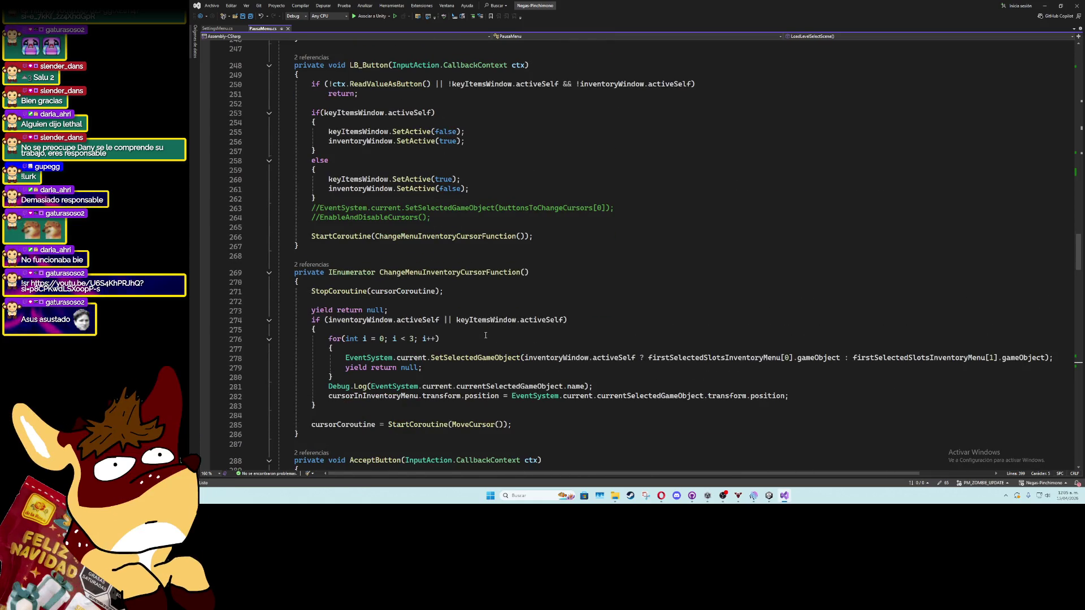
{"action": "scroll", "coordinate": [486, 335], "scroll_direction": "up", "scroll_amount": 4}
{"action": "scroll", "coordinate": [486, 335], "scroll_direction": "up", "scroll_amount": 3}
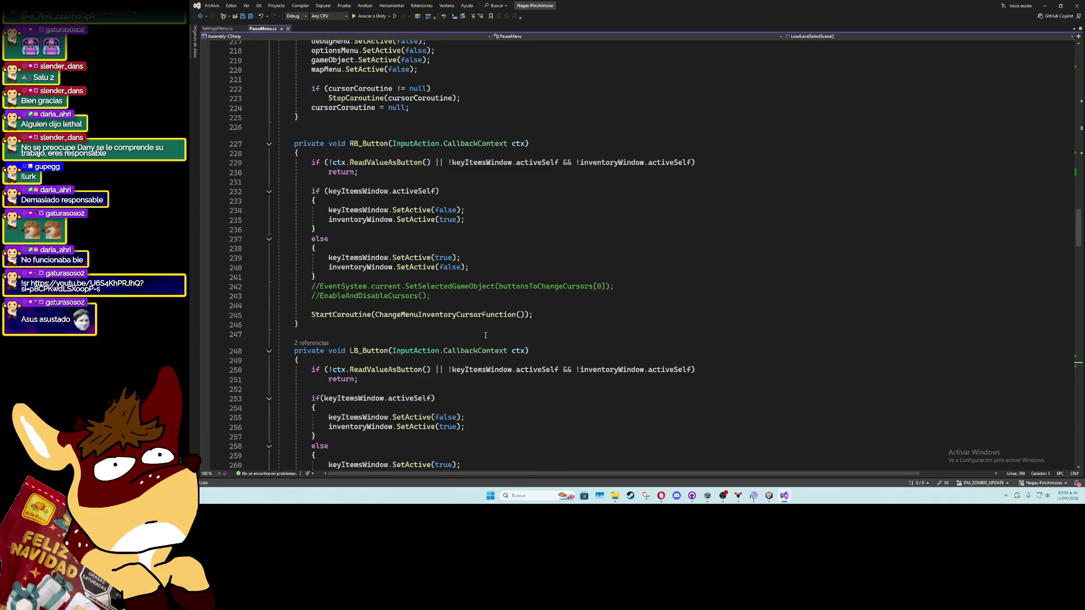
{"action": "scroll", "coordinate": [485, 335], "scroll_direction": "up", "scroll_amount": 5}
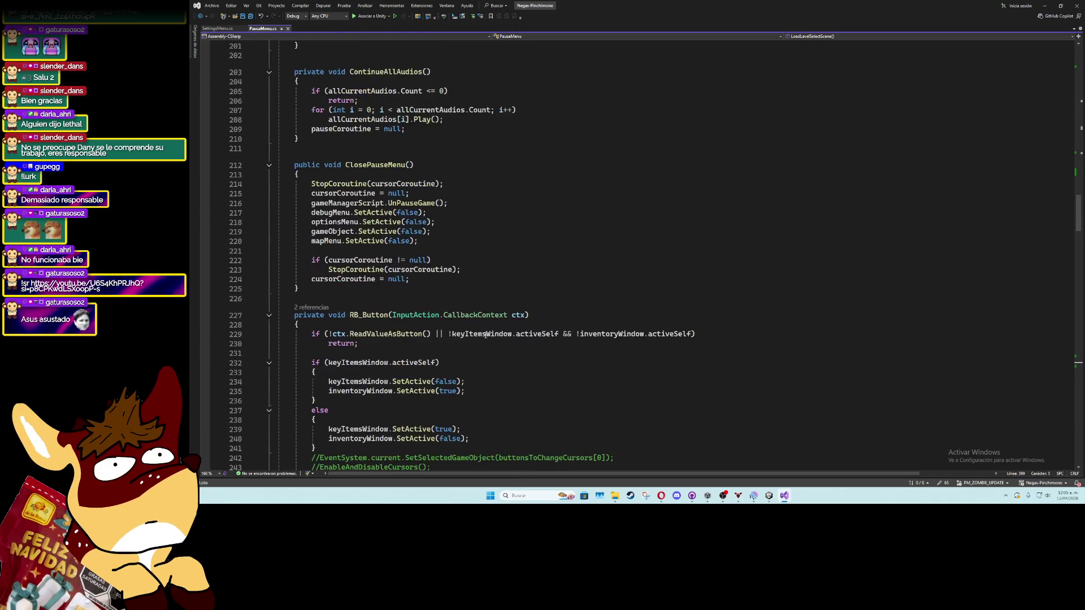
{"action": "scroll", "coordinate": [485, 335], "scroll_direction": "up", "scroll_amount": 5}
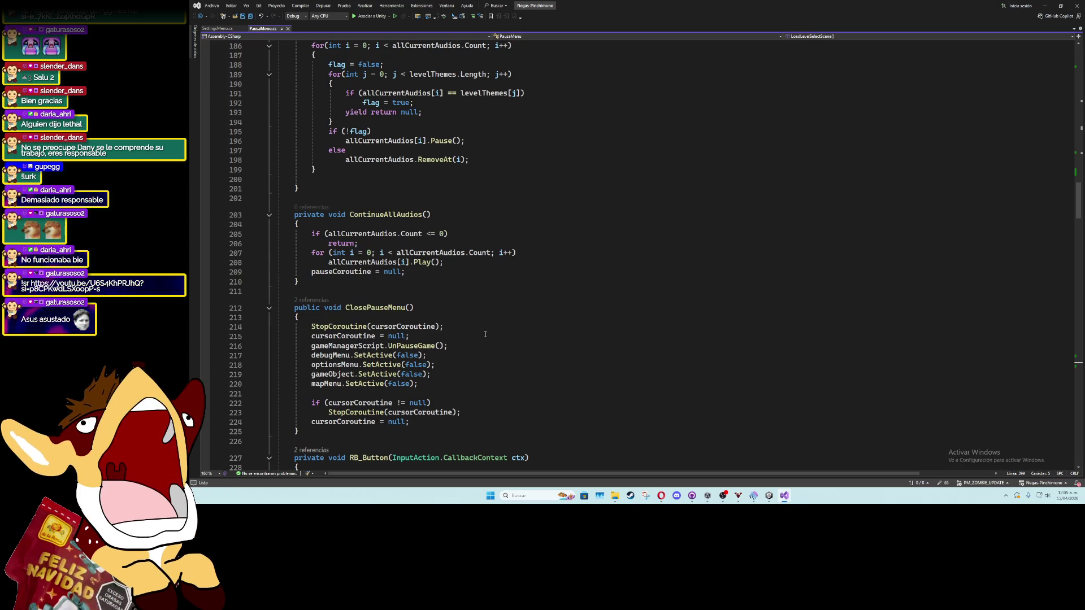
{"action": "scroll", "coordinate": [486, 331], "scroll_direction": "up", "scroll_amount": 4}
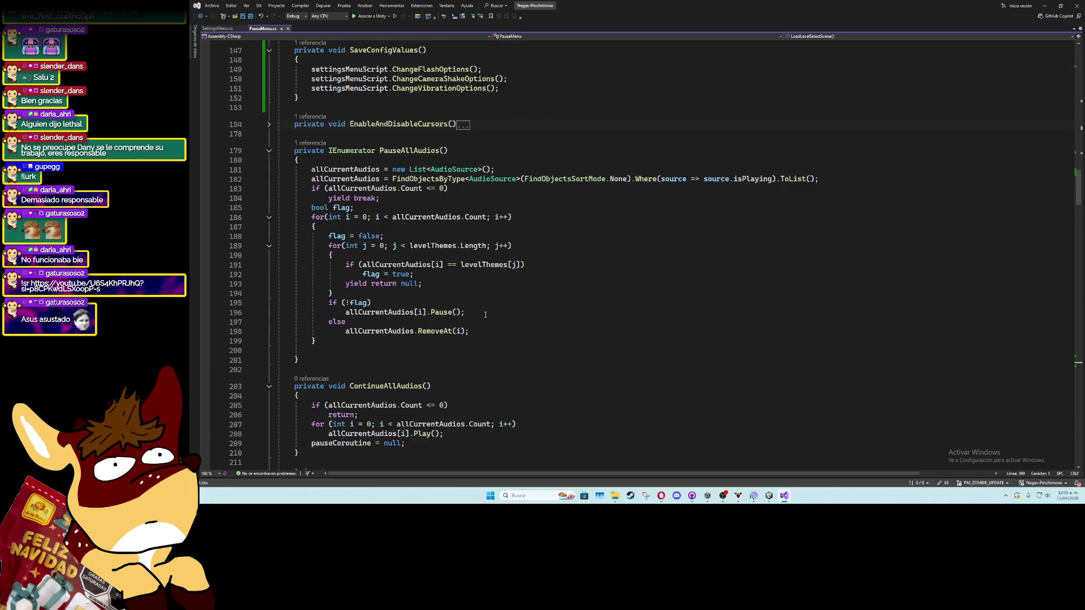
{"action": "scroll", "coordinate": [486, 330], "scroll_direction": "up", "scroll_amount": 5}
{"action": "scroll", "coordinate": [486, 315], "scroll_direction": "up", "scroll_amount": 4}
{"action": "scroll", "coordinate": [485, 315], "scroll_direction": "up", "scroll_amount": 3}
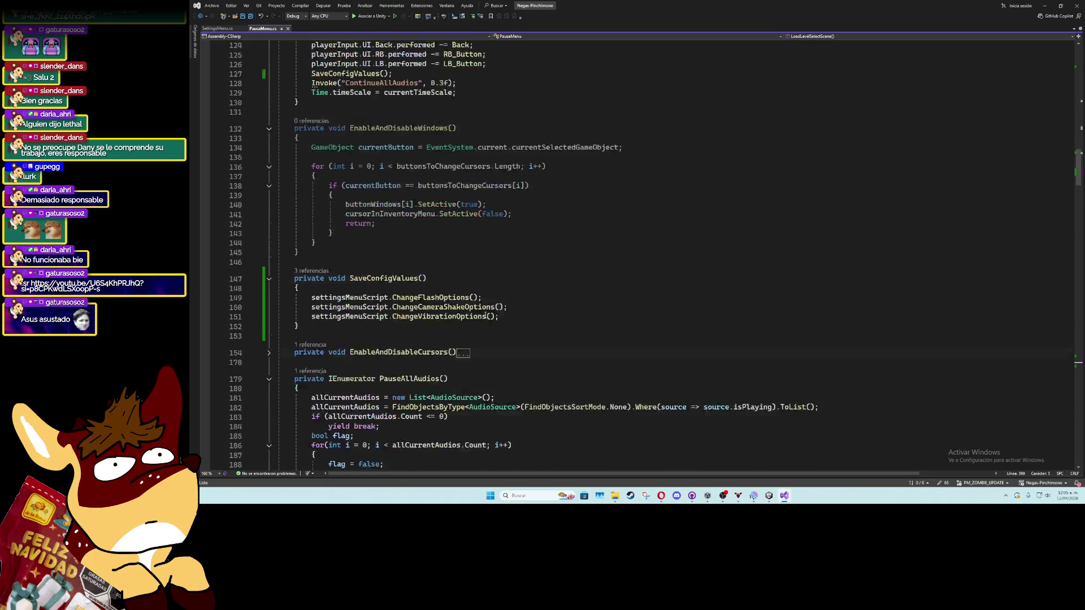
{"action": "scroll", "coordinate": [485, 315], "scroll_direction": "up", "scroll_amount": 5}
{"action": "scroll", "coordinate": [486, 315], "scroll_direction": "up", "scroll_amount": 4}
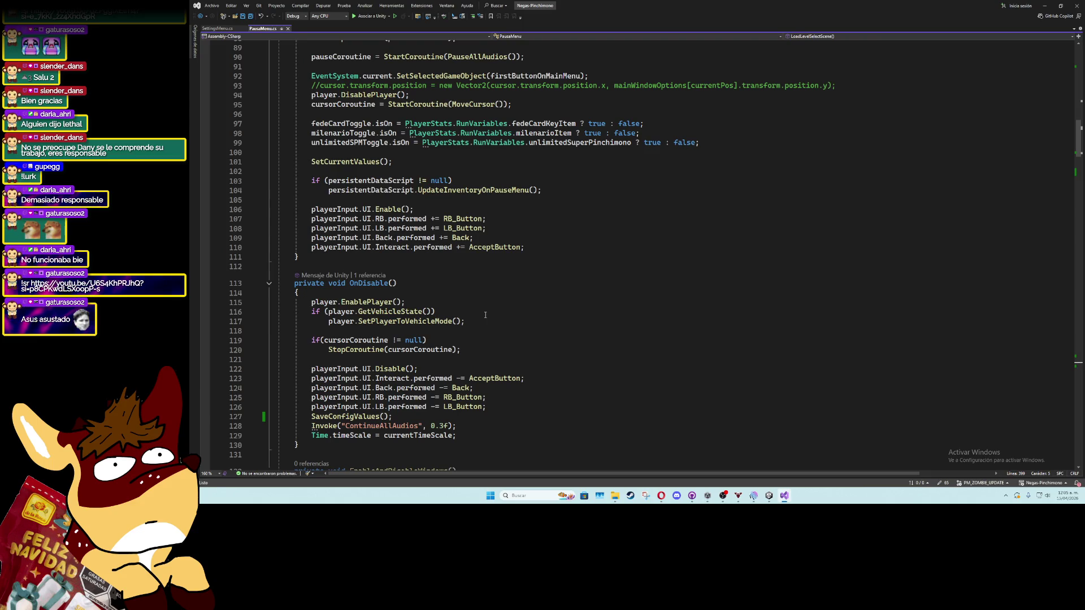
{"action": "scroll", "coordinate": [486, 316], "scroll_direction": "up", "scroll_amount": 4}
{"action": "scroll", "coordinate": [484, 316], "scroll_direction": "up", "scroll_amount": 4}
{"action": "scroll", "coordinate": [485, 316], "scroll_direction": "up", "scroll_amount": 4}
{"action": "scroll", "coordinate": [420, 325], "scroll_direction": "up", "scroll_amount": 3}
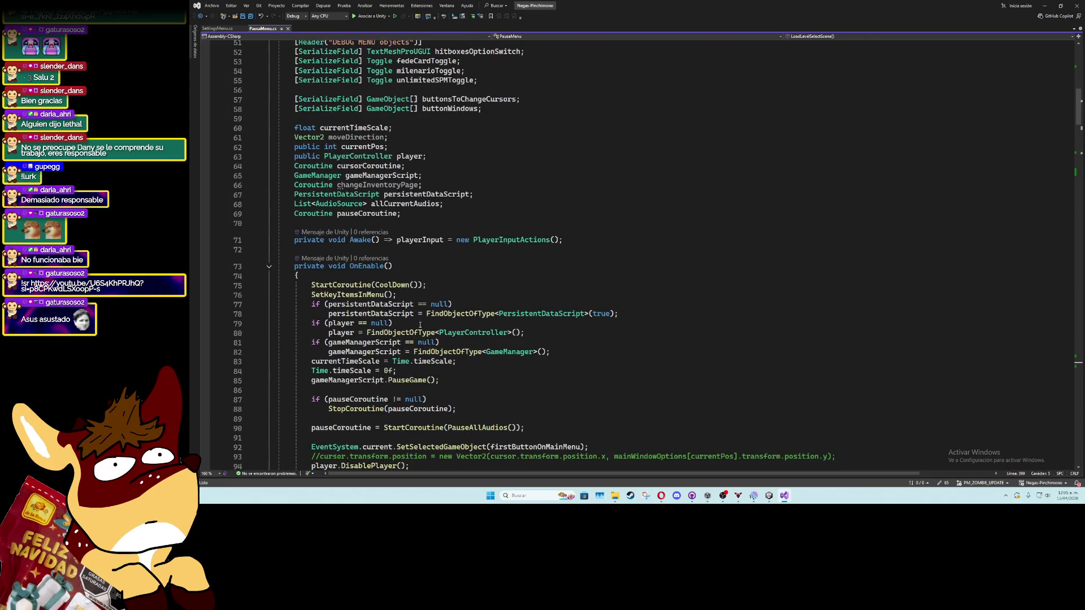
{"action": "scroll", "coordinate": [485, 316], "scroll_direction": "down", "scroll_amount": 5}
{"action": "scroll", "coordinate": [485, 315], "scroll_direction": "down", "scroll_amount": 4}
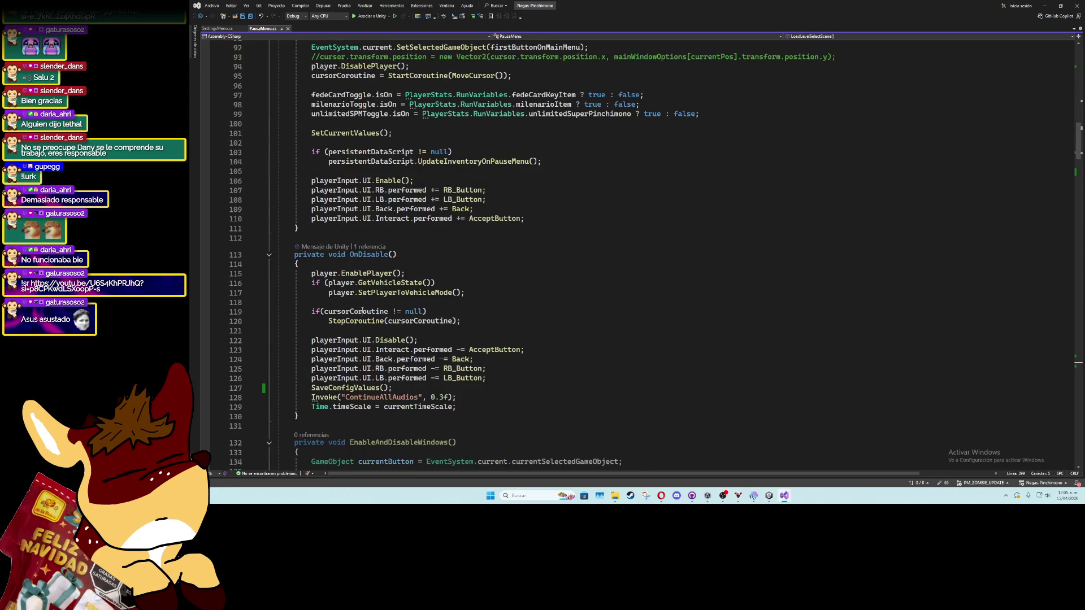
{"action": "scroll", "coordinate": [485, 316], "scroll_direction": "down", "scroll_amount": 3}
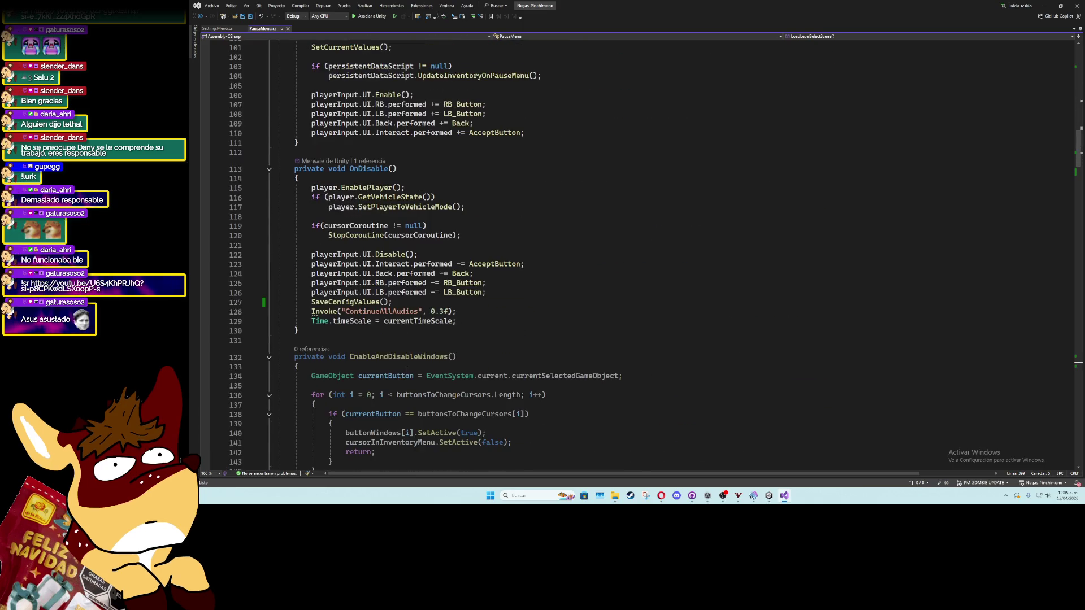
Jump to SaveConfigValues' definition, inspect its ChangeVibrationOptions call, then minimize Visual Studio
{"action": "left_click", "coordinate": [349, 301], "text": "ctrl"}
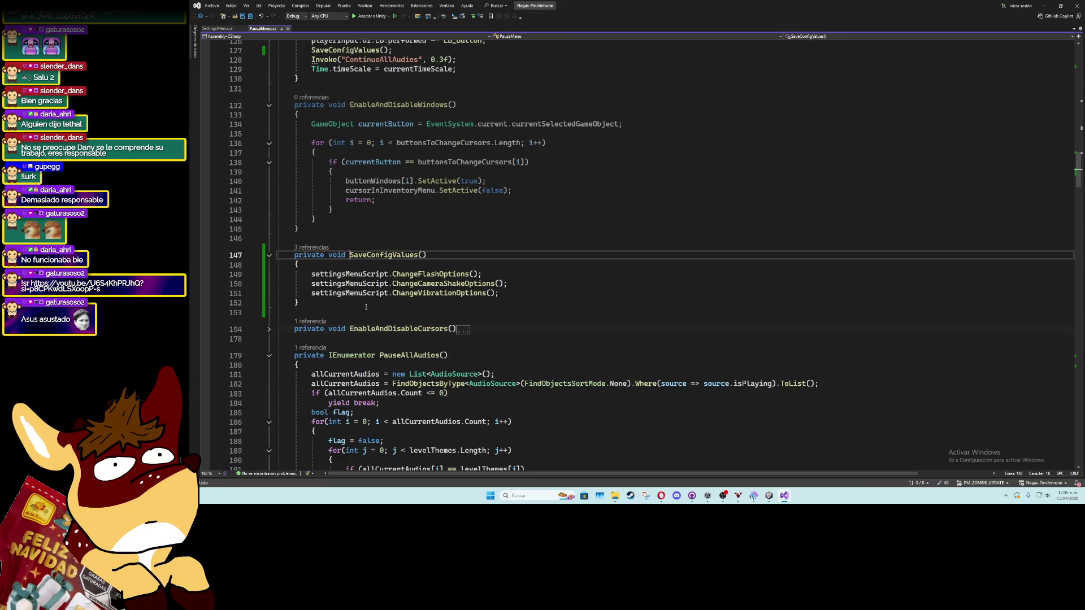
{"action": "left_click", "coordinate": [485, 293]}
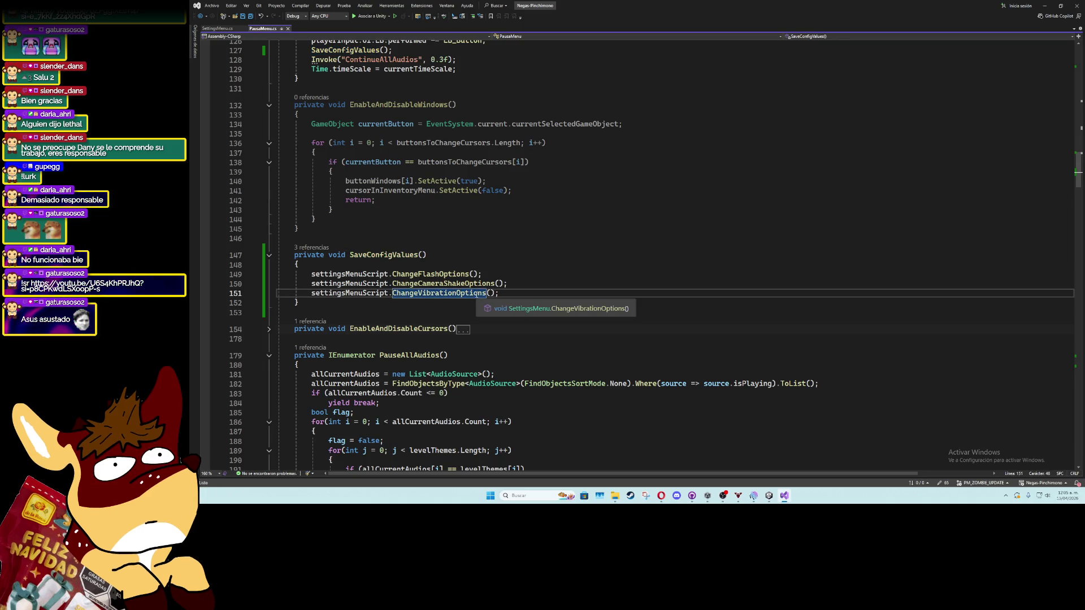
{"action": "left_click", "coordinate": [1043, 7]}
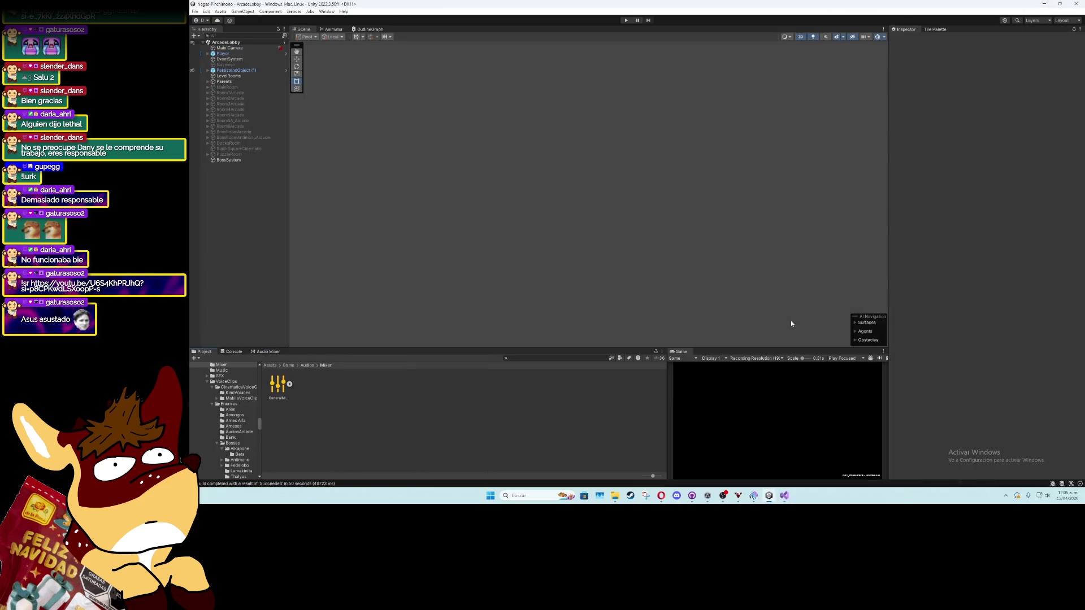
Open the PersistentObject prefab in Prefab Mode and reveal its UI elements
{"action": "left_click", "coordinate": [242, 69]}
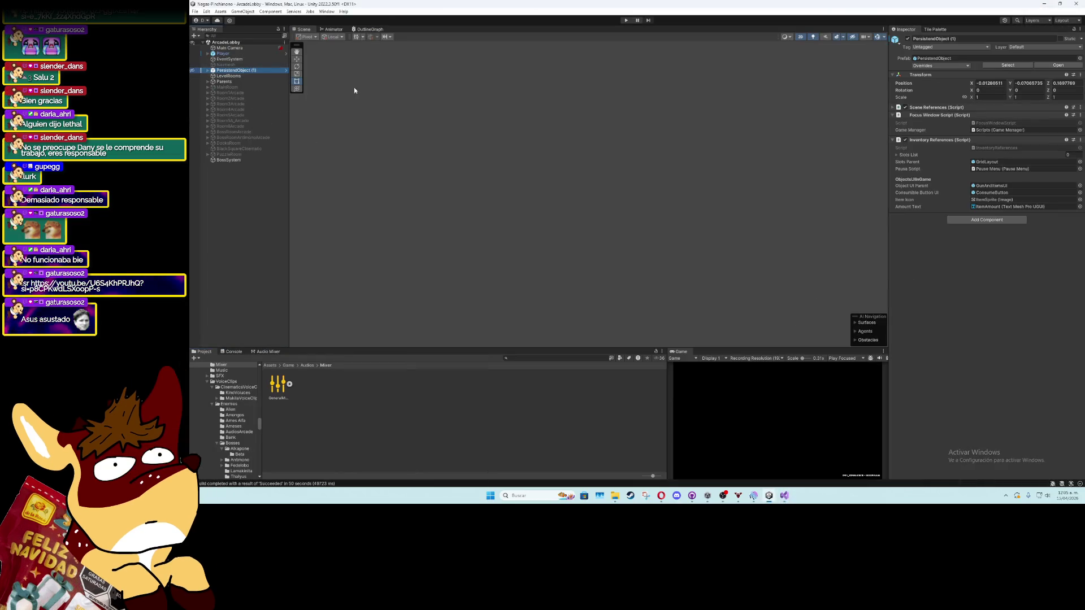
{"action": "left_click", "coordinate": [1013, 67]}
{"action": "double_click", "coordinate": [330, 386]}
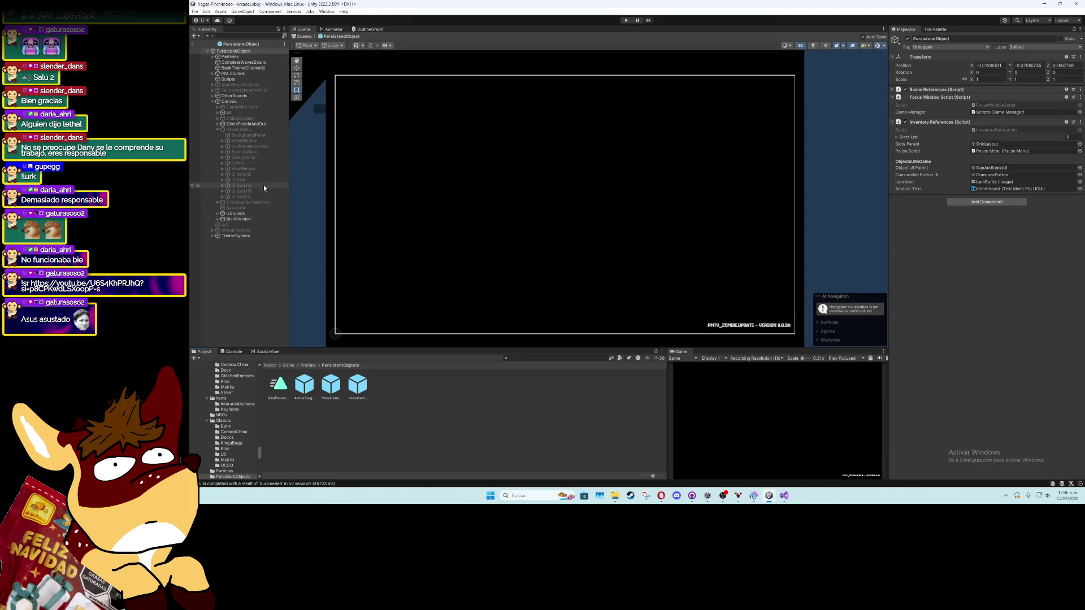
{"action": "left_click", "coordinate": [195, 124]}
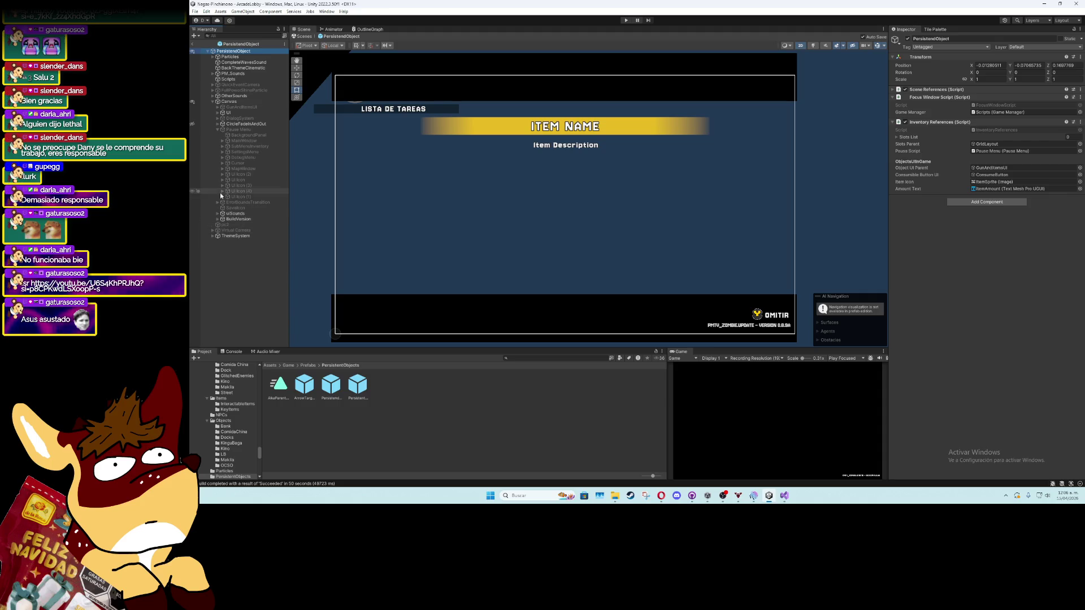
Expand PauseMenu > SettingsMenu and select its Toggle, checking SettingsMenu's script
{"action": "left_click", "coordinate": [222, 174]}
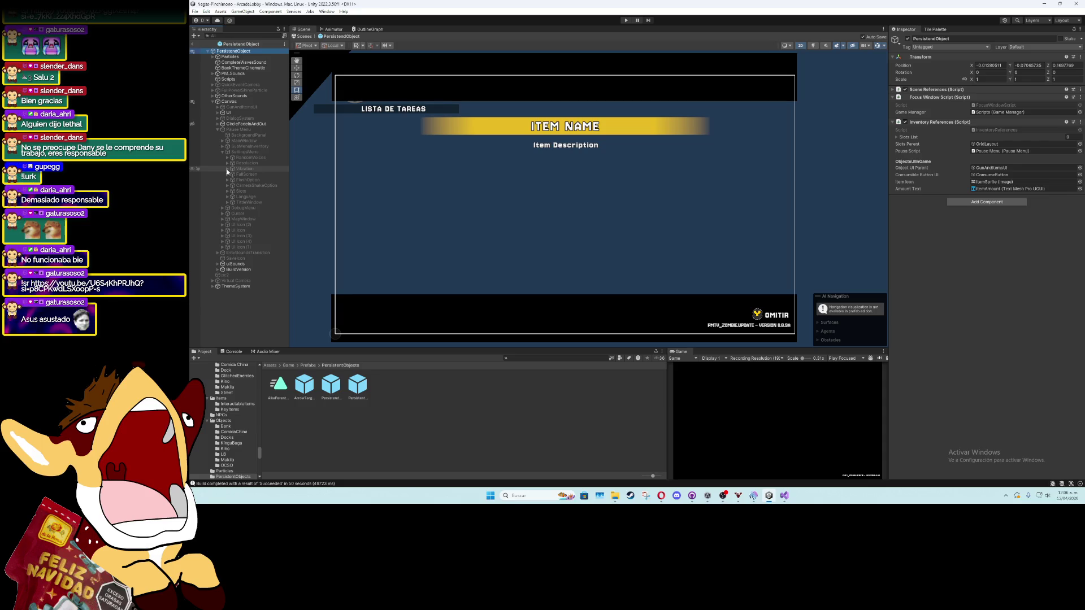
{"action": "left_click", "coordinate": [231, 174]}
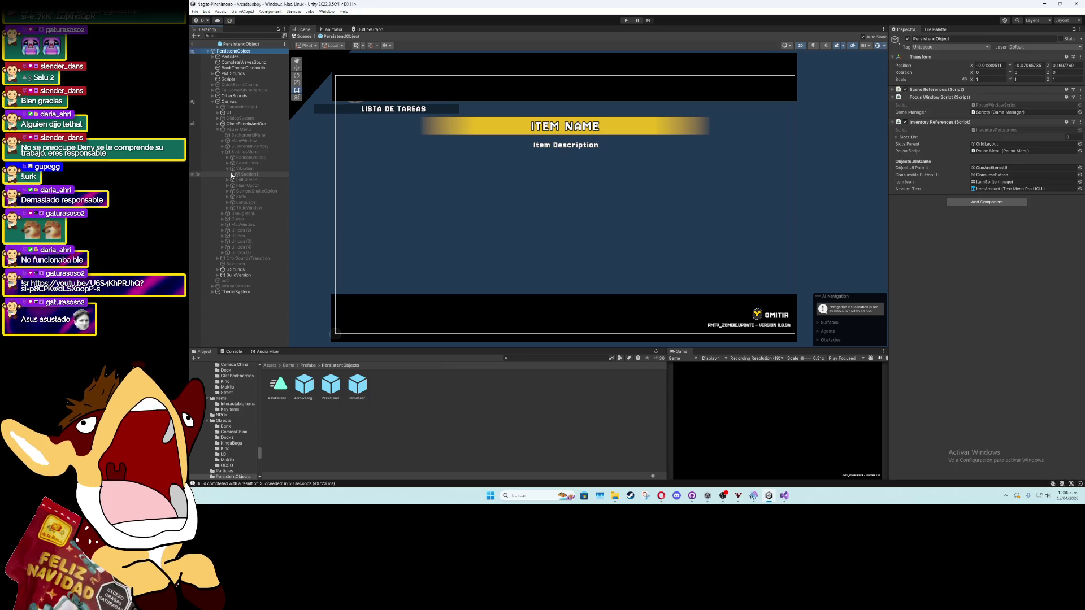
{"action": "left_click", "coordinate": [243, 178]}
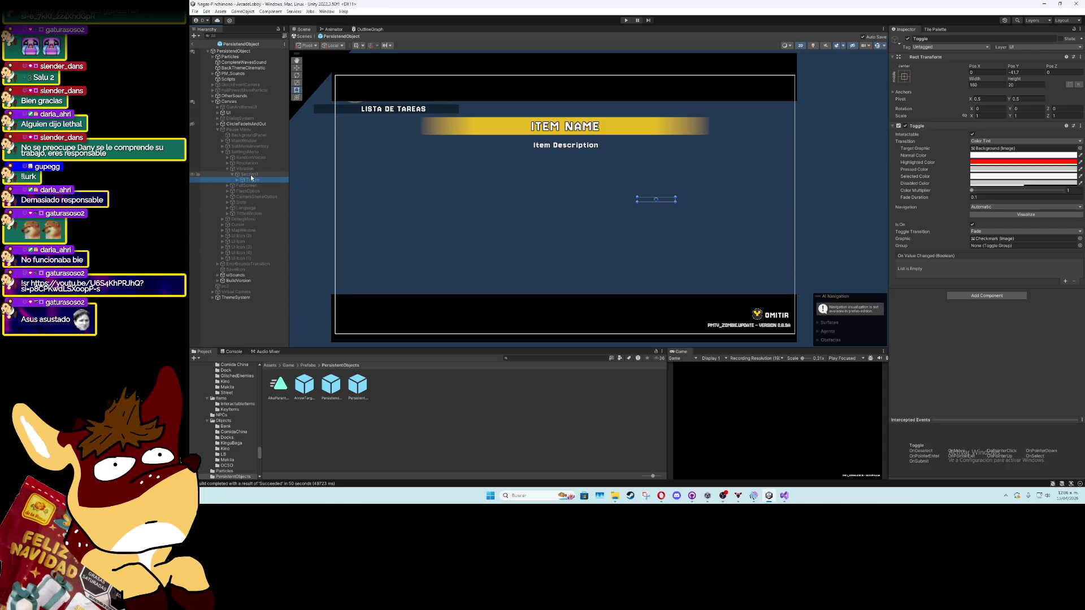
{"action": "left_click", "coordinate": [251, 153]}
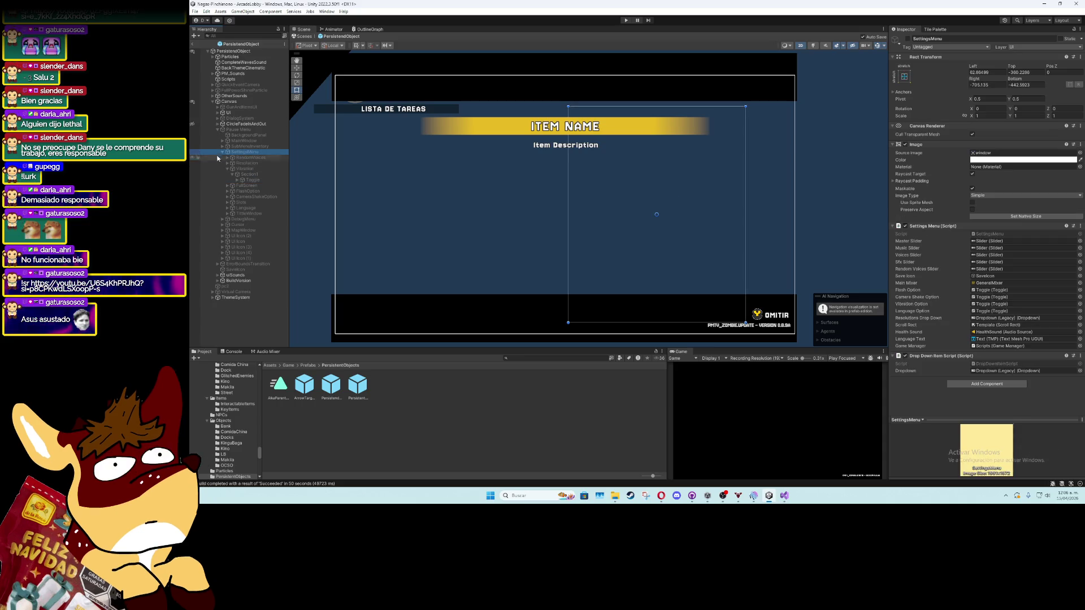
{"action": "left_click", "coordinate": [243, 182]}
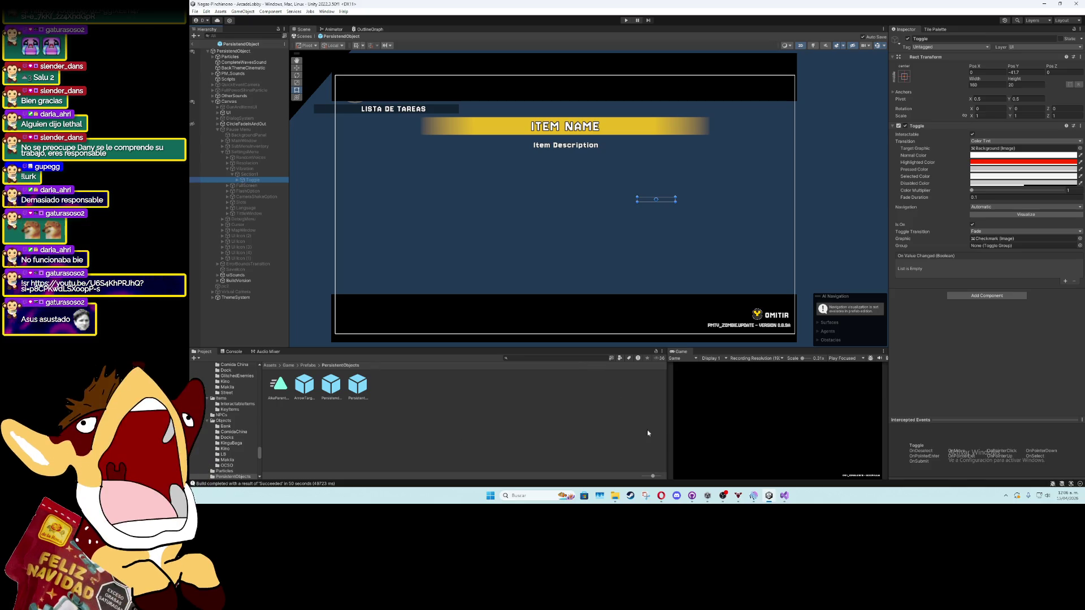
Glance at the code, return to Unity, exit prefab editing and bring up the File menu
{"action": "left_click", "coordinate": [783, 495]}
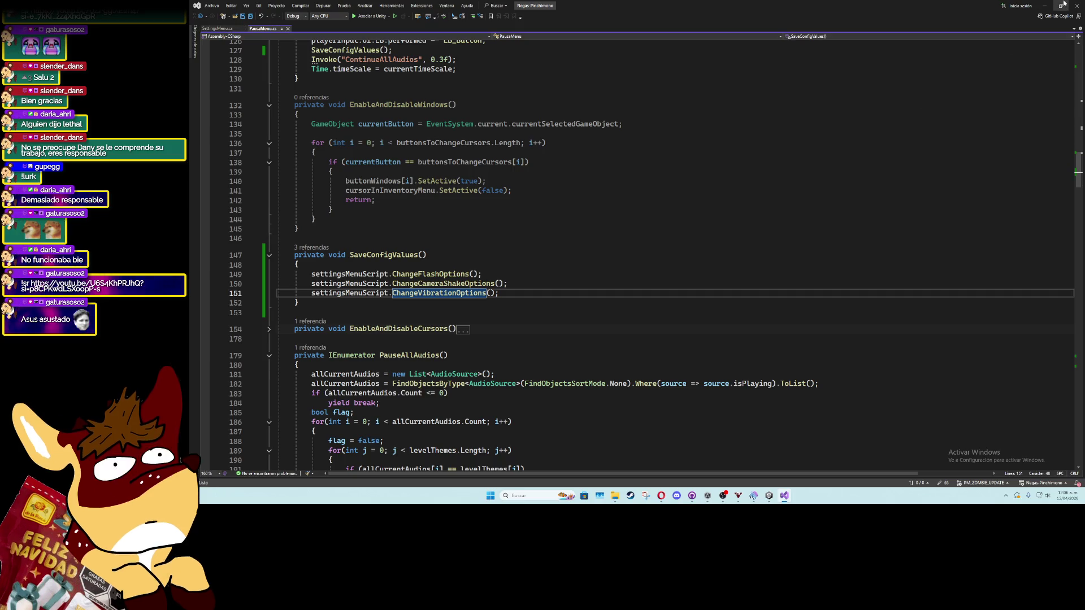
{"action": "left_click", "coordinate": [1045, 6]}
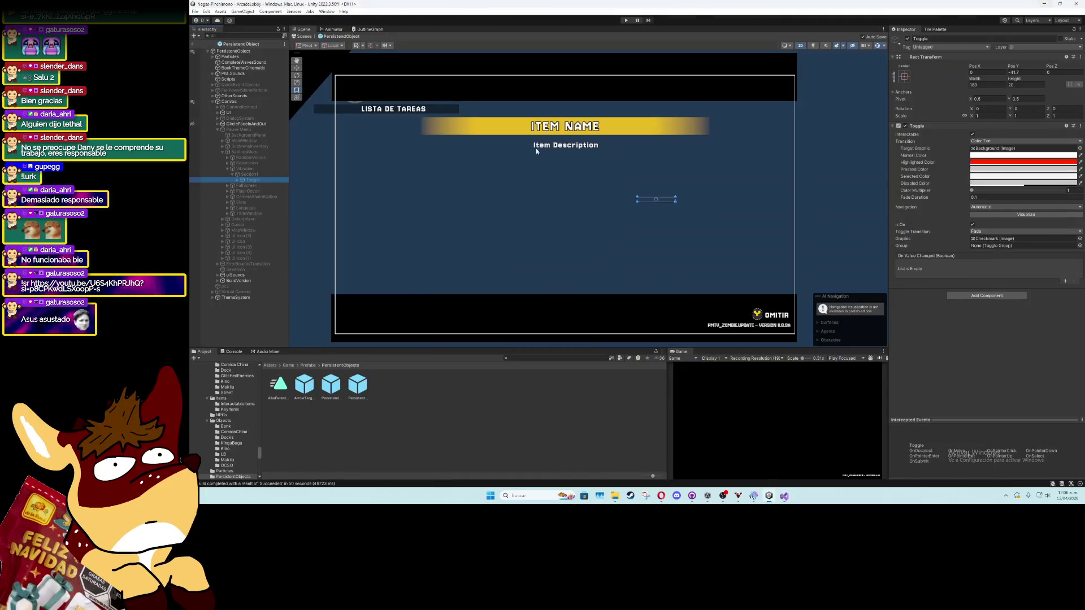
{"action": "left_click", "coordinate": [194, 45]}
{"action": "left_click", "coordinate": [195, 12]}
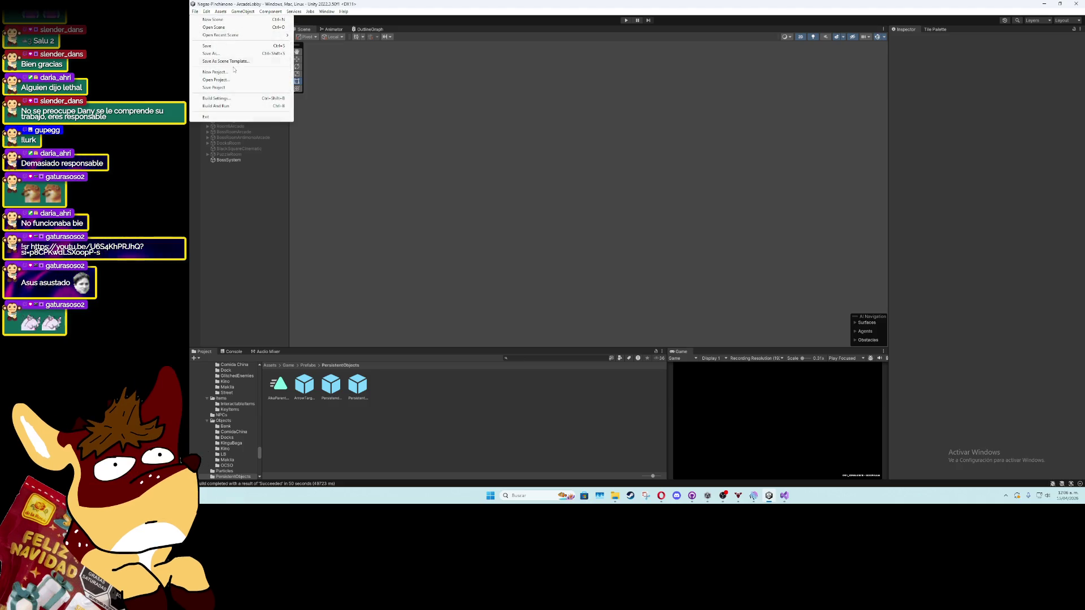
{"action": "mouse_move", "coordinate": [222, 35]}
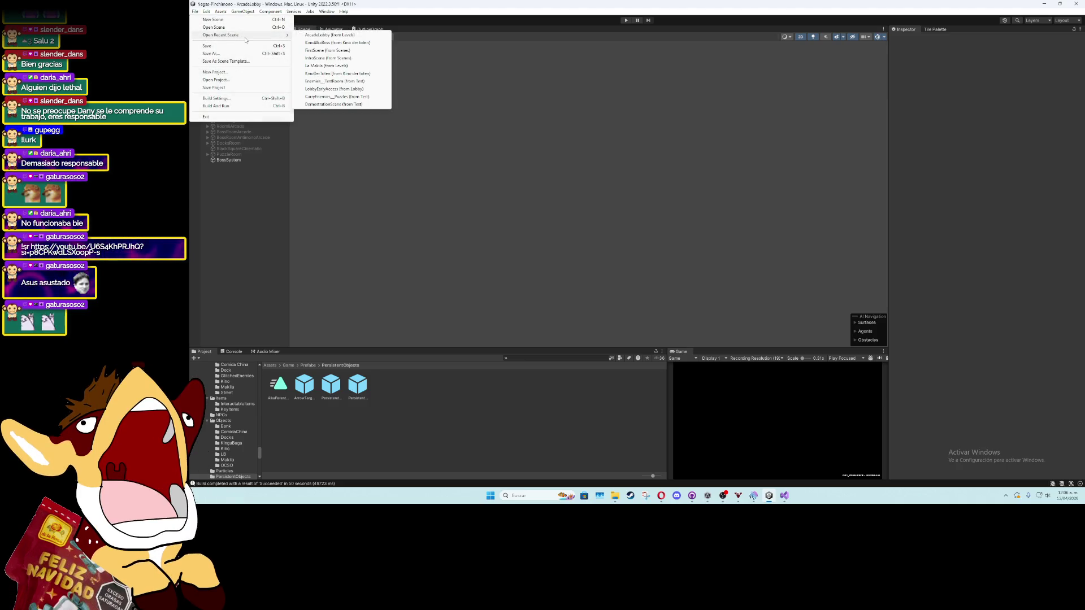
Load FirstScene from recent scenes and select Scripts to view its Main Menu Script
{"action": "key", "text": "Escape"}
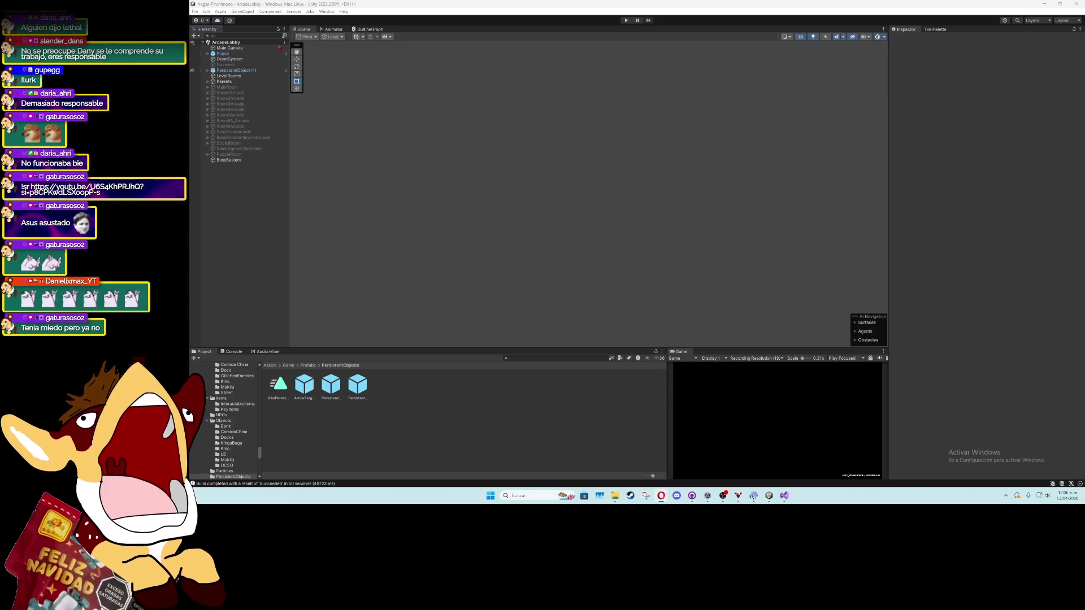
{"action": "left_click", "coordinate": [195, 11]}
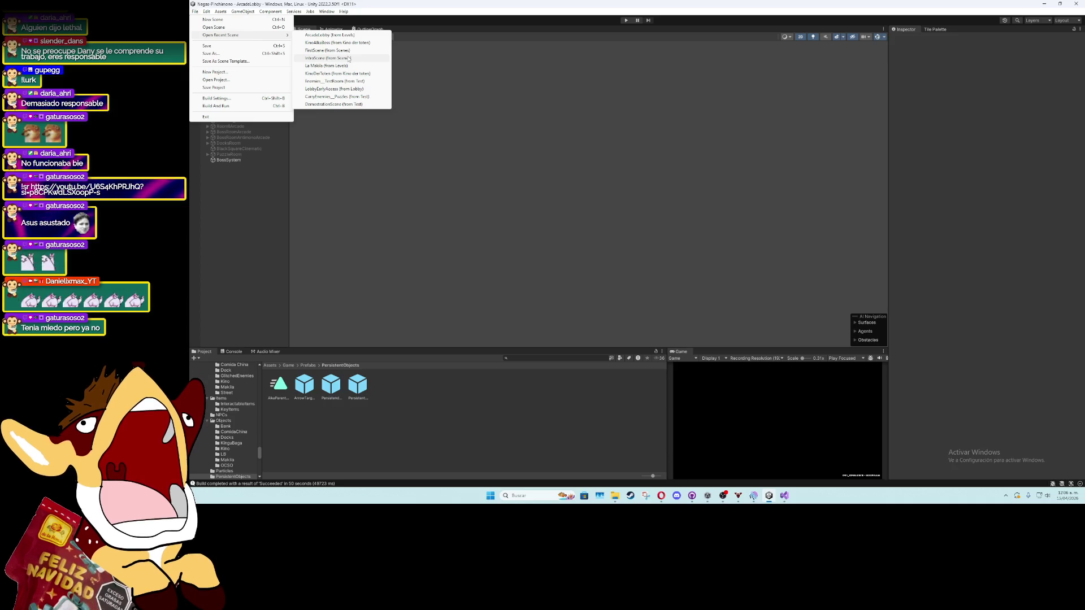
{"action": "left_click", "coordinate": [335, 58]}
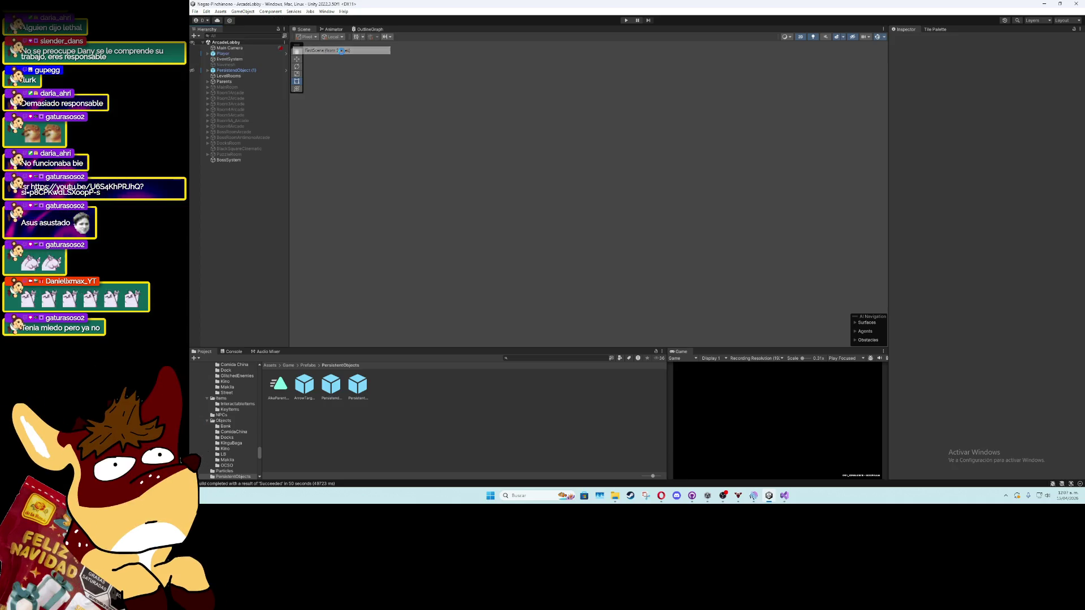
{"action": "left_click", "coordinate": [222, 65]}
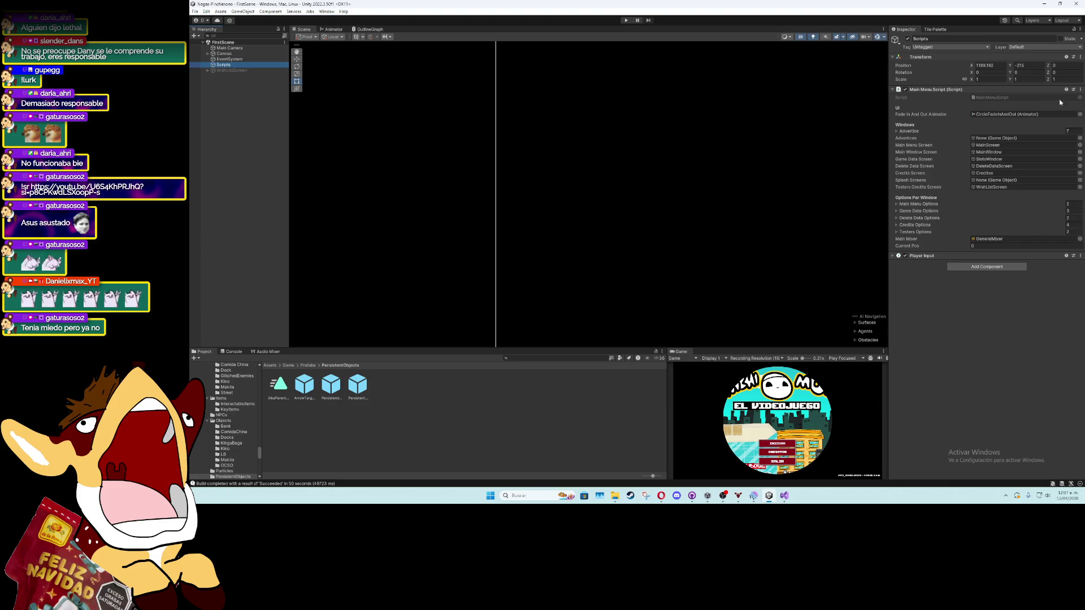
{"action": "right_click", "coordinate": [1058, 93]}
Jump to the OnEnableButtons definition from Start and navigate back
{"action": "left_click", "coordinate": [829, 200]}
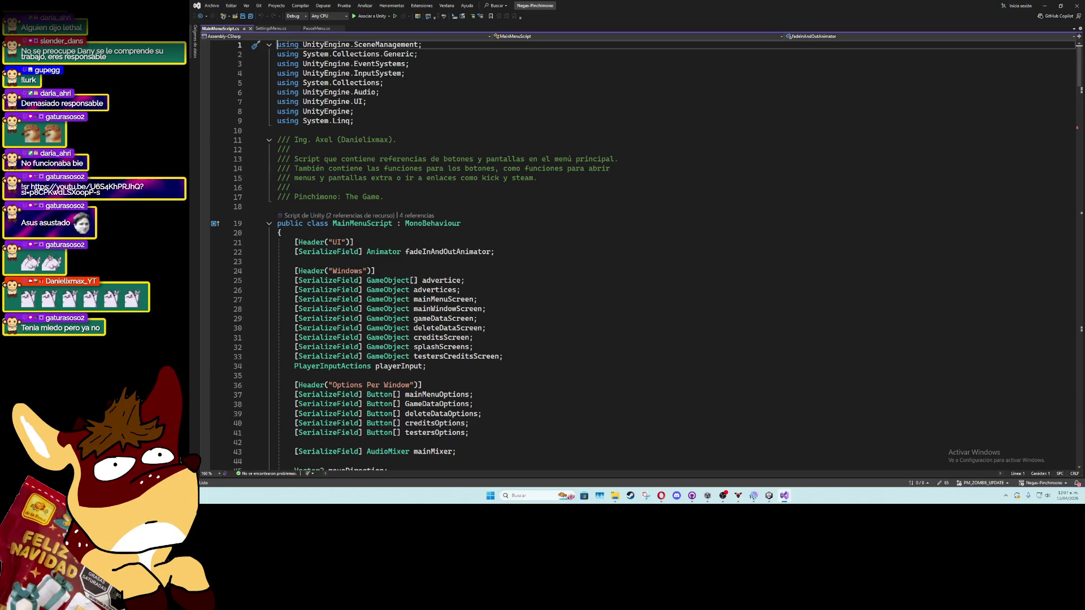
{"action": "scroll", "coordinate": [574, 252], "scroll_direction": "down", "scroll_amount": 6}
{"action": "scroll", "coordinate": [573, 252], "scroll_direction": "down", "scroll_amount": 5}
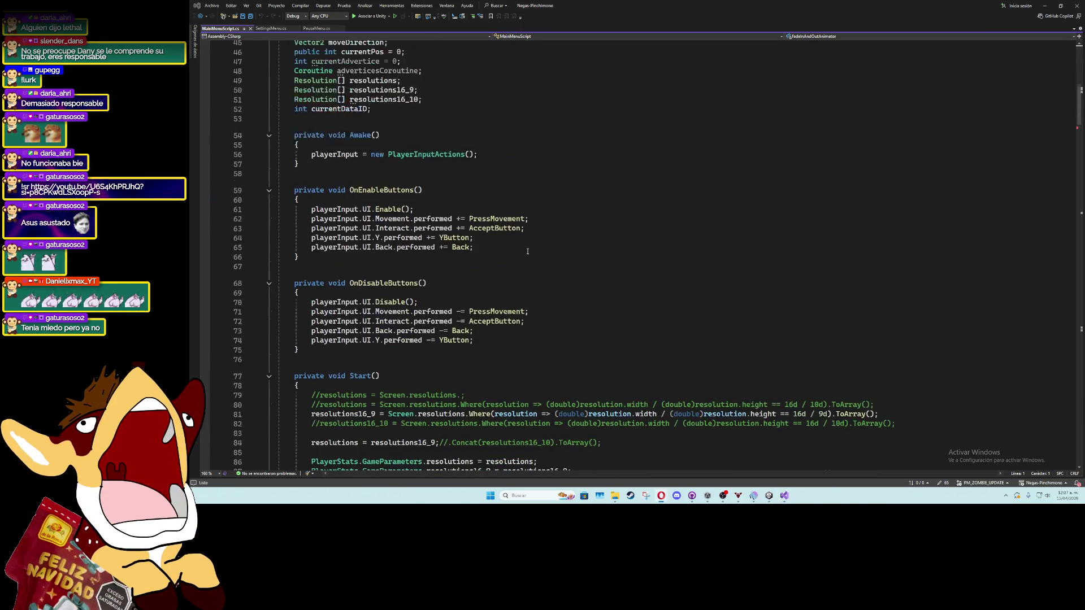
{"action": "scroll", "coordinate": [573, 252], "scroll_direction": "down", "scroll_amount": 5}
{"action": "scroll", "coordinate": [508, 253], "scroll_direction": "down", "scroll_amount": 4}
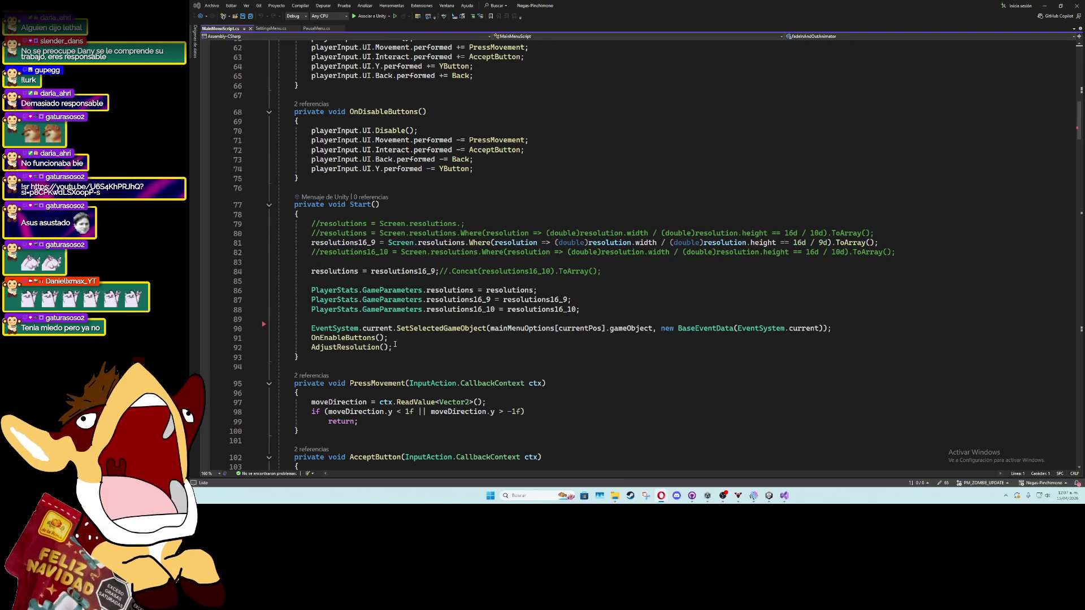
{"action": "left_click", "coordinate": [376, 338]}
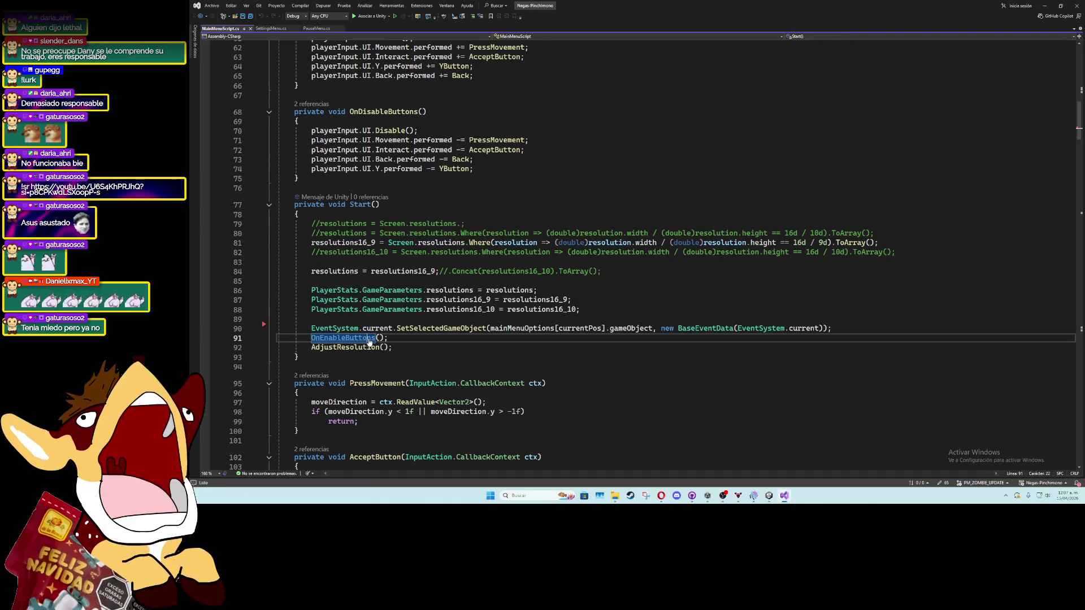
{"action": "key", "text": "F12"}
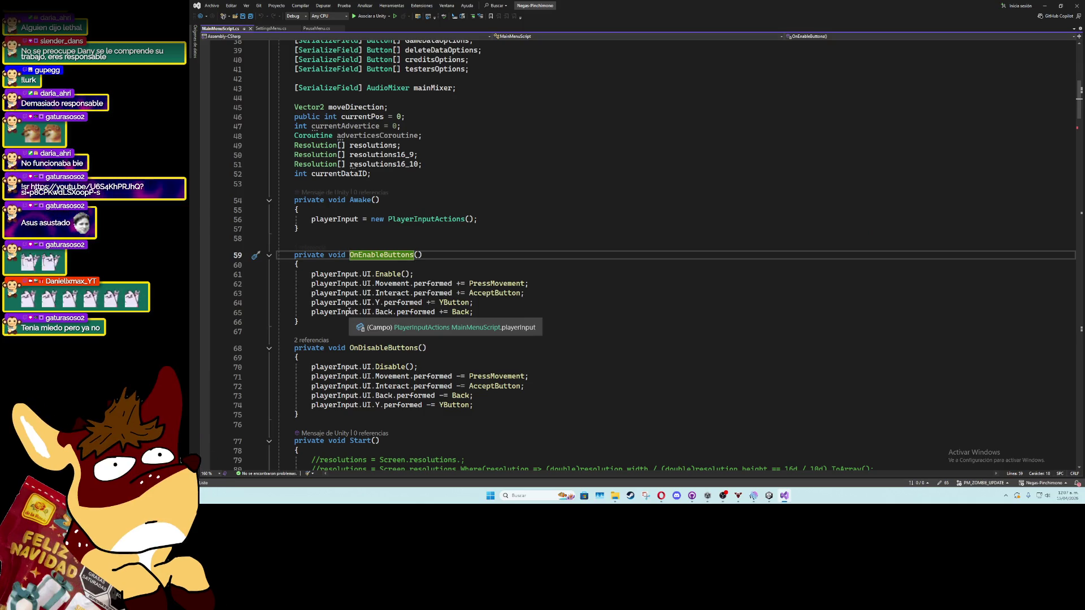
{"action": "key", "text": "ctrl+minus"}
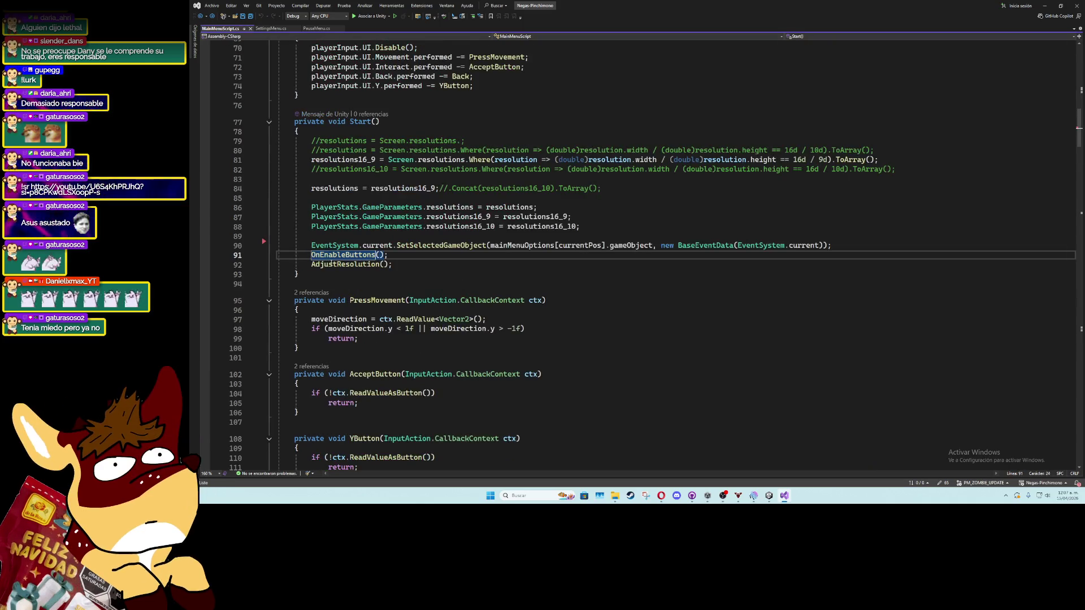
Go to AdjustResolution, collapse it, and move to the blank line below AutoSelectFirstSlot
{"action": "double_click", "coordinate": [344, 265]}
{"action": "key", "text": "F12"}
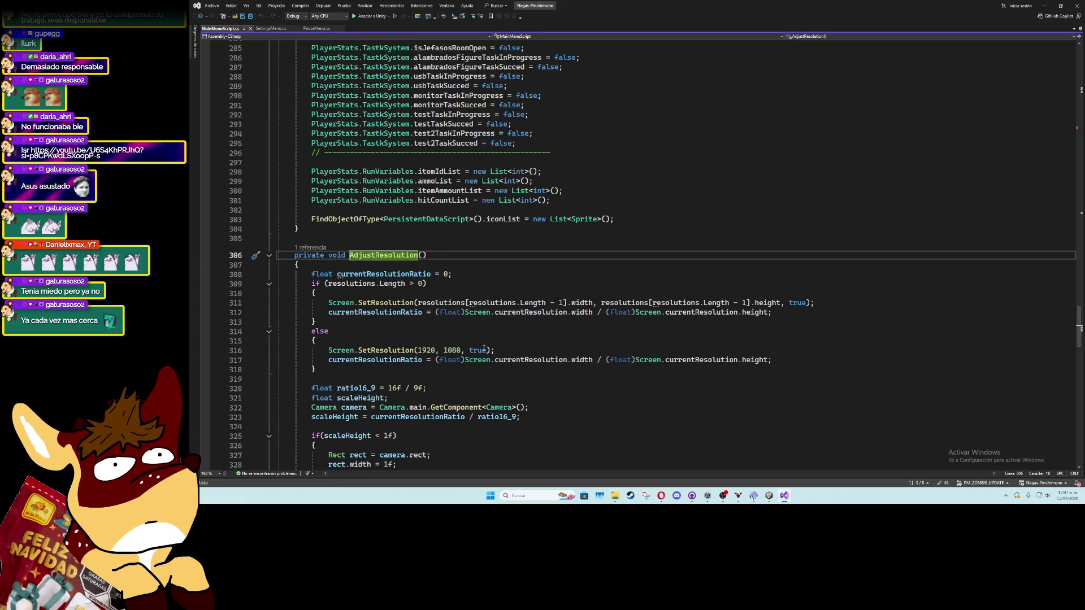
{"action": "scroll", "coordinate": [519, 339], "scroll_direction": "down", "scroll_amount": 3}
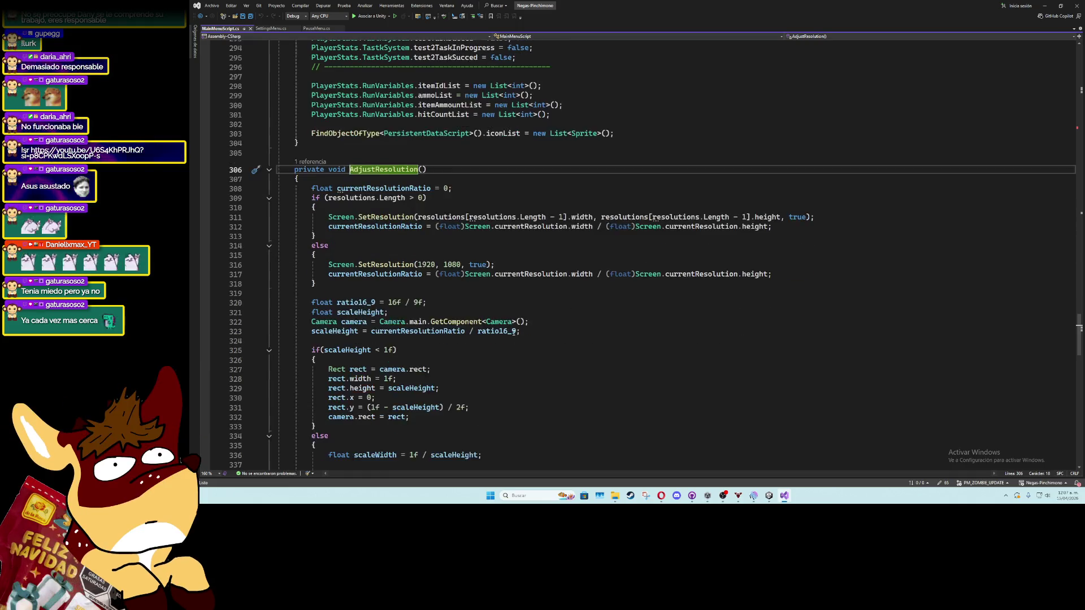
{"action": "scroll", "coordinate": [514, 334], "scroll_direction": "down", "scroll_amount": 3}
{"action": "scroll", "coordinate": [513, 333], "scroll_direction": "down", "scroll_amount": 3}
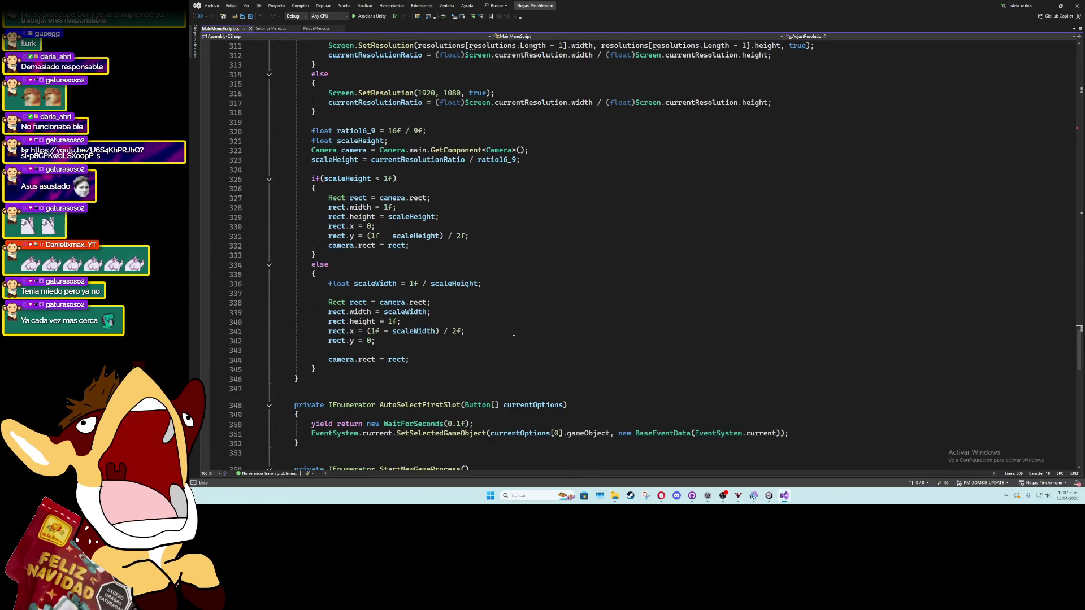
{"action": "scroll", "coordinate": [513, 332], "scroll_direction": "up", "scroll_amount": 4}
{"action": "scroll", "coordinate": [424, 297], "scroll_direction": "up", "scroll_amount": 3}
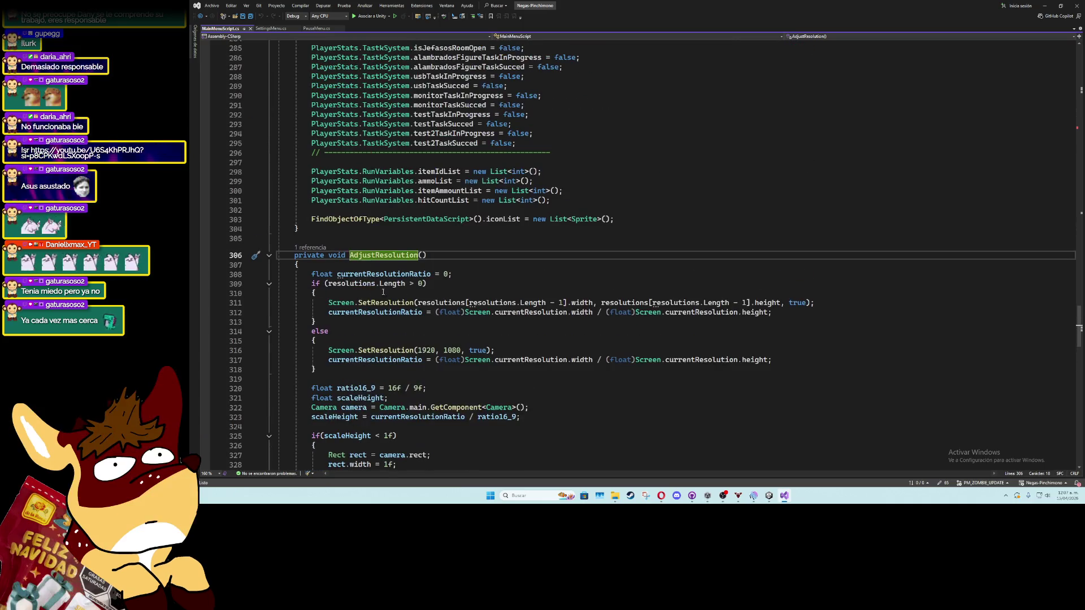
{"action": "left_click", "coordinate": [268, 255]}
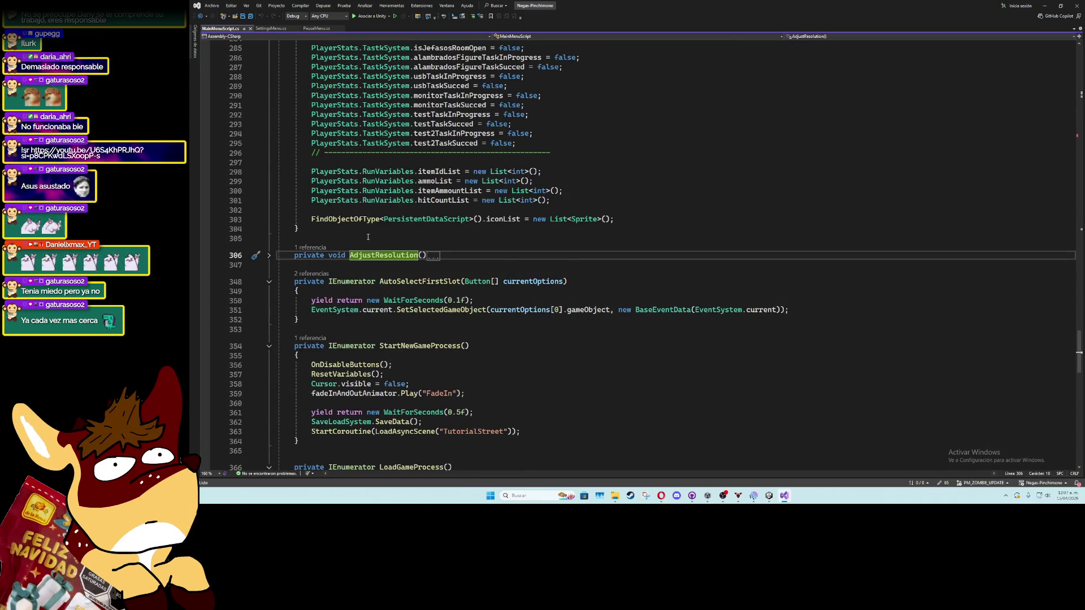
{"action": "left_click", "coordinate": [470, 332]}
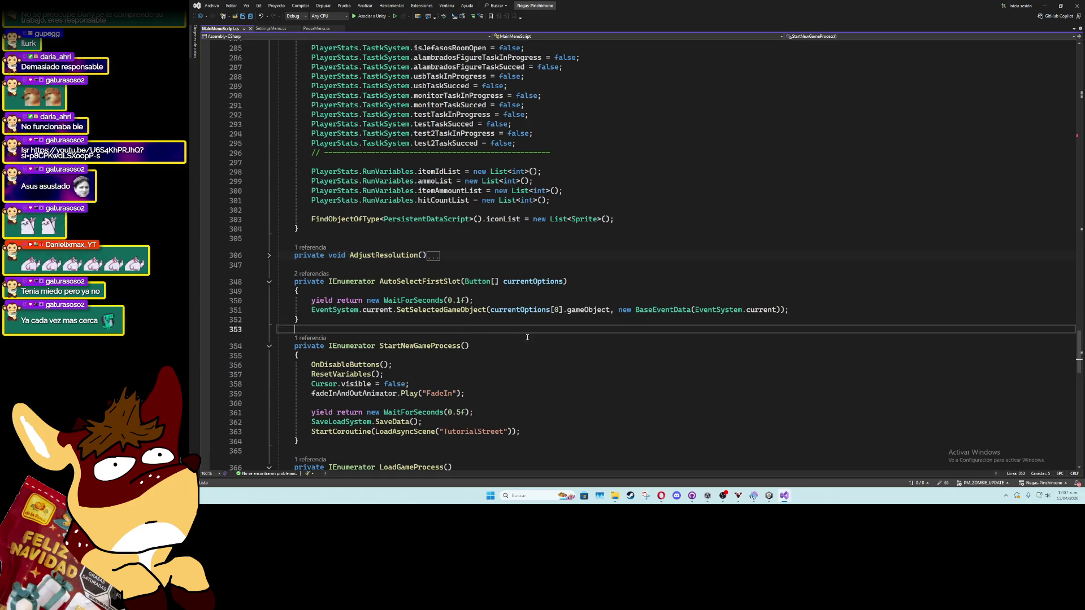
{"action": "scroll", "coordinate": [540, 338], "scroll_direction": "down", "scroll_amount": 3}
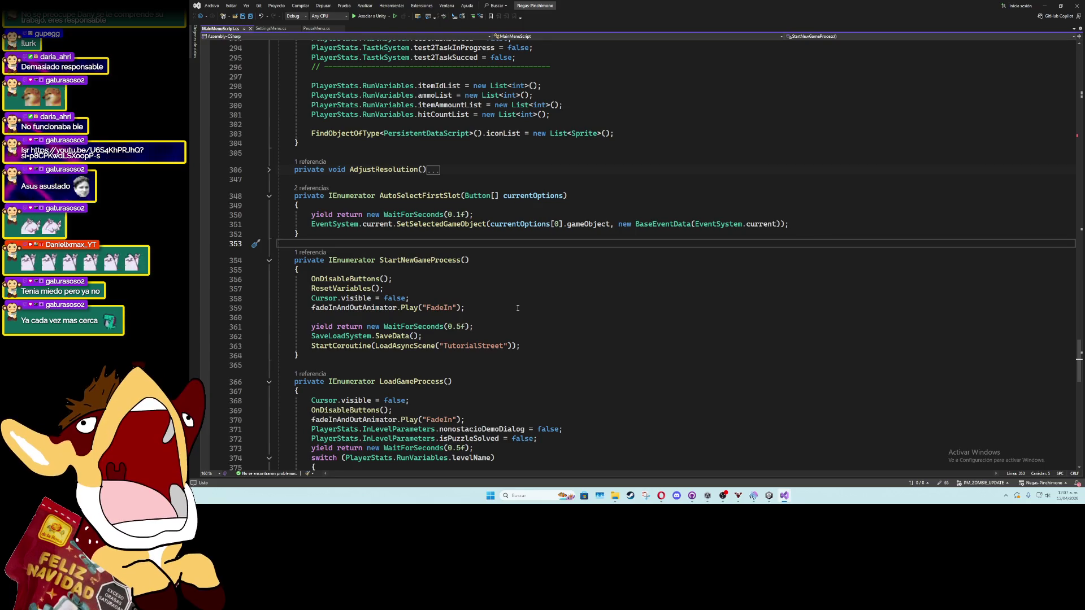
{"action": "scroll", "coordinate": [517, 308], "scroll_direction": "down", "scroll_amount": 4}
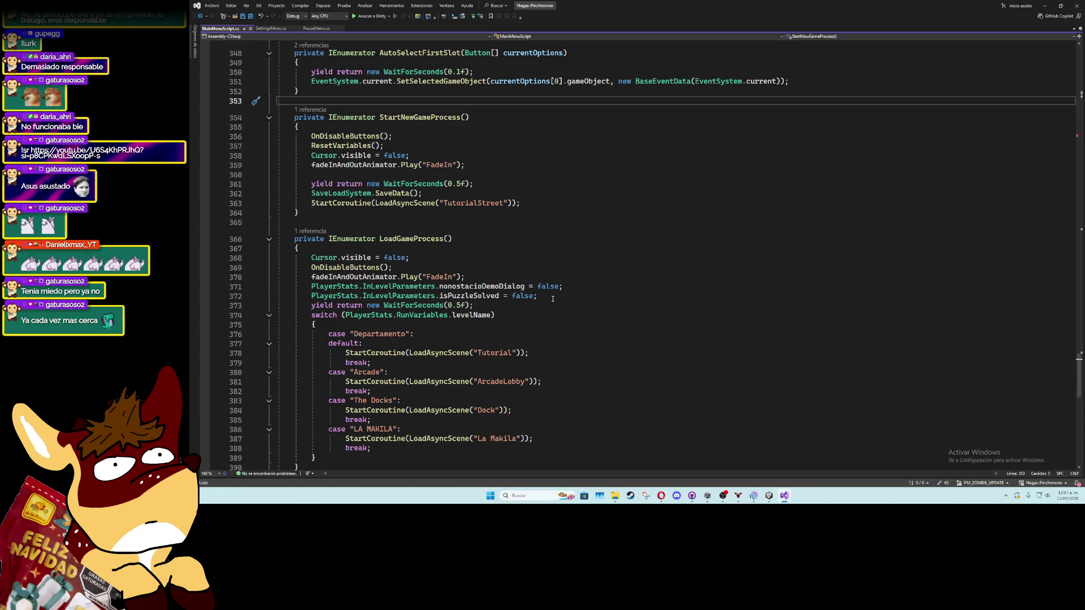
{"action": "scroll", "coordinate": [552, 297], "scroll_direction": "down", "scroll_amount": 3}
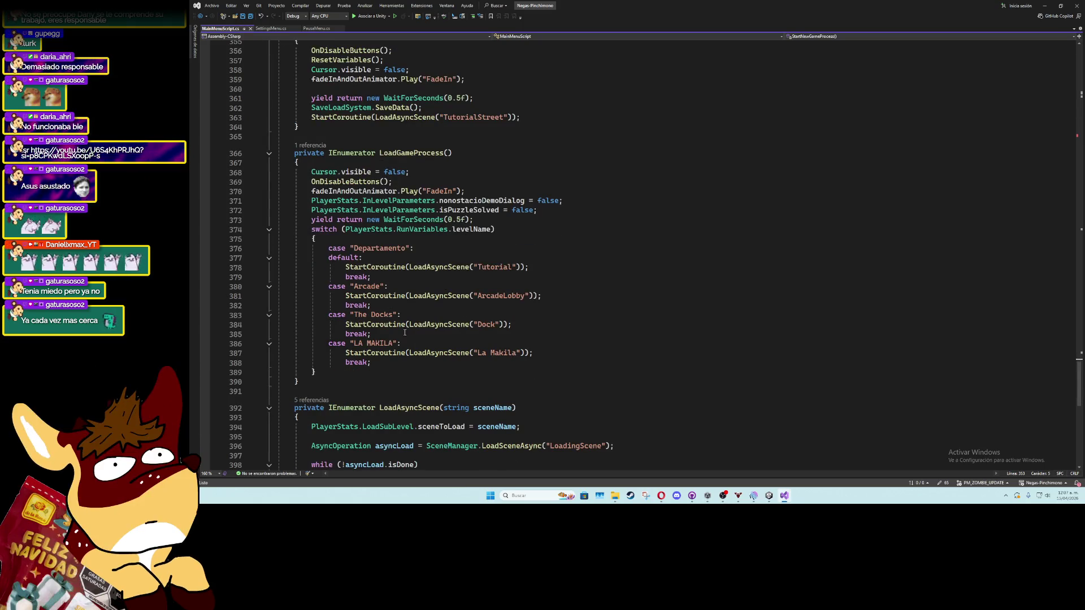
Paste a copy of the LA MAKILA case below it and clear MAKILA from the new label
{"action": "left_click_drag", "start_coordinate": [323, 343], "coordinate": [419, 363]}
{"action": "key", "text": "ctrl+c"}
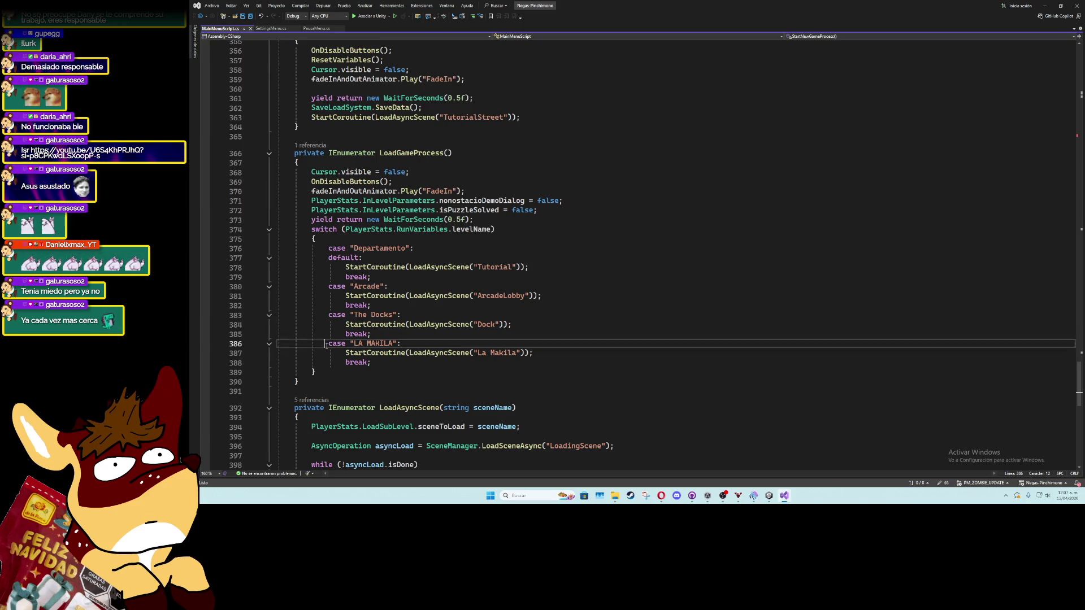
{"action": "left_click", "coordinate": [420, 363]}
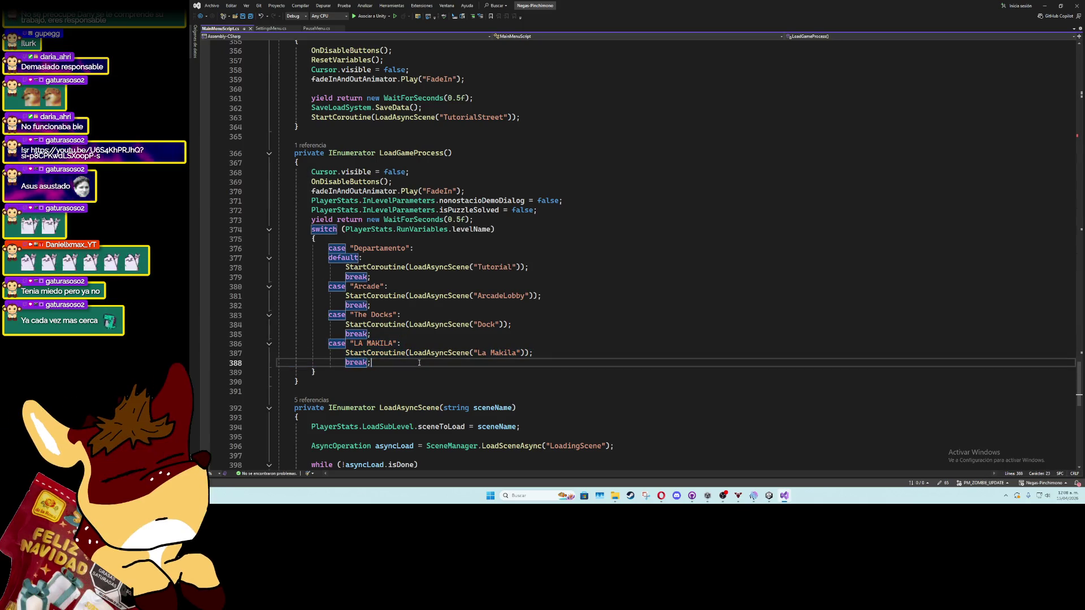
{"action": "key", "text": "Return"}
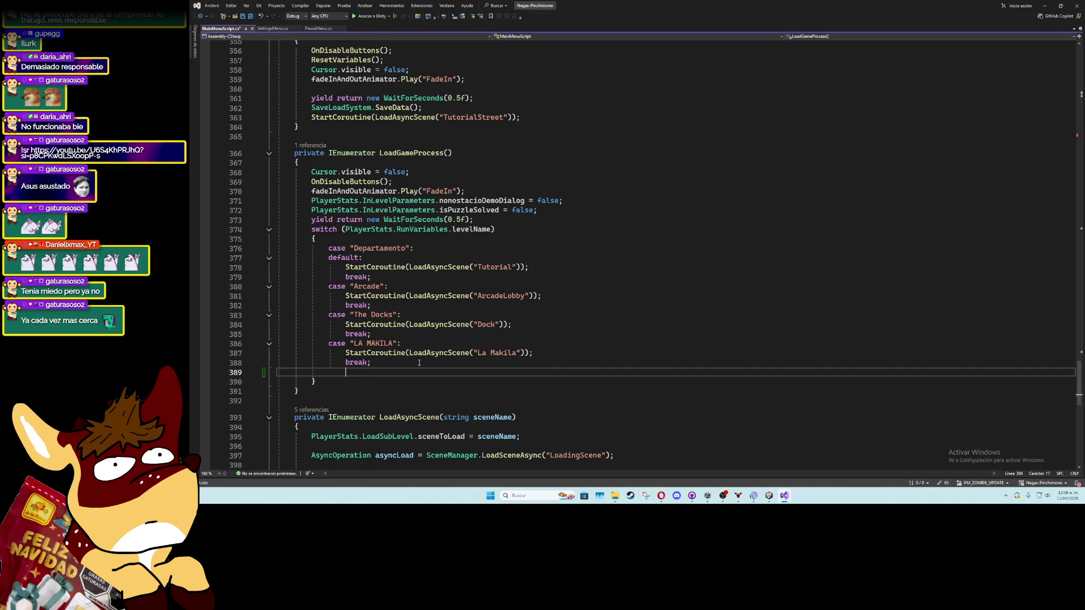
{"action": "key", "text": "ctrl+v"}
{"action": "double_click", "coordinate": [380, 372]}
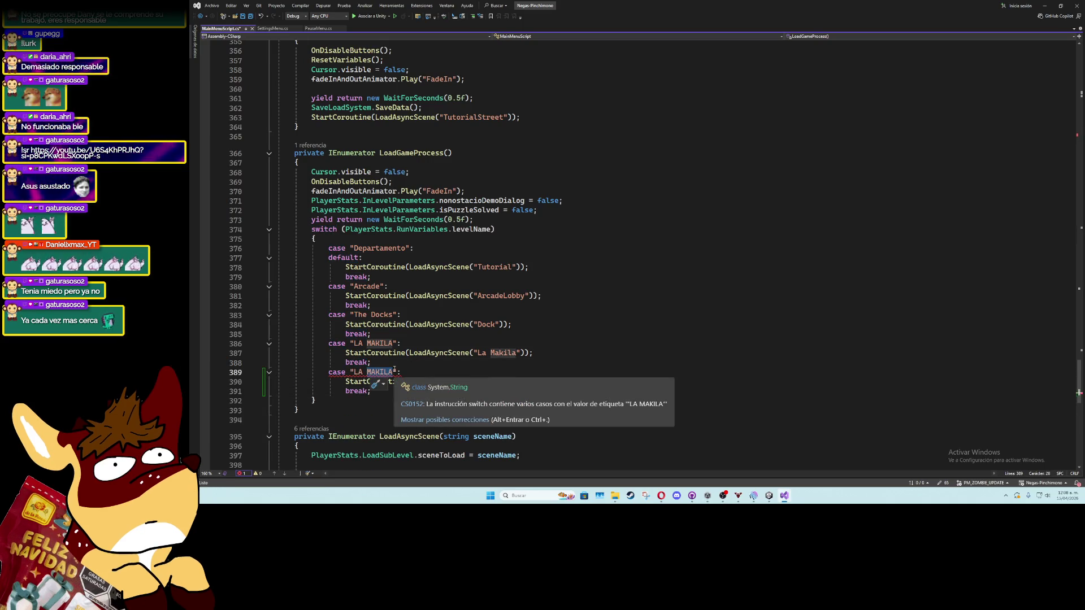
{"action": "key", "text": "BackSpace"}
{"action": "type", "text": "N"}
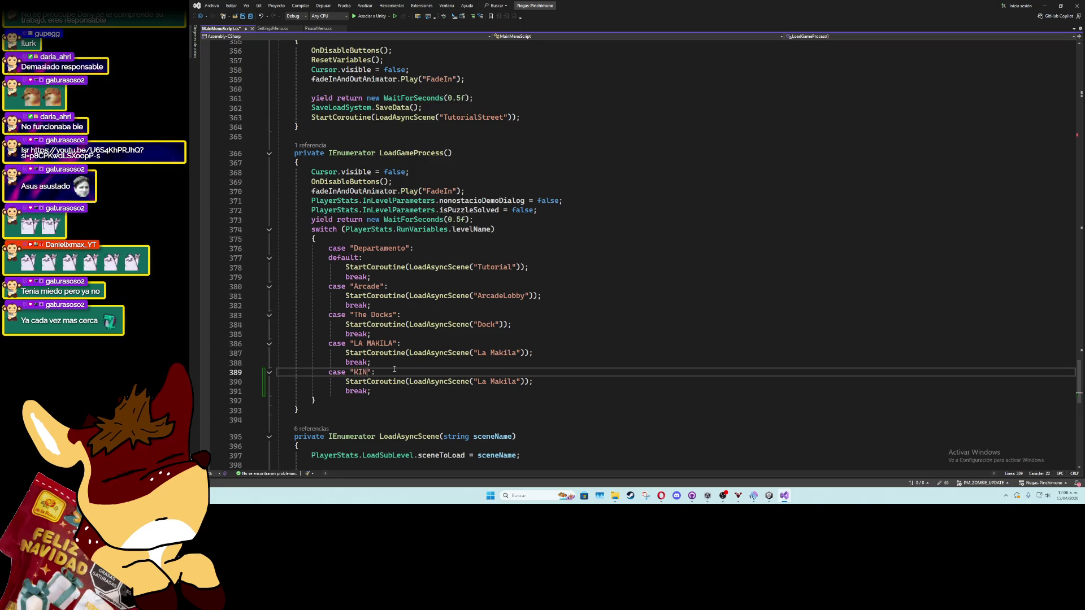
{"action": "type", "text": "ino"}
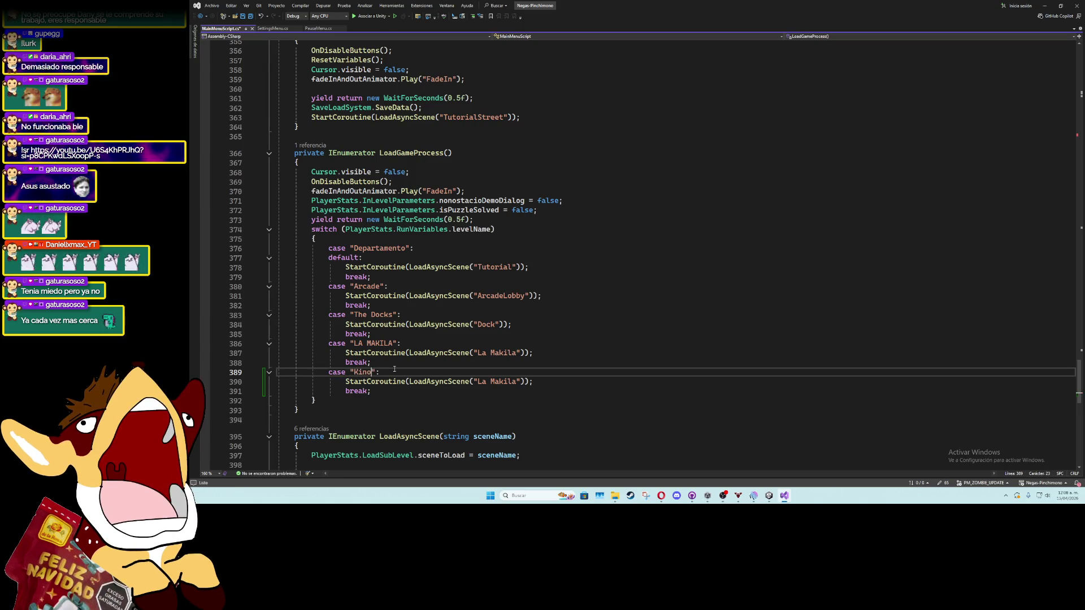
{"action": "type", "text": "DerFaiters"}
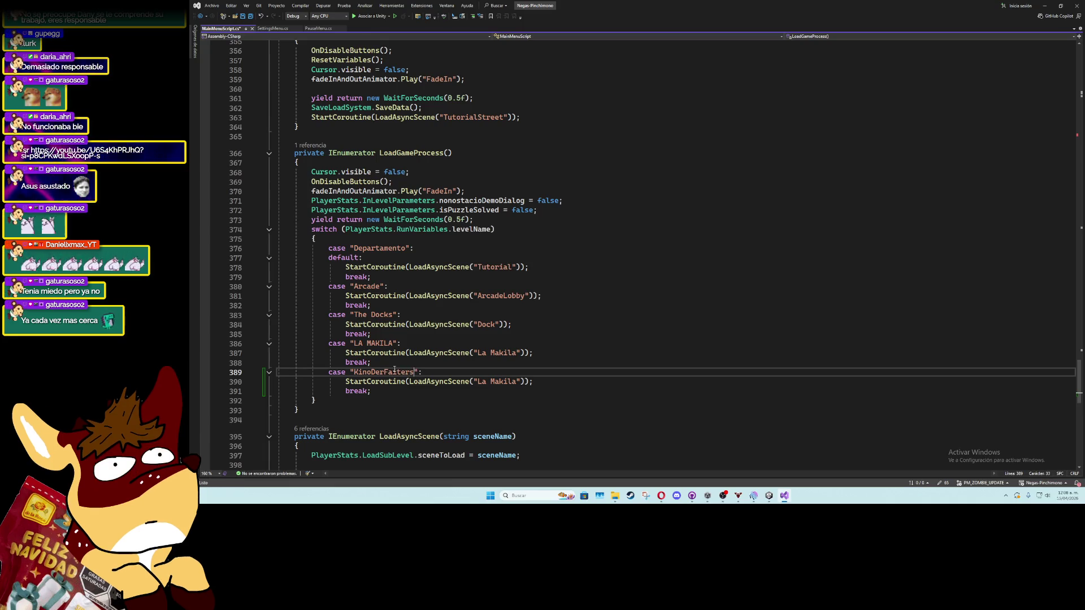
Switch to Unity and open the Kino level scene from recent scenes
{"action": "left_click", "coordinate": [767, 496]}
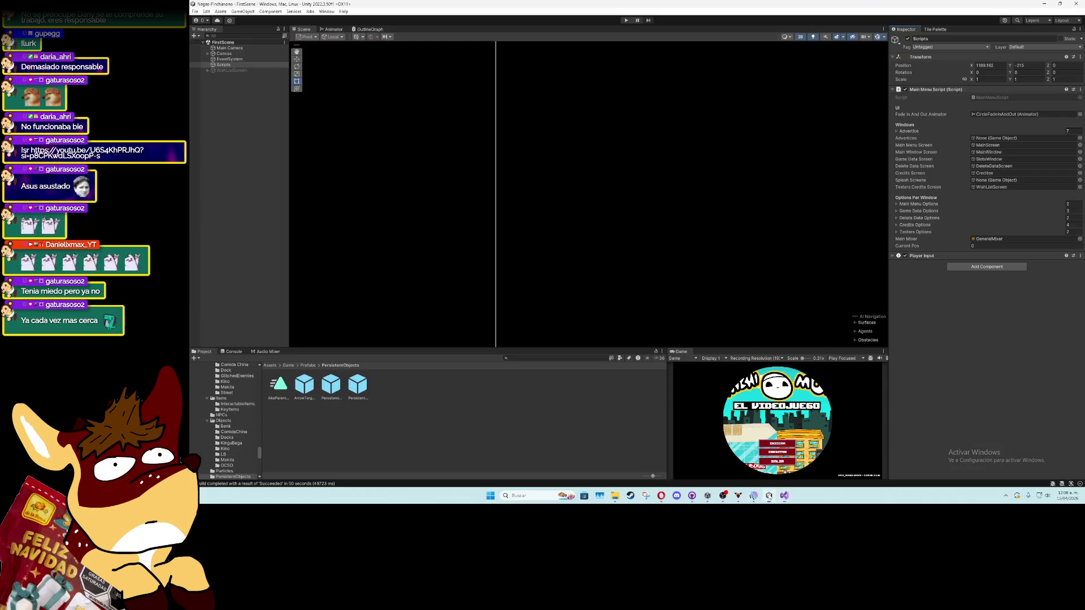
{"action": "left_click", "coordinate": [194, 12]}
{"action": "mouse_move", "coordinate": [222, 35]}
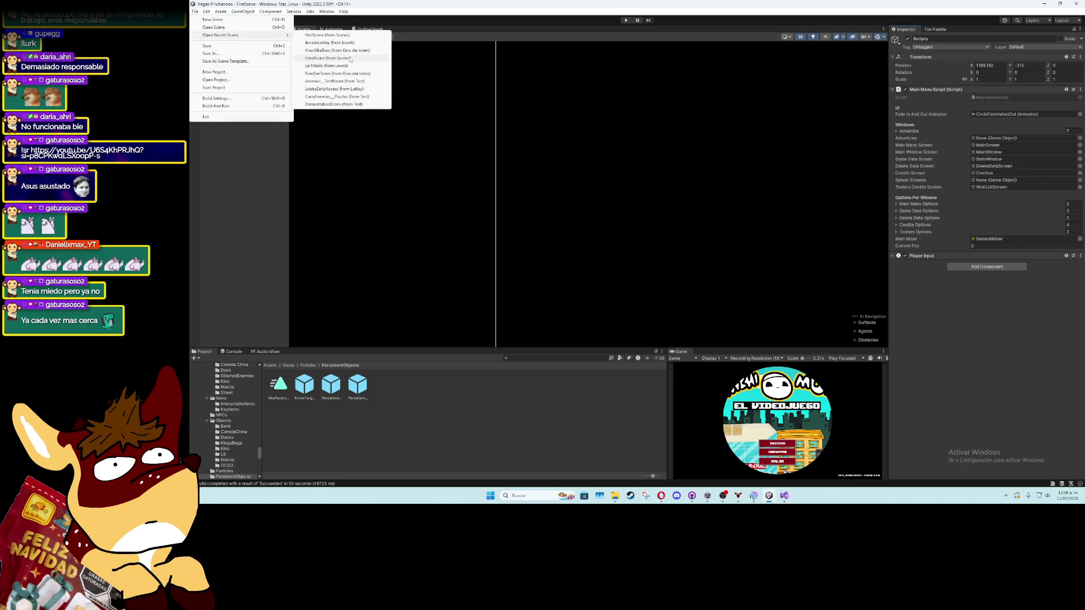
{"action": "left_click", "coordinate": [348, 74]}
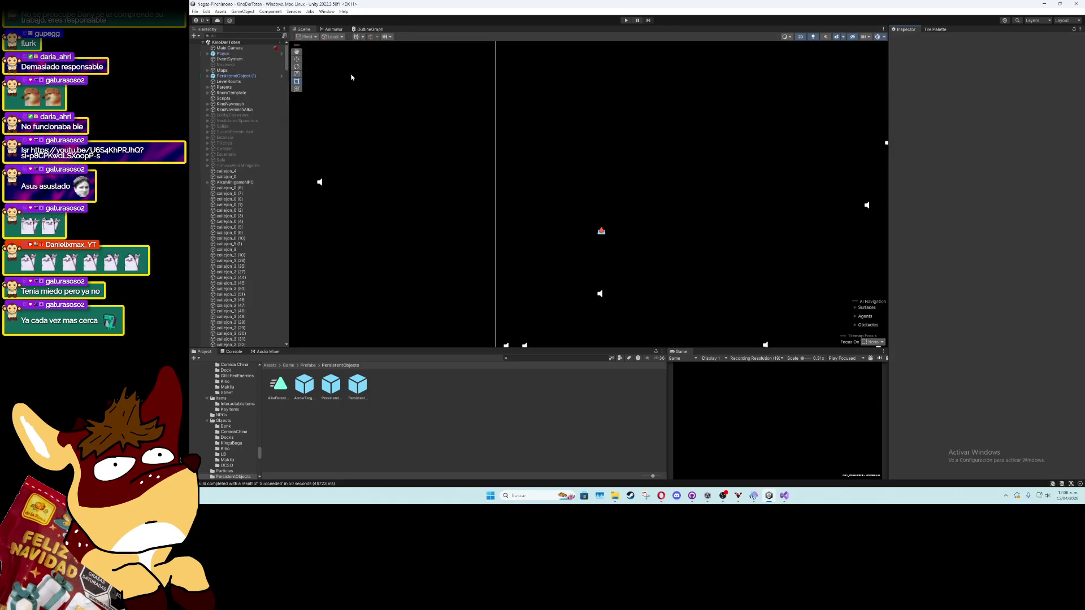
Inspect Scripts, Parents and RoomTemplate, check LevelRooms' Level Name, then Alt+Tab back to code
{"action": "left_click", "coordinate": [243, 100]}
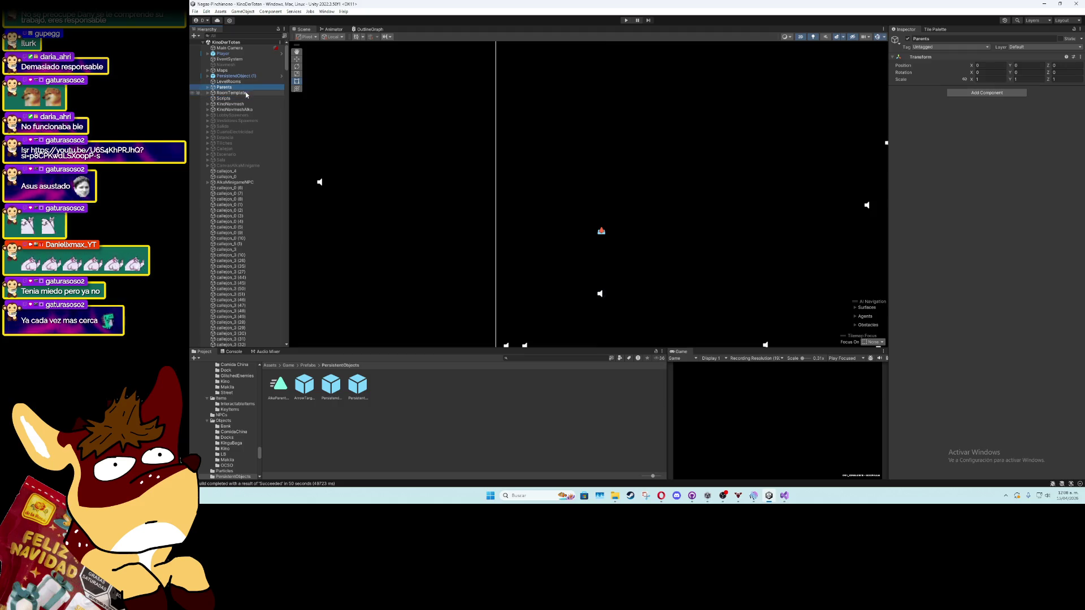
{"action": "left_click", "coordinate": [233, 80]}
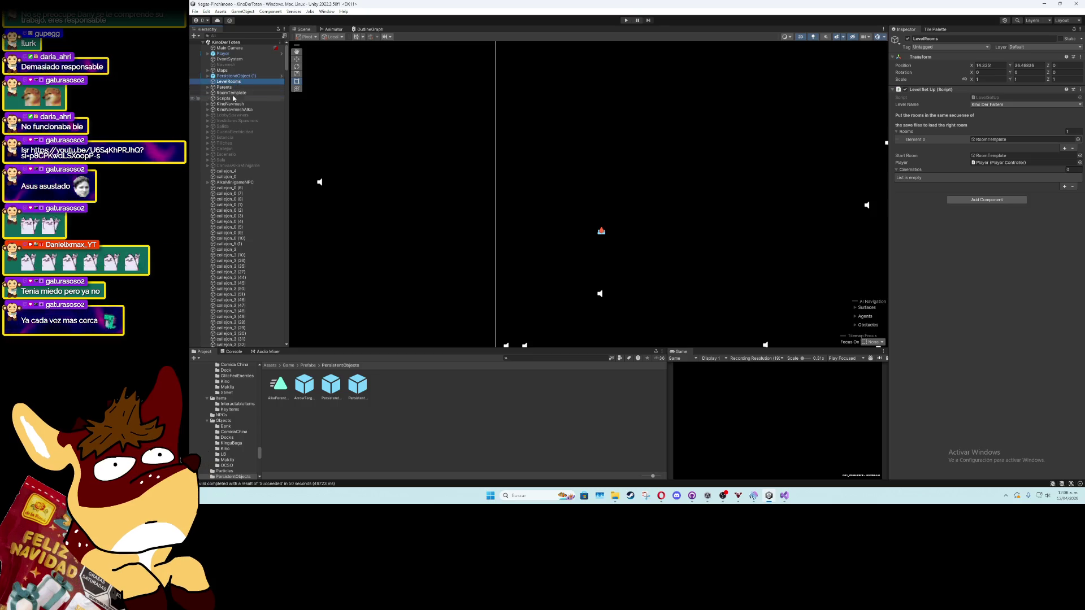
{"action": "left_click", "coordinate": [254, 98]}
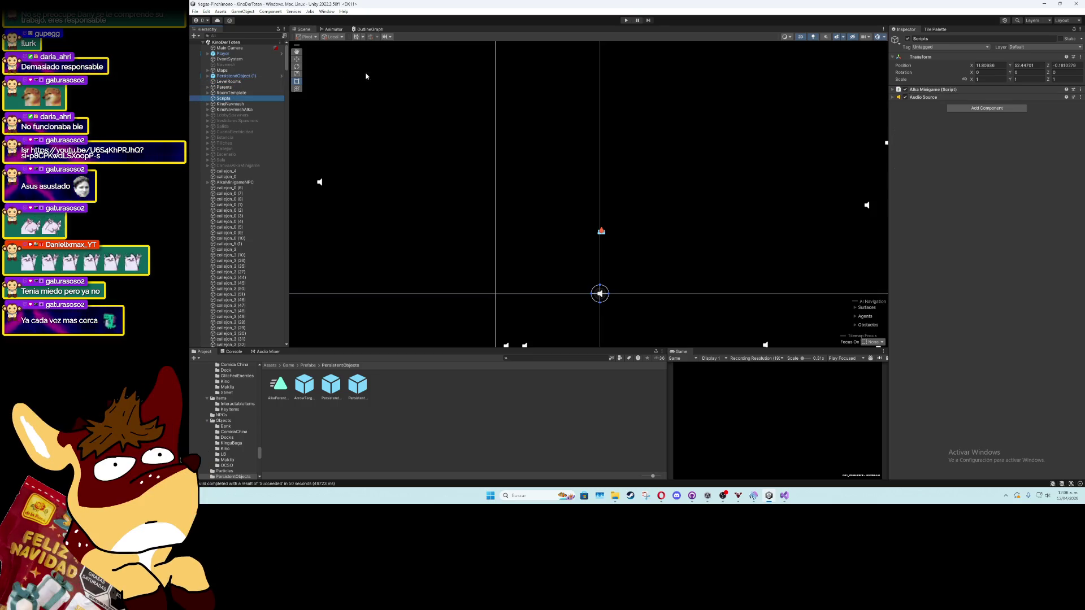
{"action": "left_click", "coordinate": [240, 92]}
{"action": "left_click", "coordinate": [238, 81]}
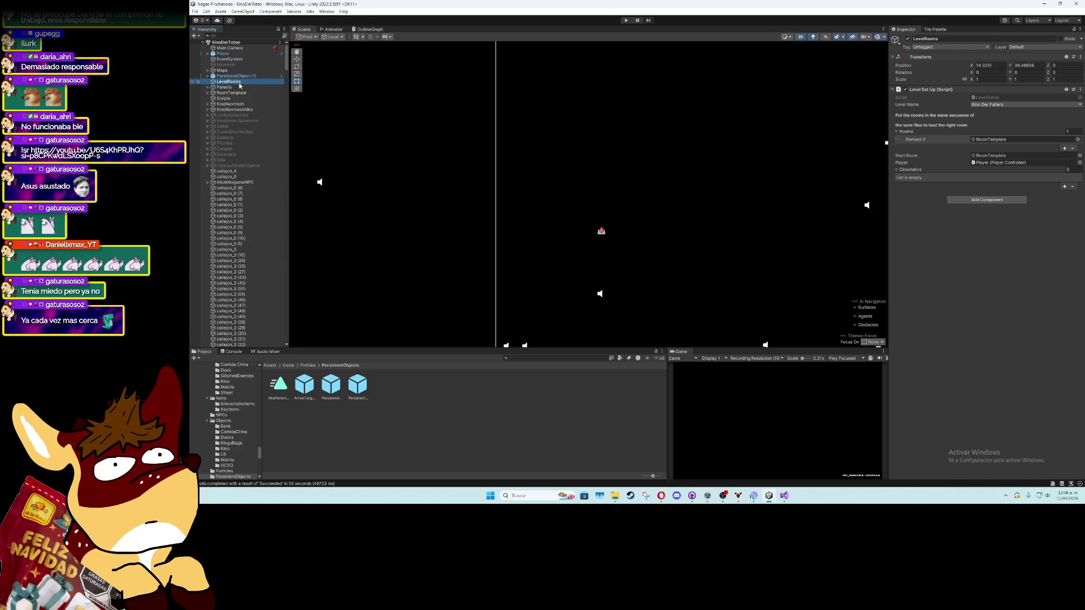
{"action": "key", "text": "alt+Tab"}
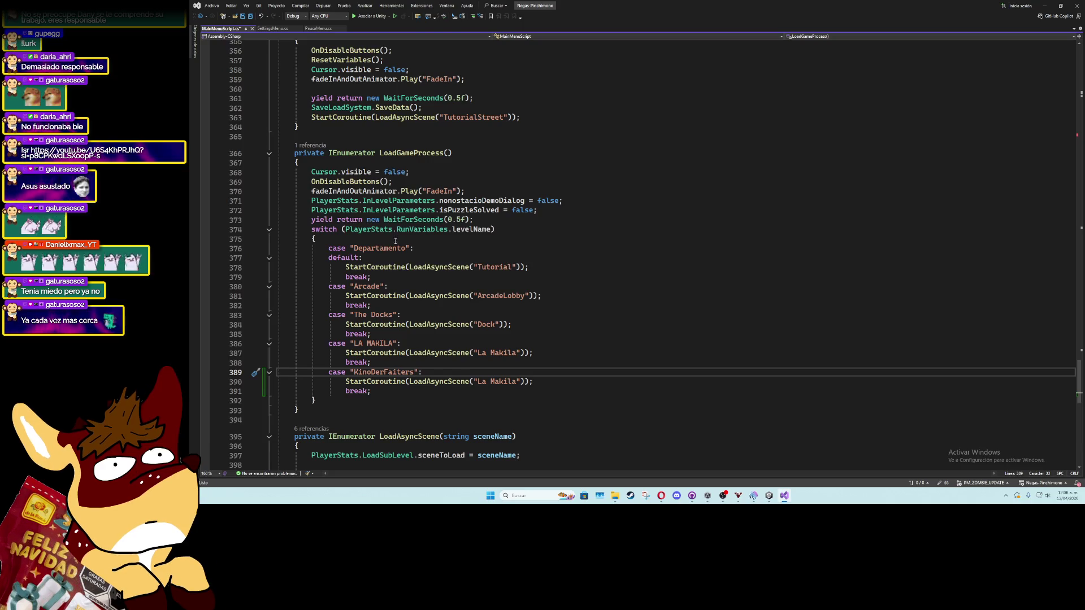
Duplicate the Departamento case at the switch start into a Calle case loading StreetTutorial
{"action": "double_click", "coordinate": [471, 229]}
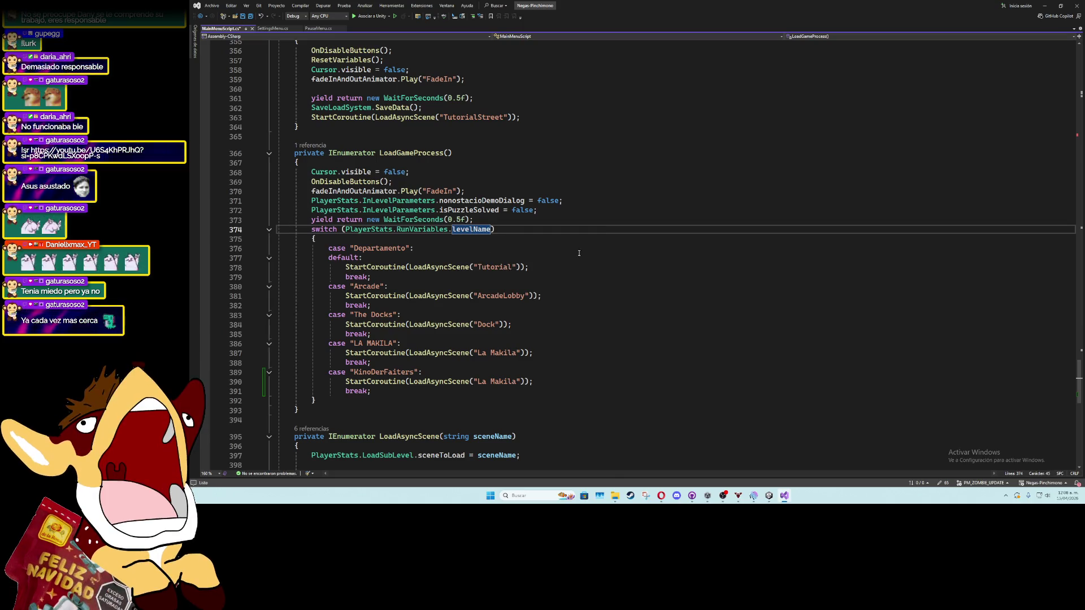
{"action": "key", "text": "alt+Tab"}
{"action": "key", "text": "alt+Tab"}
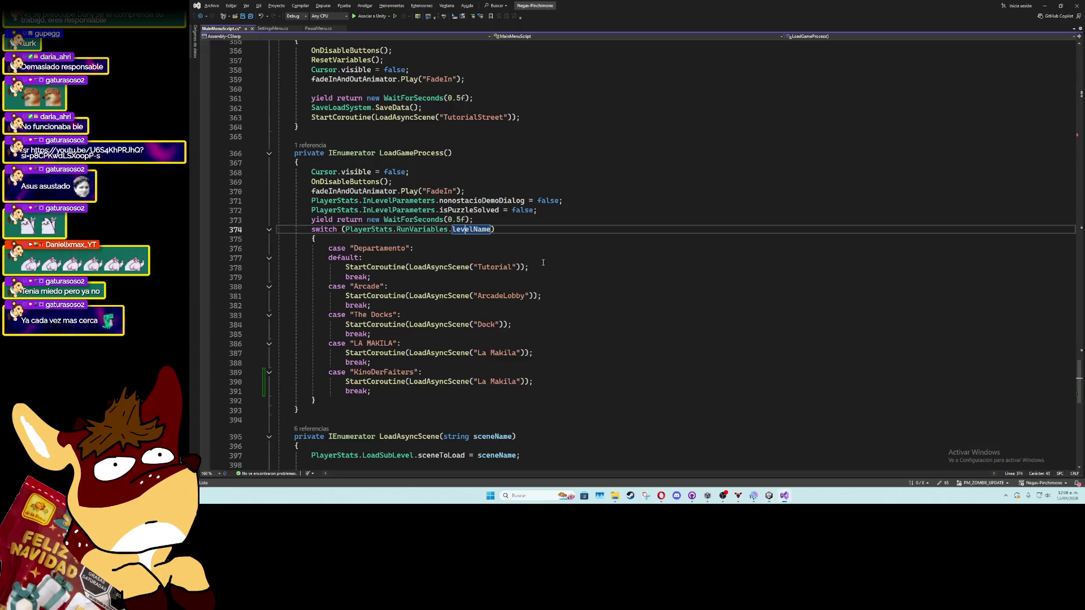
{"action": "double_click", "coordinate": [508, 266]}
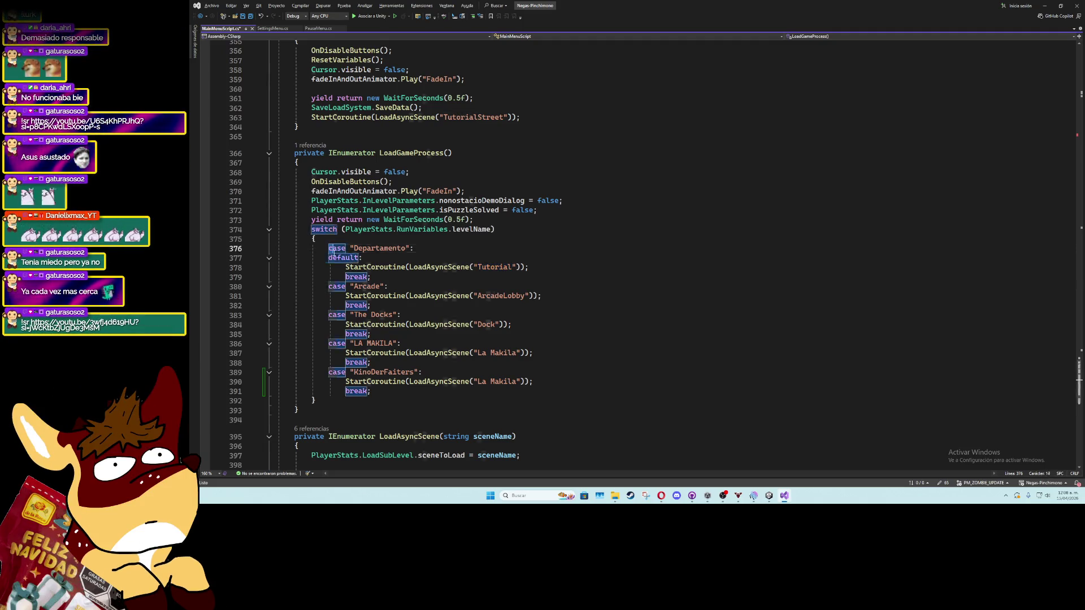
{"action": "left_click_drag", "start_coordinate": [327, 247], "coordinate": [374, 277]}
{"action": "key", "text": "ctrl+c"}
{"action": "left_click", "coordinate": [388, 239]}
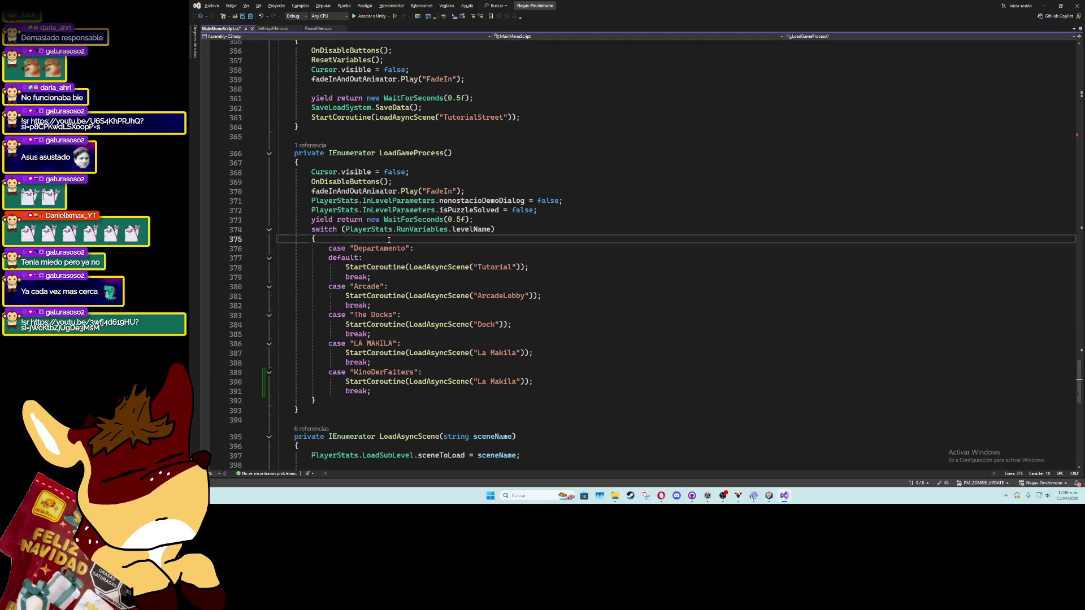
{"action": "key", "text": "ctrl+v"}
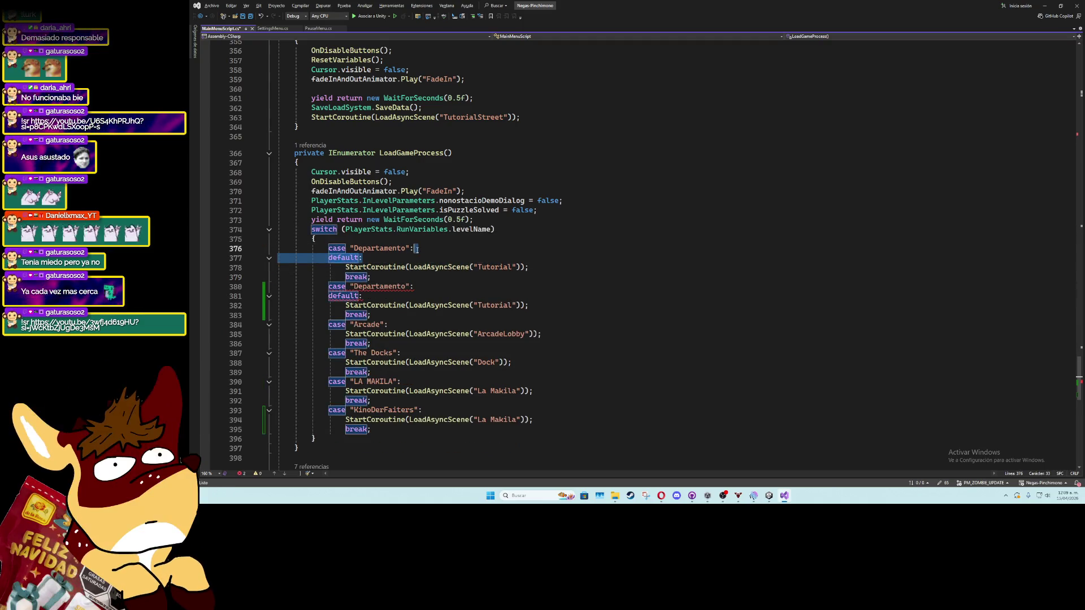
{"action": "key", "text": "ctrl+x"}
{"action": "double_click", "coordinate": [380, 248]}
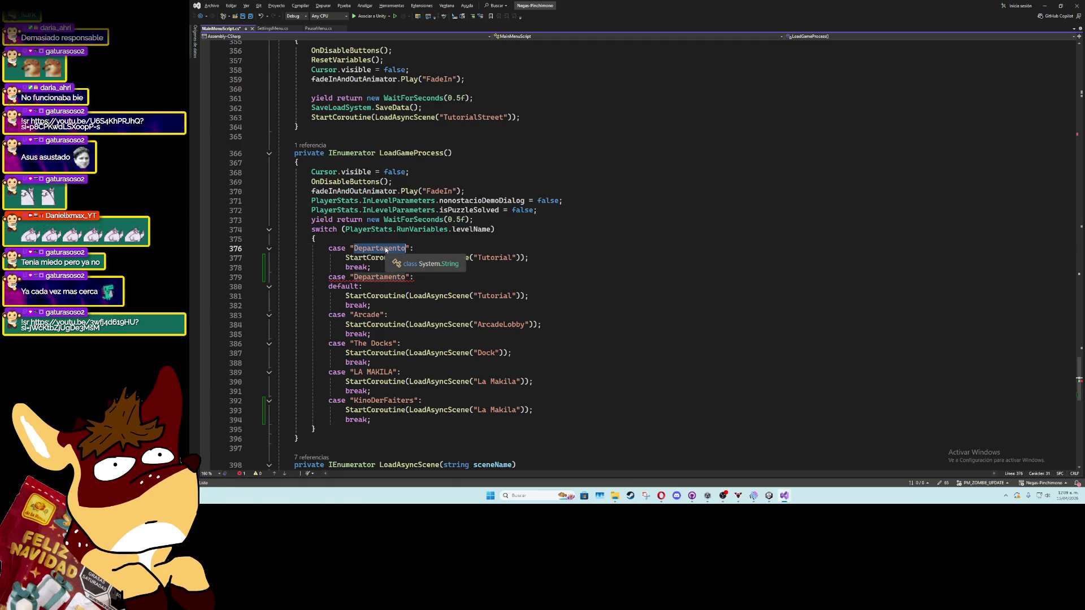
{"action": "type", "text": "Calle"}
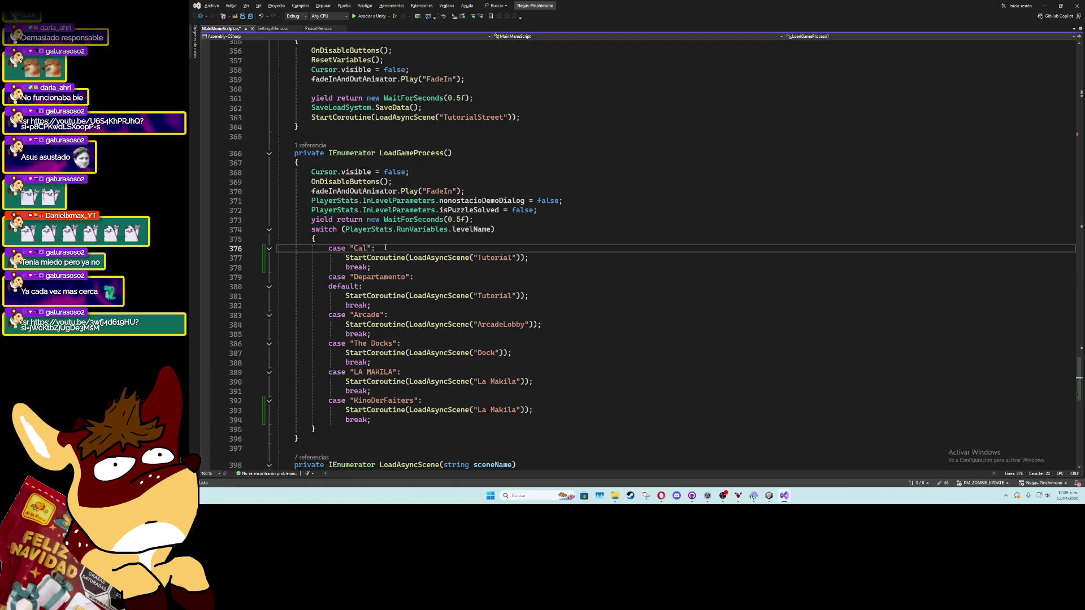
{"action": "double_click", "coordinate": [493, 257]}
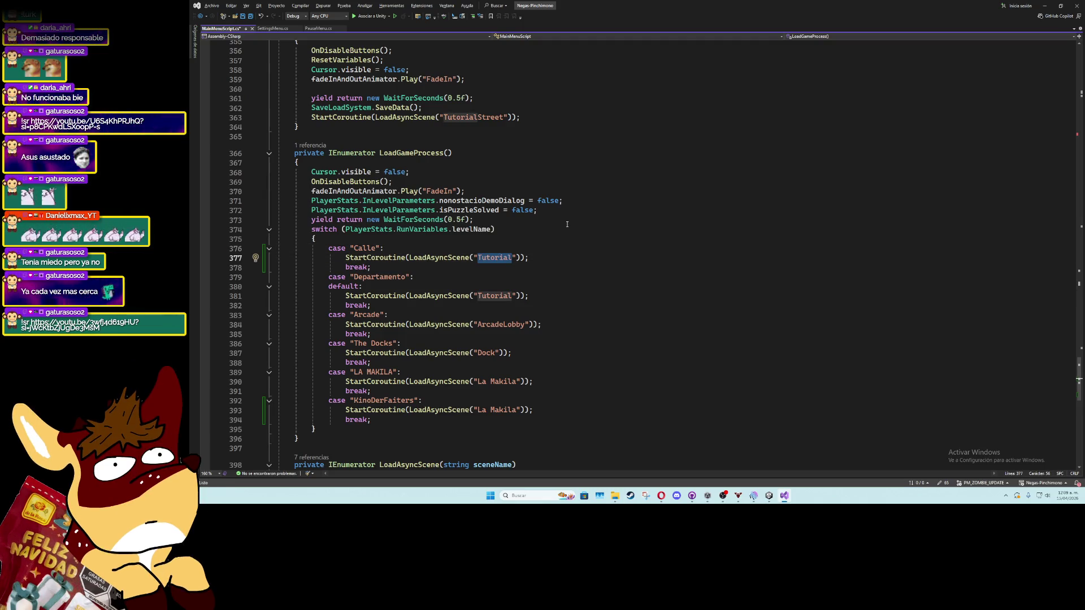
{"action": "type", "text": "T"}
{"action": "key", "text": "BackSpace"}
{"action": "key", "text": "BackSpace"}
{"action": "type", "text": "Str"}
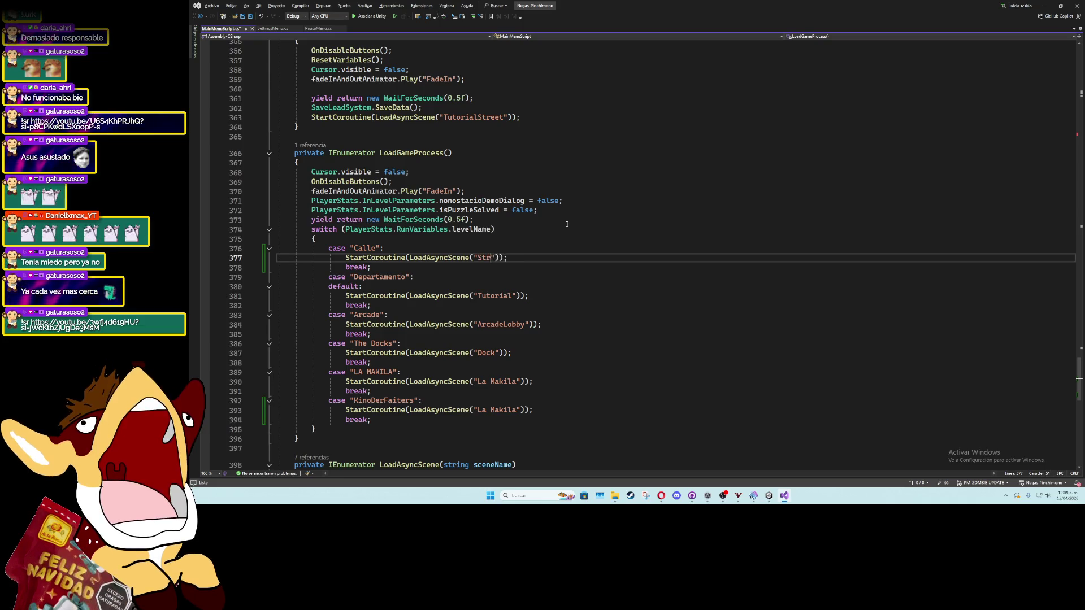
{"action": "type", "text": "eetTutorial"}
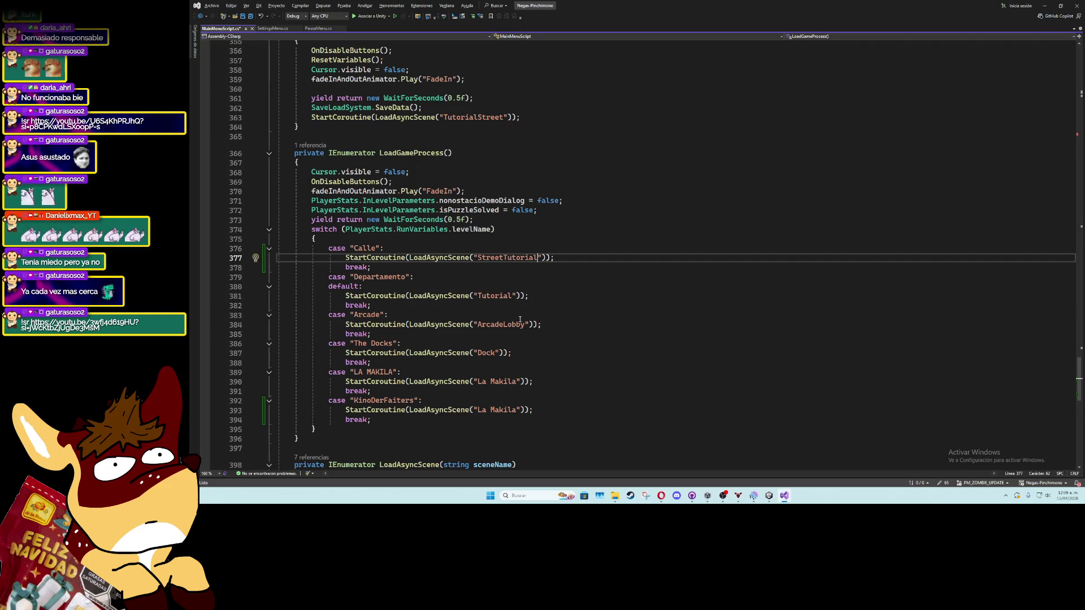
Duplicate the Arcade case line with Ctrl+D, then undo it
{"action": "left_click_drag", "start_coordinate": [329, 277], "coordinate": [339, 287]}
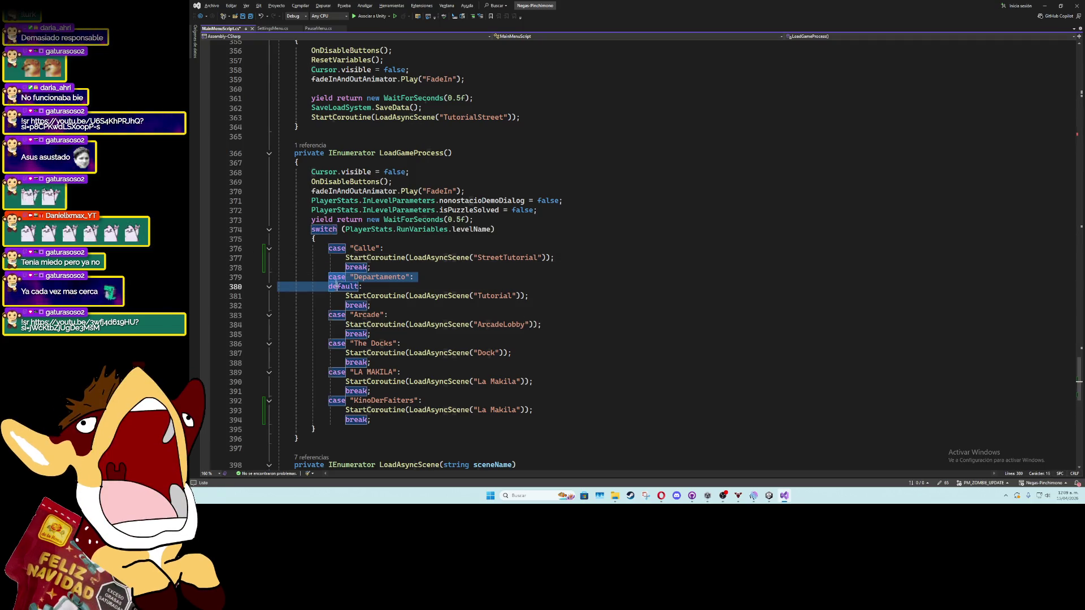
{"action": "left_click", "coordinate": [373, 306]}
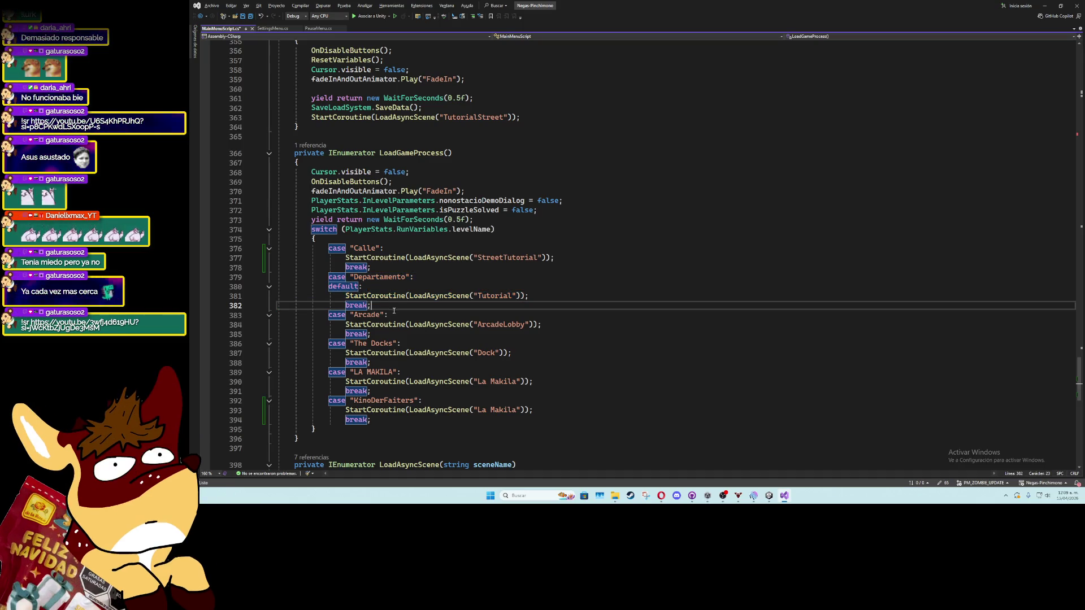
{"action": "left_click", "coordinate": [394, 315]}
{"action": "key", "text": "ctrl+d"}
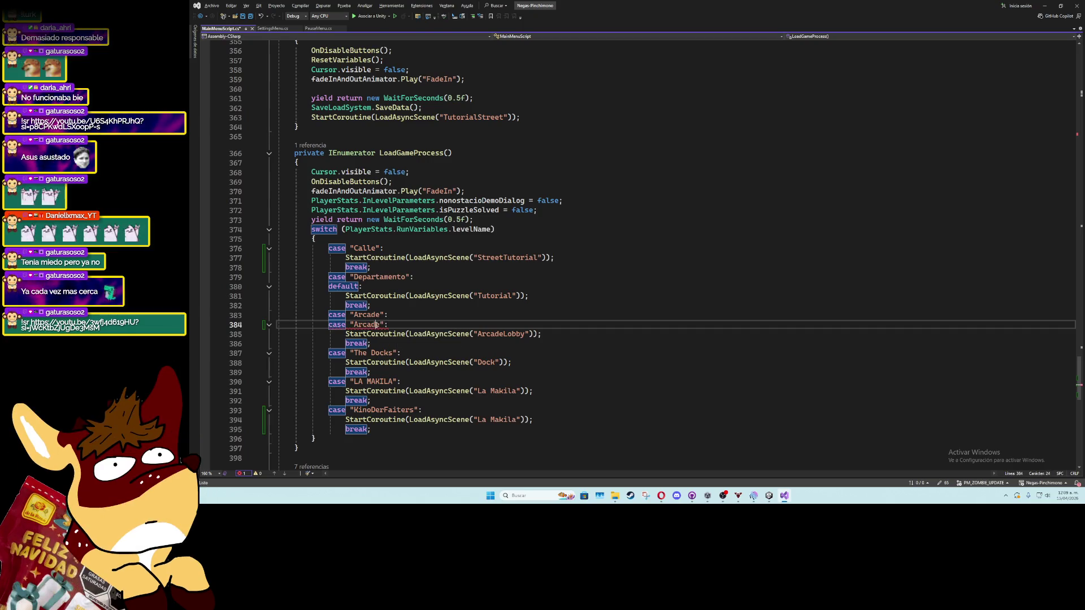
{"action": "double_click", "coordinate": [367, 325]}
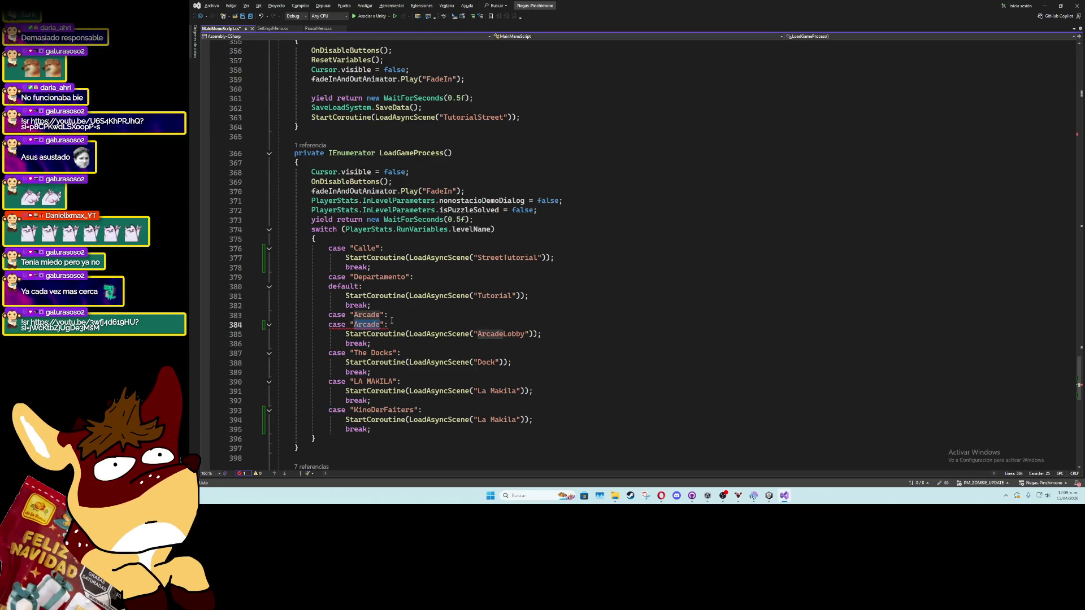
{"action": "key", "text": "ctrl+z"}
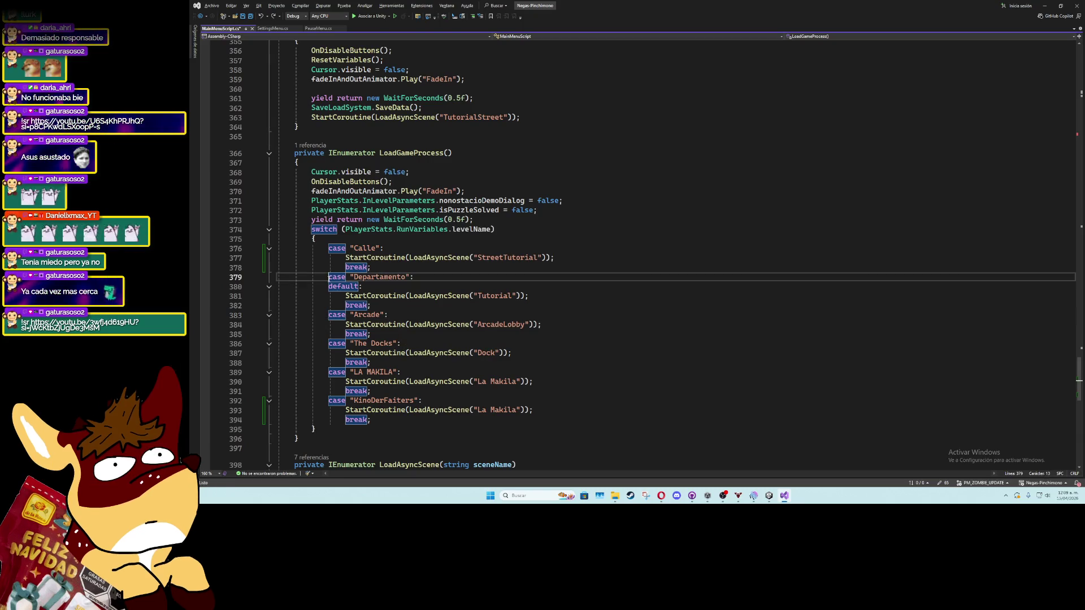
Copy the Calle case into a Lobby case loading LobbyEarlyAccess and save
{"action": "left_click_drag", "start_coordinate": [330, 276], "coordinate": [392, 305]}
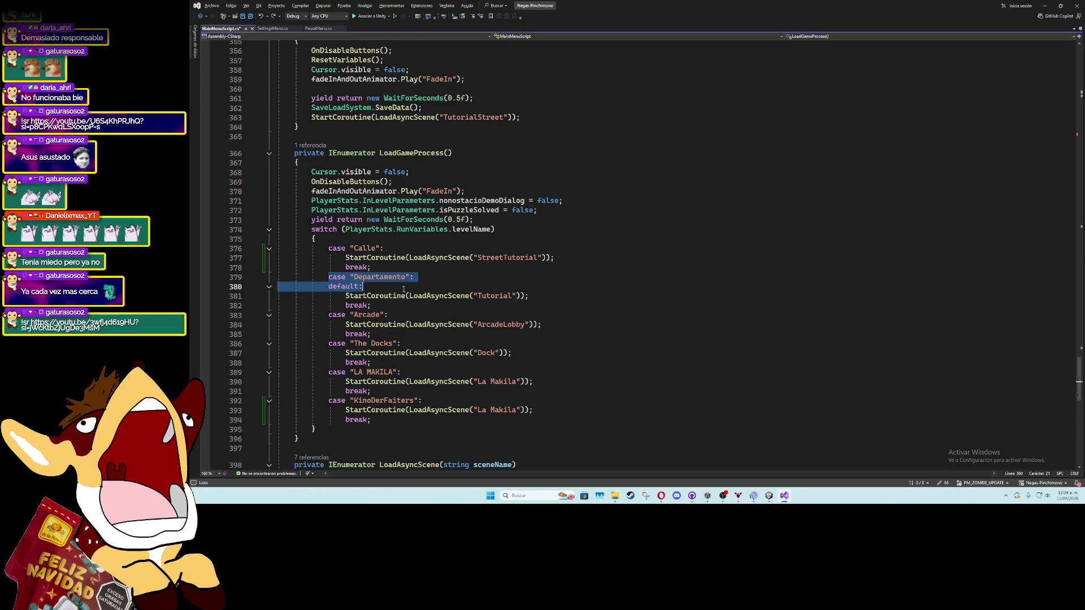
{"action": "left_click_drag", "start_coordinate": [330, 248], "coordinate": [376, 268]}
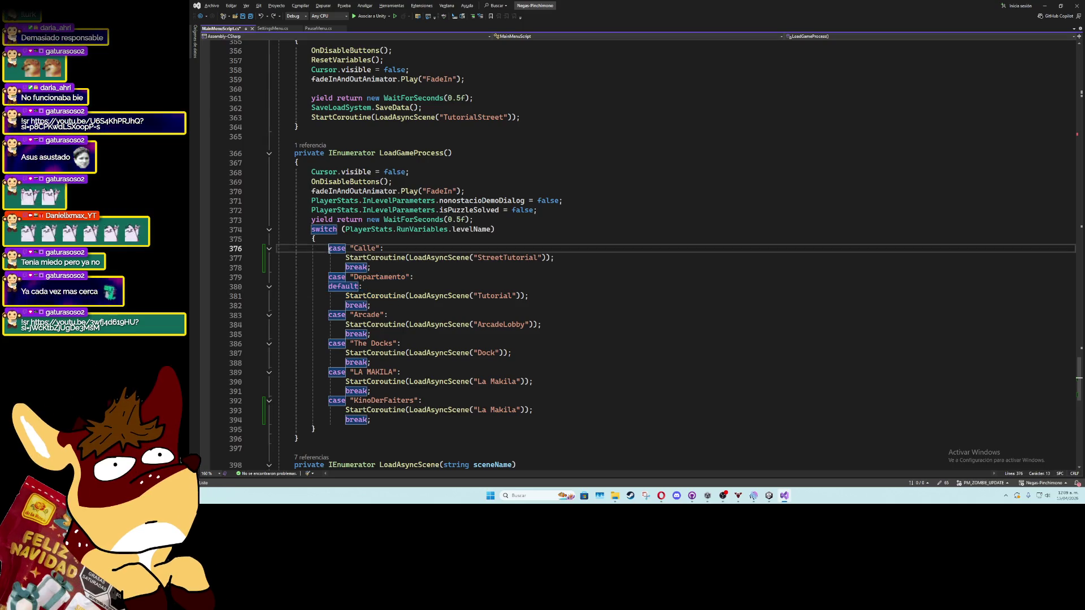
{"action": "key", "text": "ctrl+c"}
{"action": "left_click", "coordinate": [394, 270]}
{"action": "key", "text": "Return"}
{"action": "key", "text": "ctrl+v"}
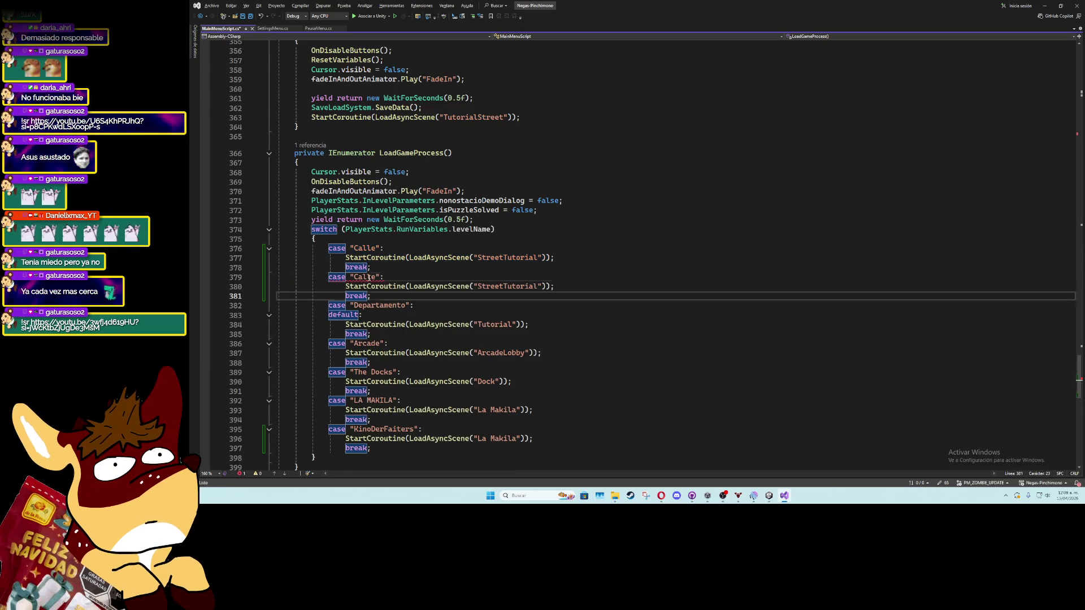
{"action": "double_click", "coordinate": [368, 277]}
{"action": "type", "text": "Lobby"}
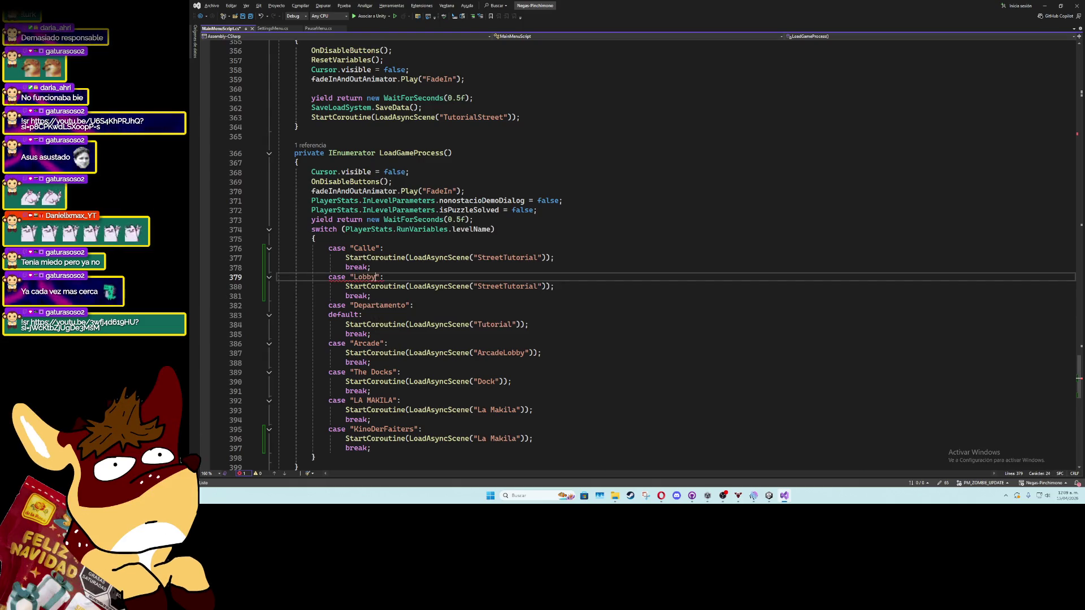
{"action": "double_click", "coordinate": [506, 286]}
{"action": "type", "text": "Lo"}
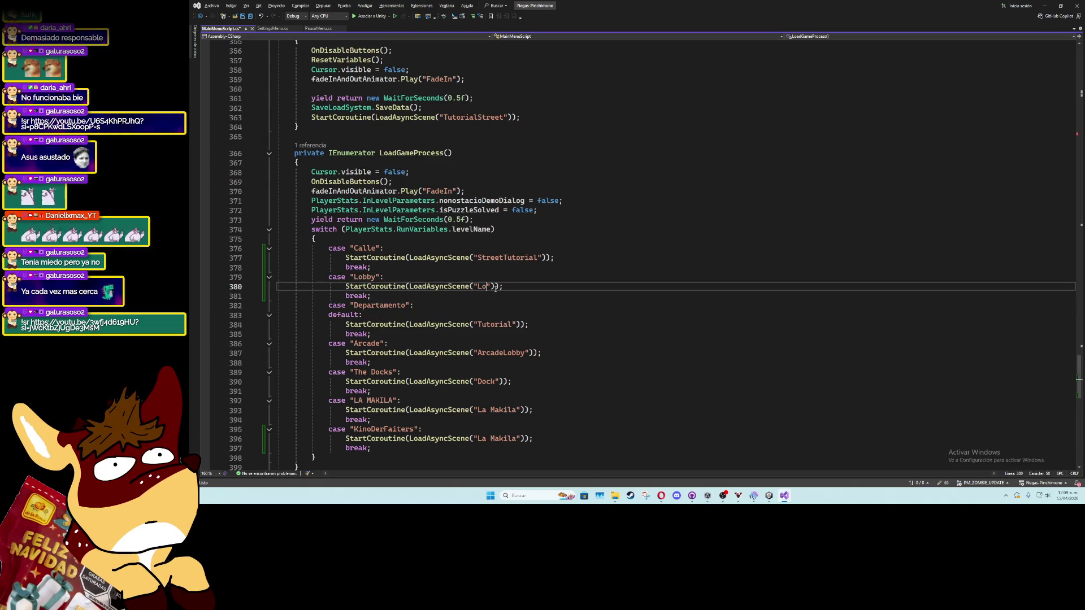
{"action": "type", "text": "bbyEarlya"}
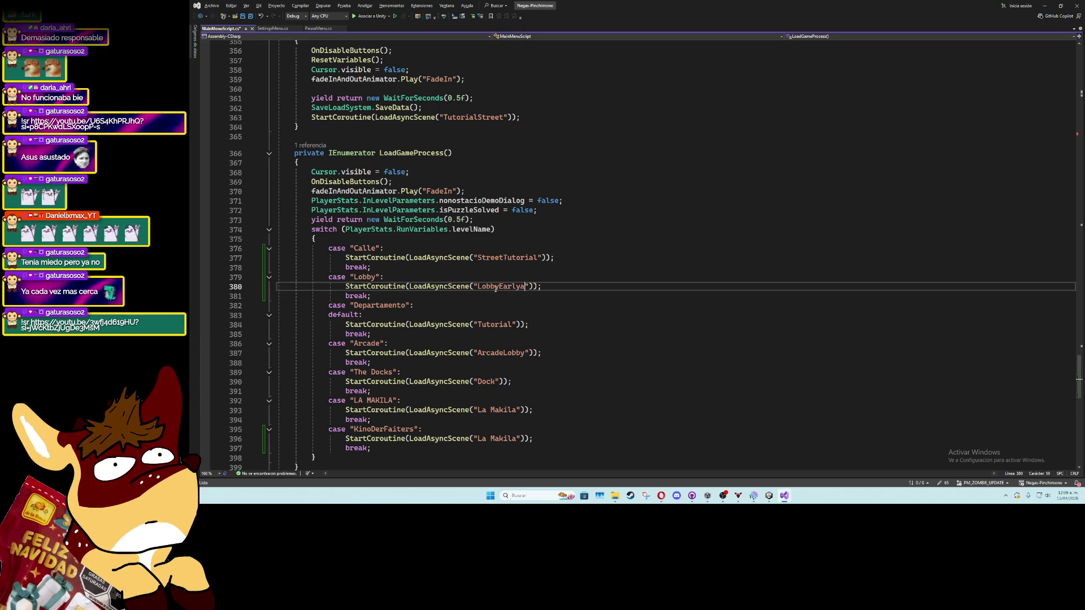
{"action": "type", "text": "ccess"}
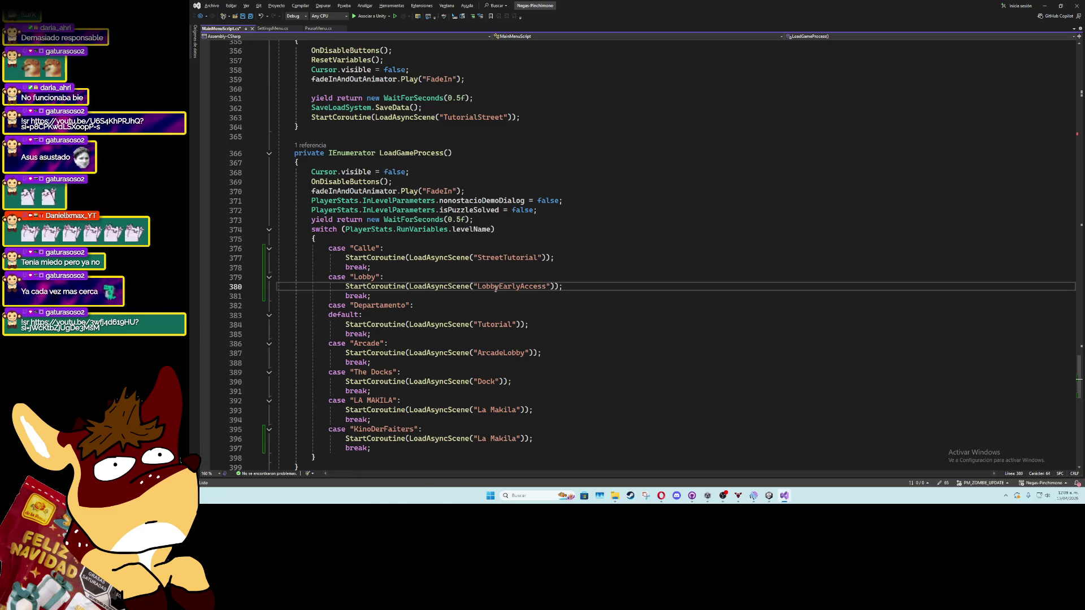
{"action": "key", "text": "Up"}
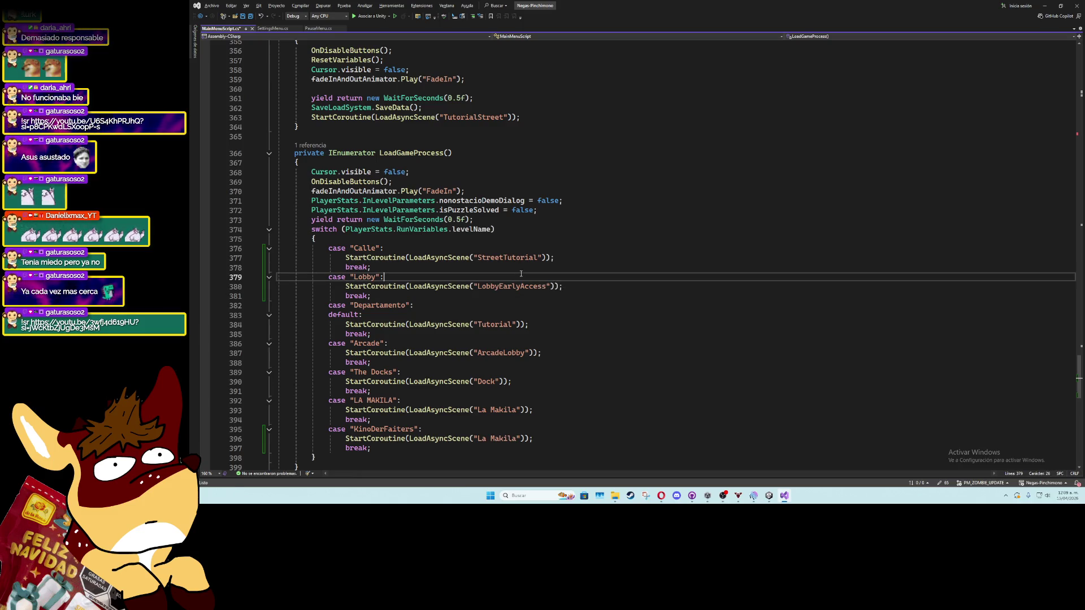
{"action": "key", "text": "ctrl+s"}
{"action": "scroll", "coordinate": [594, 255], "scroll_direction": "down", "scroll_amount": 3}
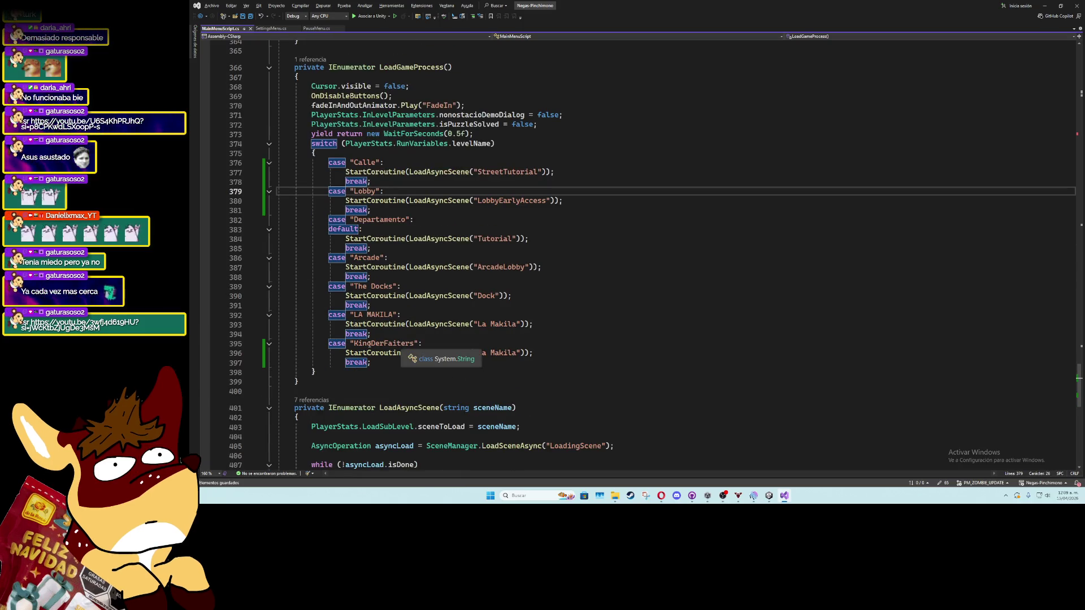
Respace the label to 'Kino Der Faiters', load KinoDerToten there, and duplicate the case block
{"action": "left_click", "coordinate": [373, 344]}
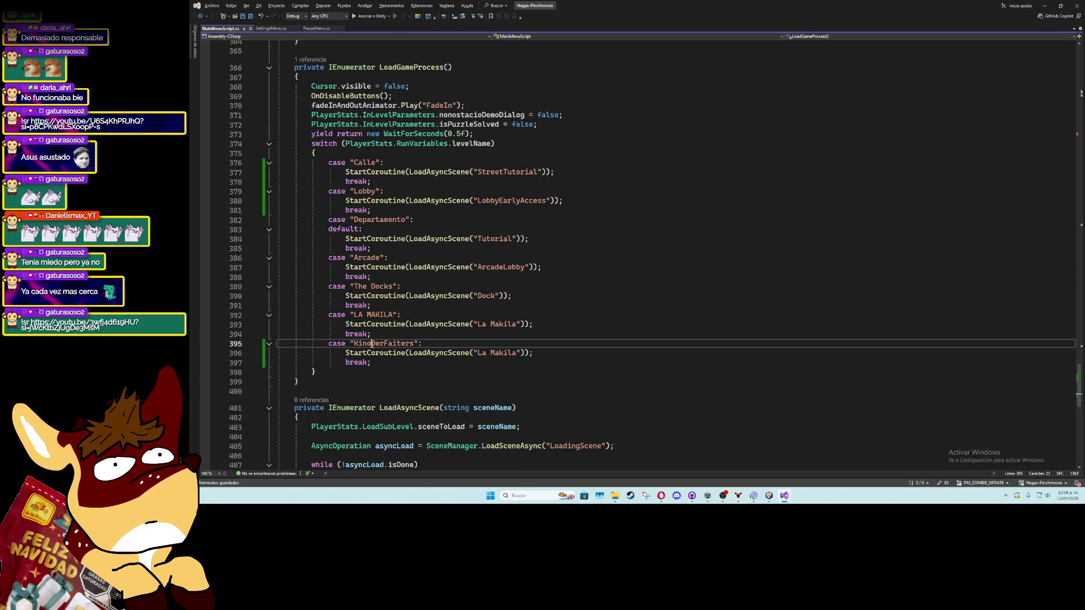
{"action": "double_click", "coordinate": [504, 353]}
{"action": "type", "text": "L"}
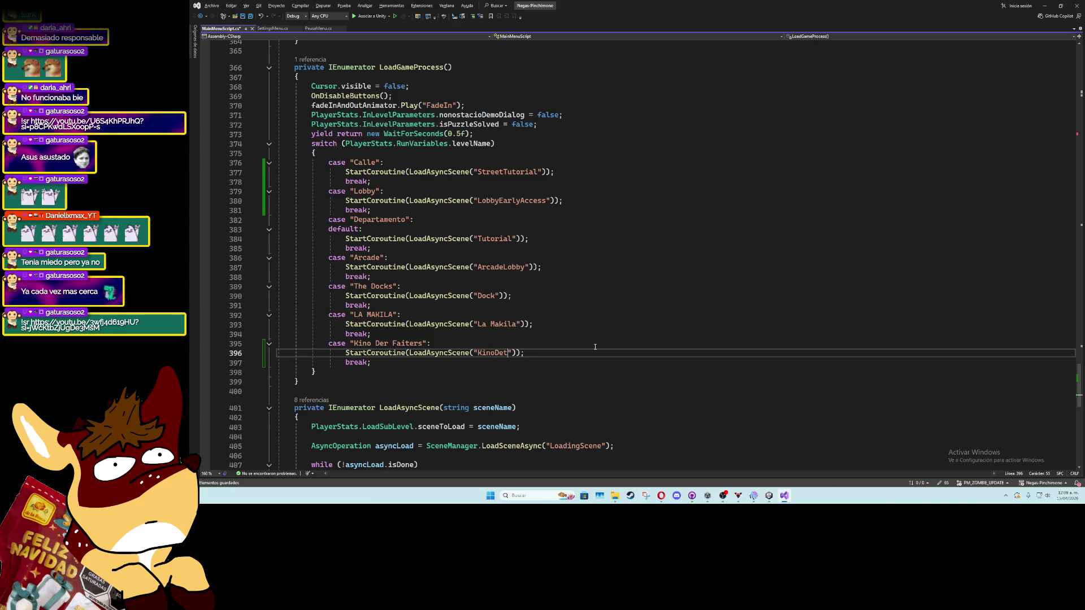
{"action": "type", "text": "Ta"}
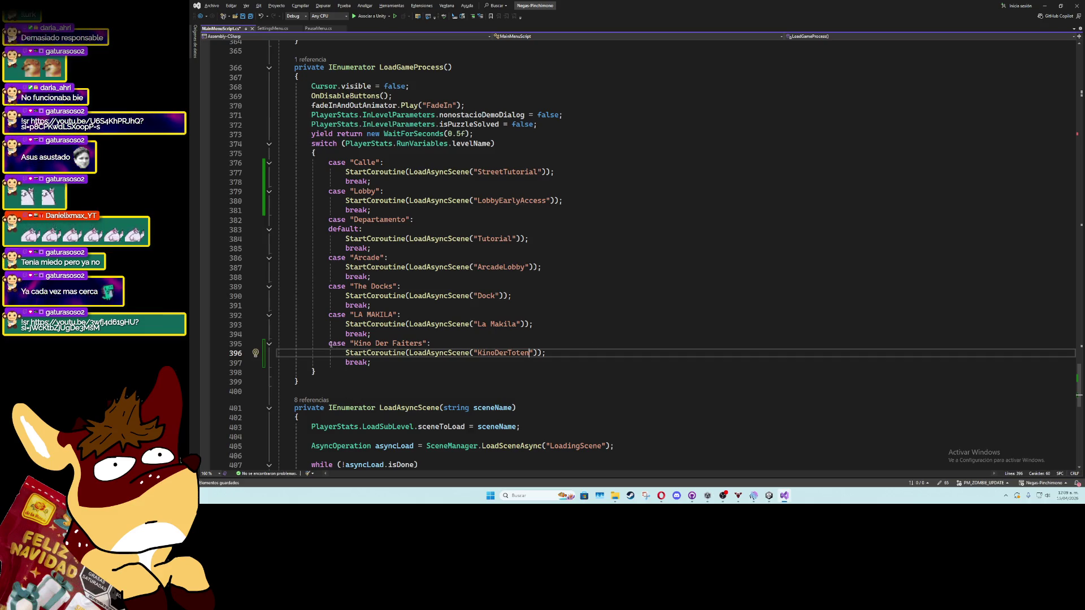
{"action": "left_click_drag", "start_coordinate": [329, 344], "coordinate": [371, 363]}
{"action": "left_click", "coordinate": [371, 363]}
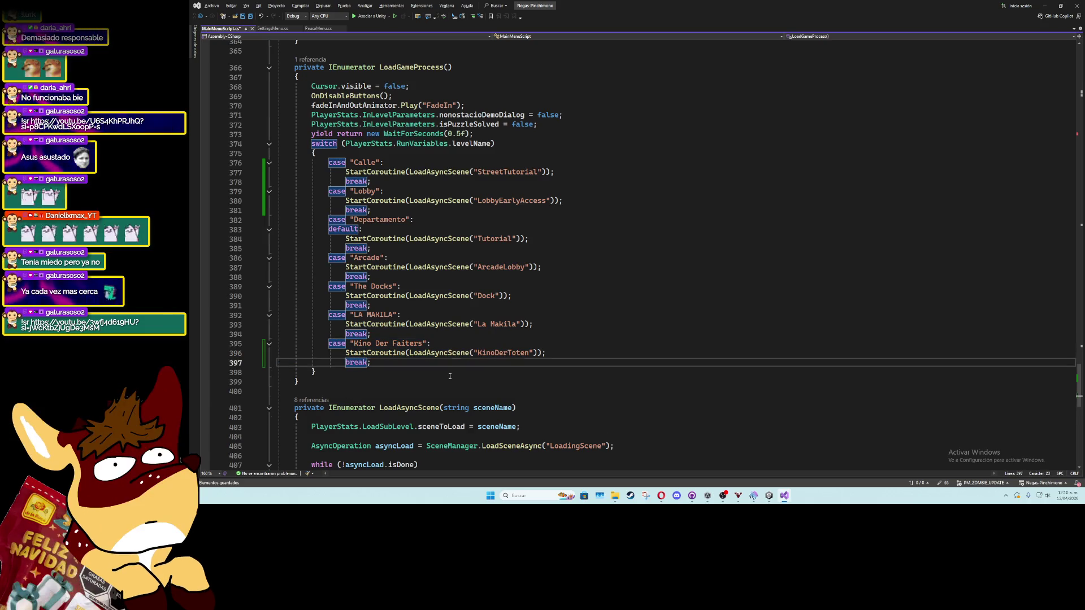
{"action": "key", "text": "ctrl+v"}
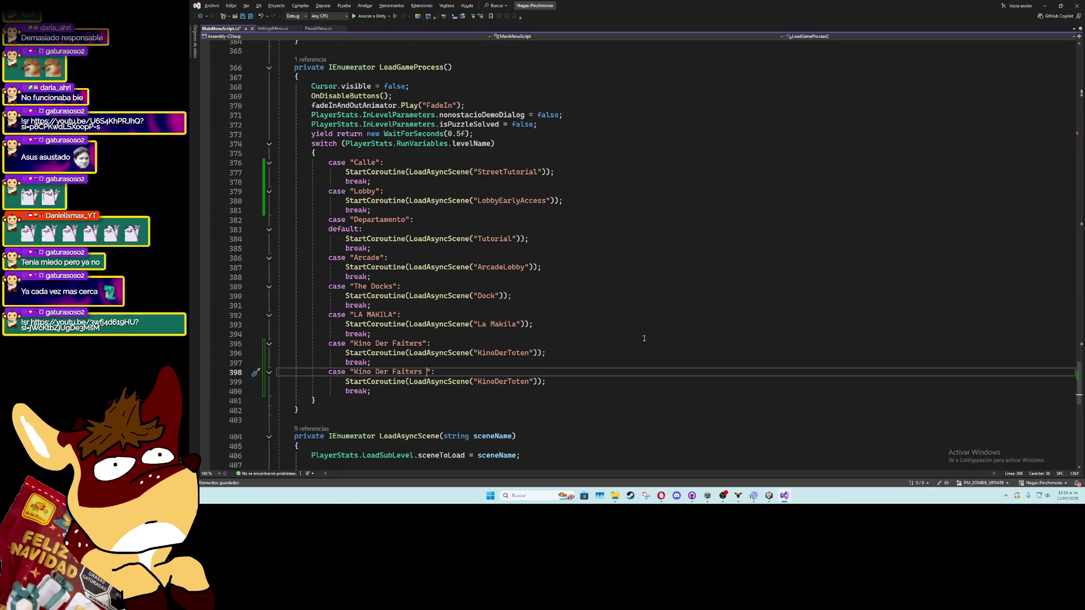
Rename the duplicated case label to 'Kino Der Faiters Boss'
{"action": "key", "text": "BackSpace"}
{"action": "key", "text": "BackSpace"}
{"action": "key", "text": "BackSpace"}
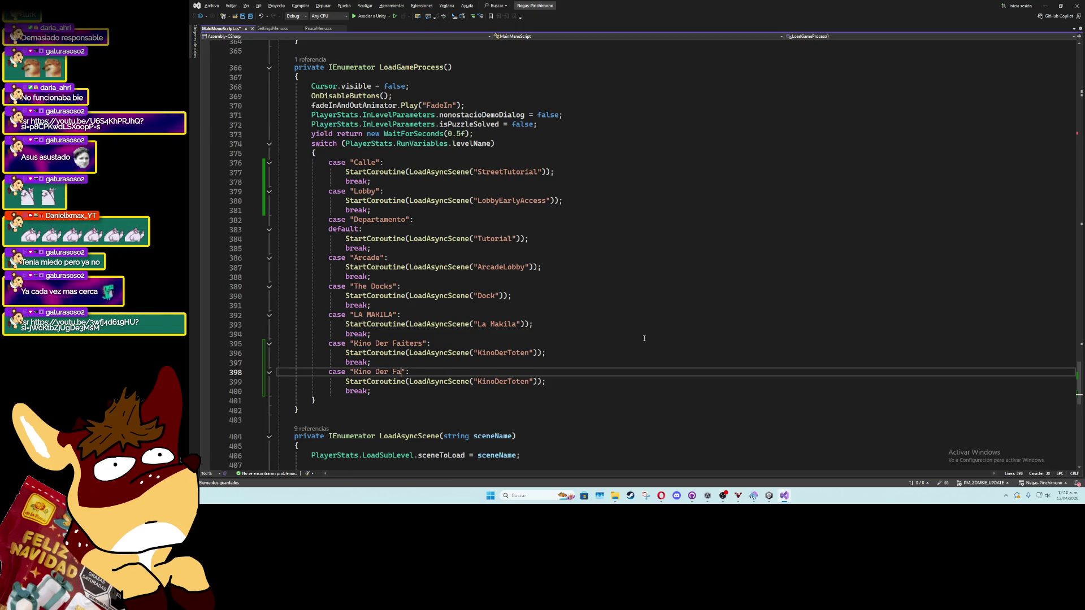
{"action": "type", "text": "iters B"}
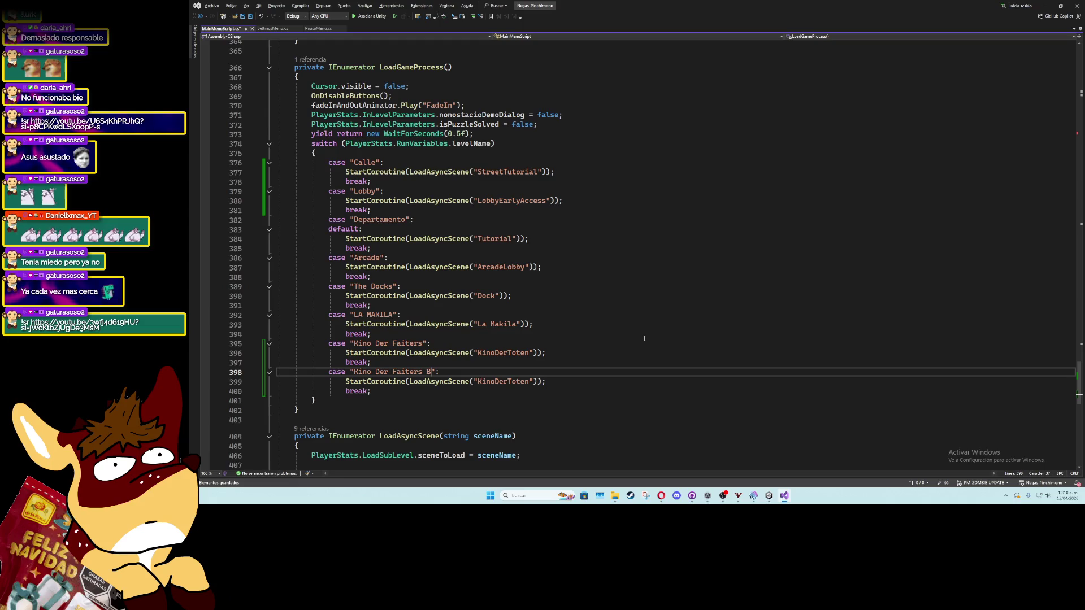
{"action": "type", "text": "ss"}
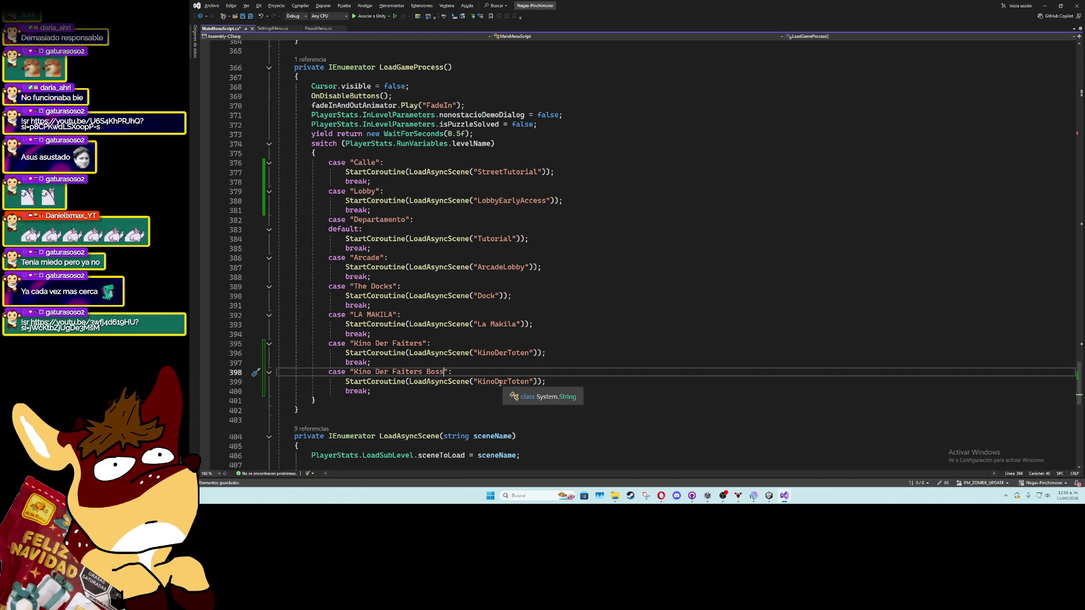
{"action": "double_click", "coordinate": [507, 382]}
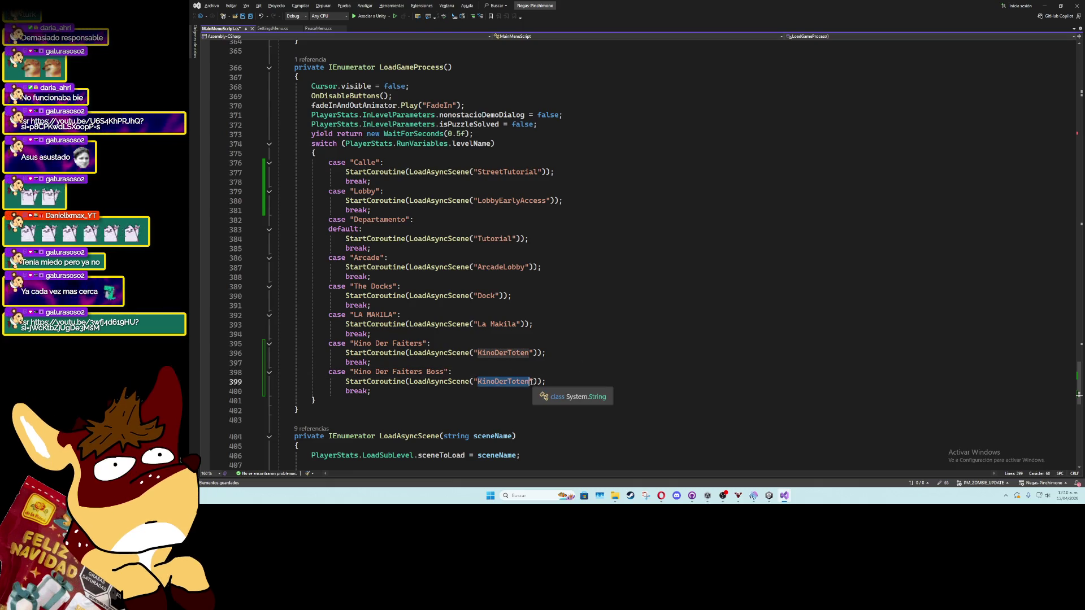
{"action": "key", "text": "Escape"}
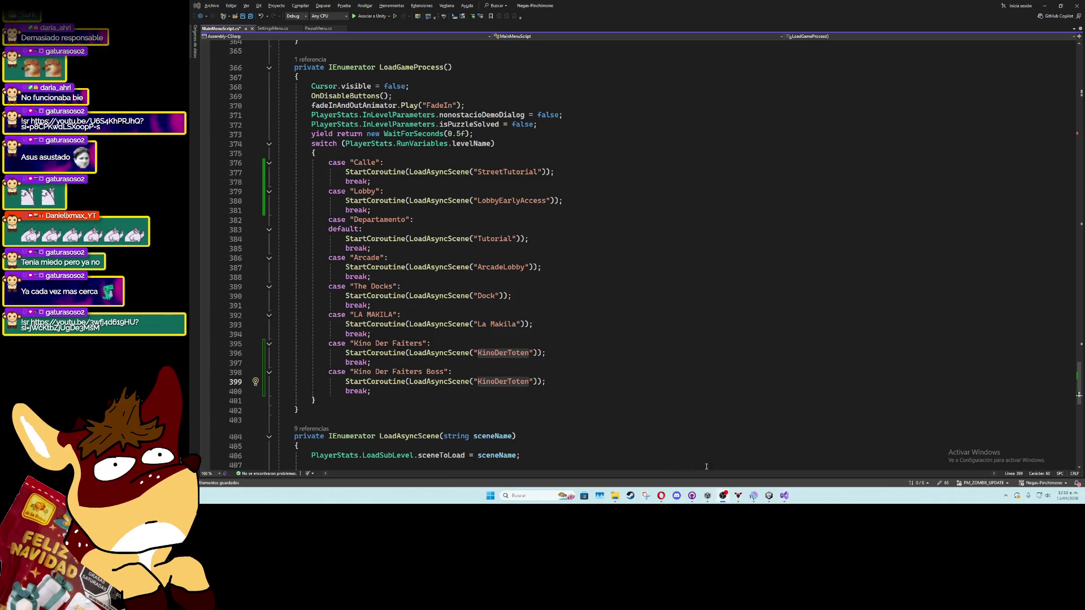
Check the scene name in Unity's recent scenes, then set the boss case to load KinoAlkaBoss
{"action": "key", "text": "alt+Tab"}
{"action": "left_click", "coordinate": [200, 11]}
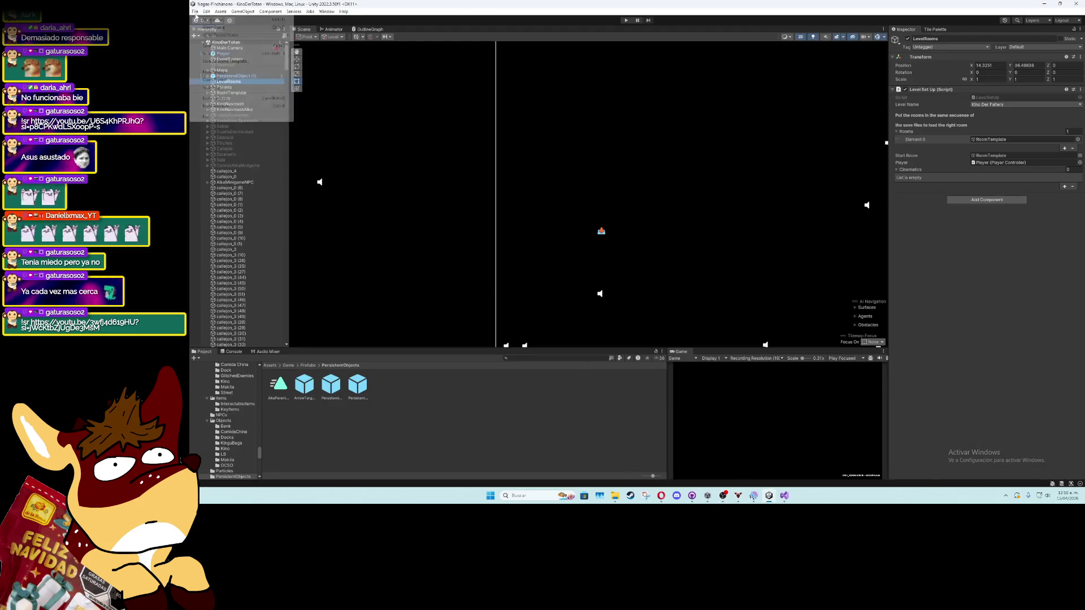
{"action": "mouse_move", "coordinate": [223, 35]}
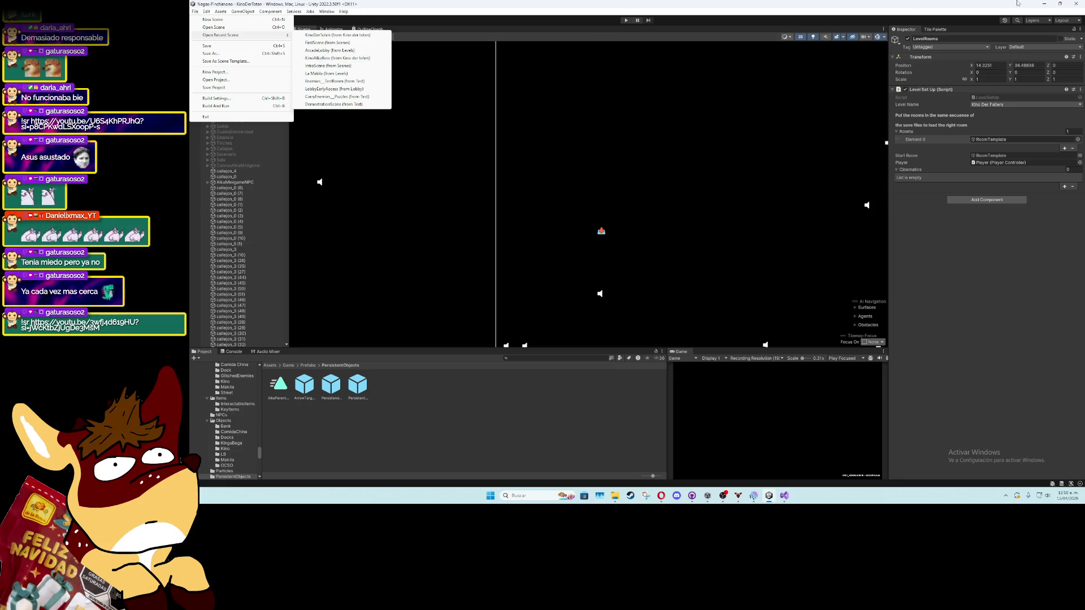
{"action": "key", "text": "Escape"}
{"action": "key", "text": "alt+Tab"}
{"action": "double_click", "coordinate": [503, 382]}
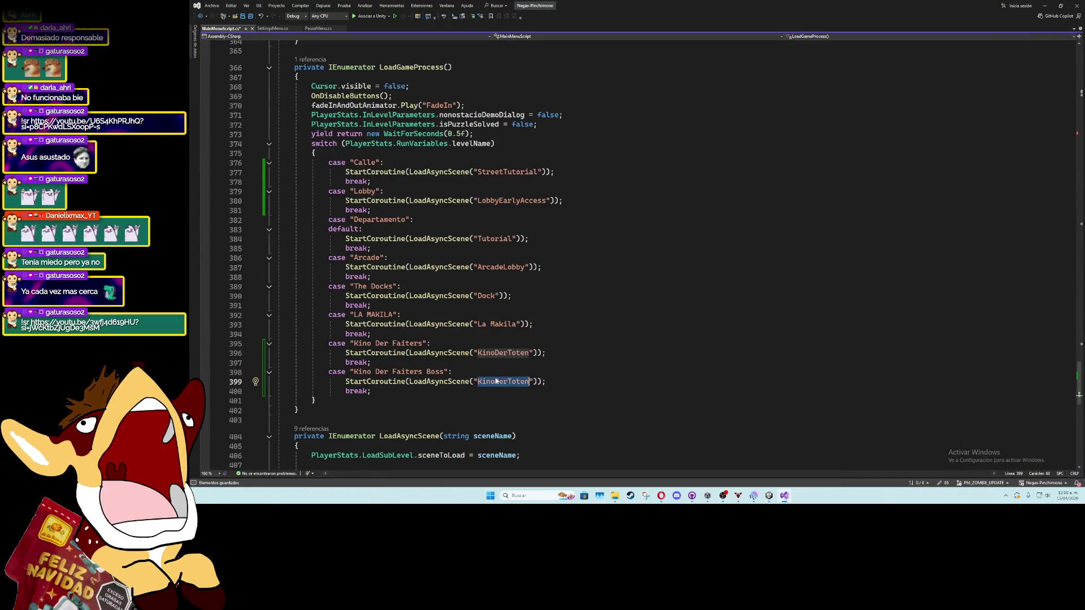
{"action": "type", "text": "KinoAlkaBo"}
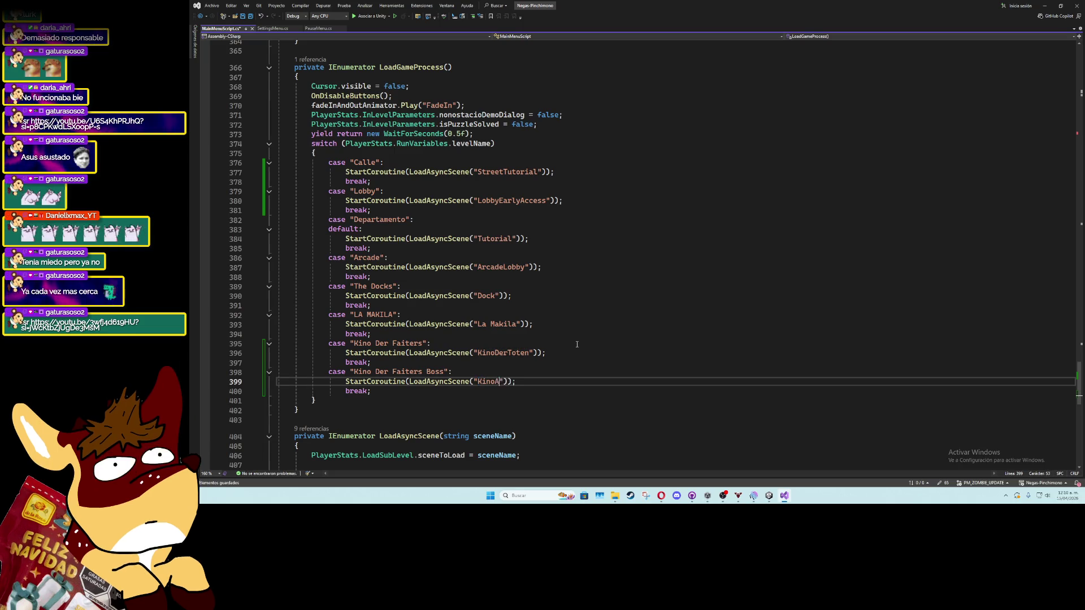
{"action": "type", "text": "ss"}
{"action": "left_click", "coordinate": [432, 342]}
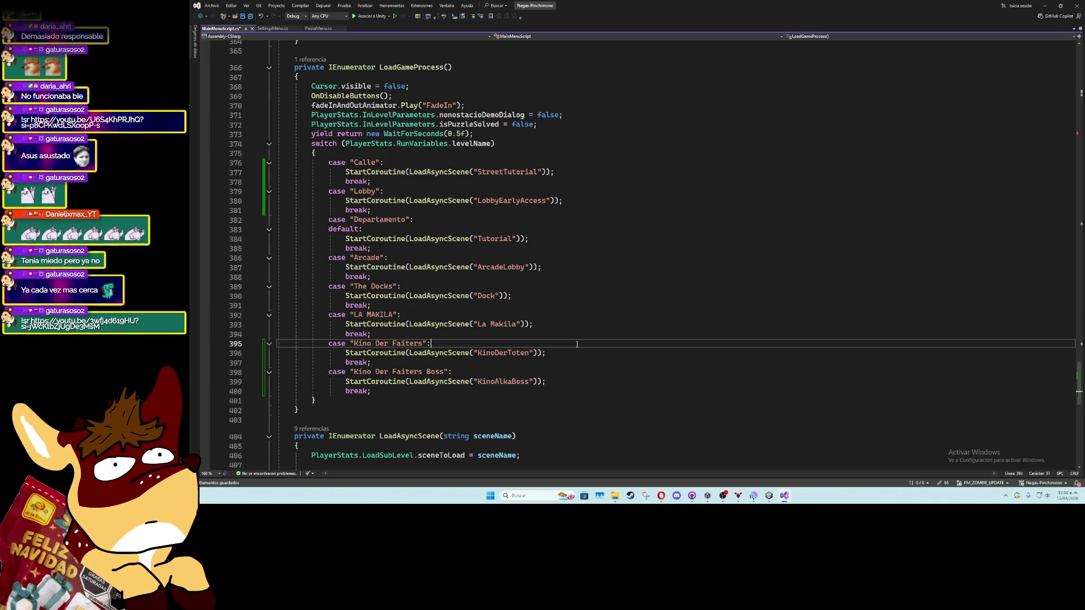
Find All References to levelName and open the BossBattleSystem.cs switch result
{"action": "double_click", "coordinate": [471, 143]}
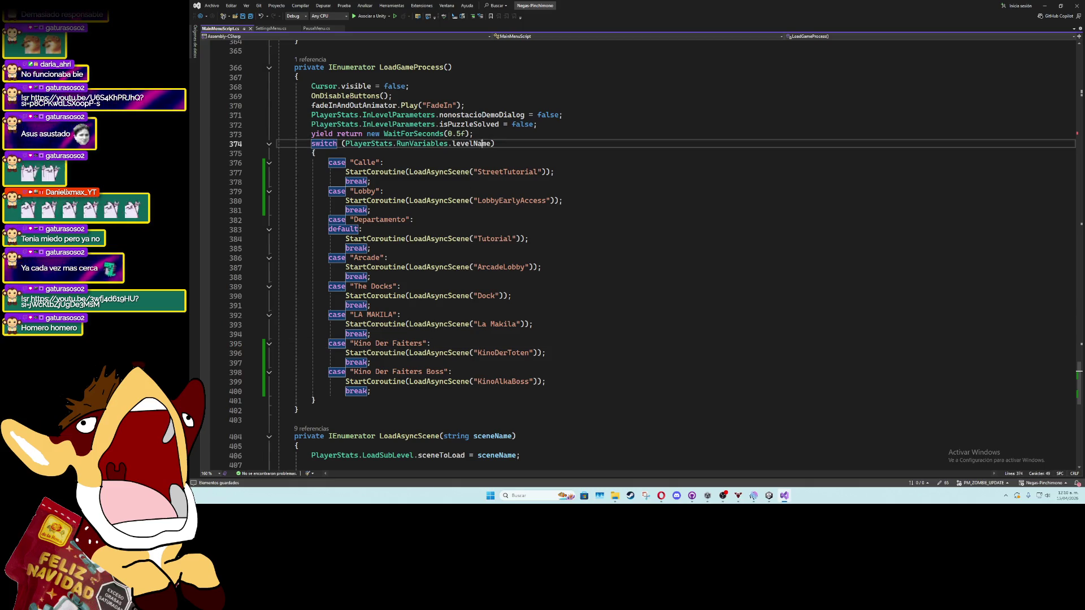
{"action": "right_click", "coordinate": [479, 143]}
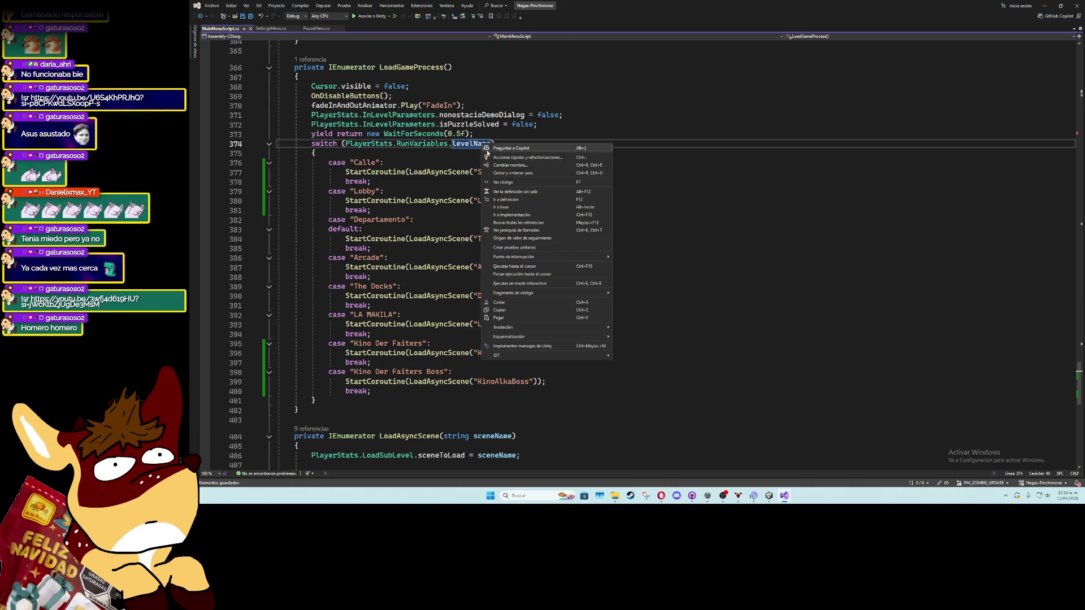
{"action": "left_click", "coordinate": [526, 222]}
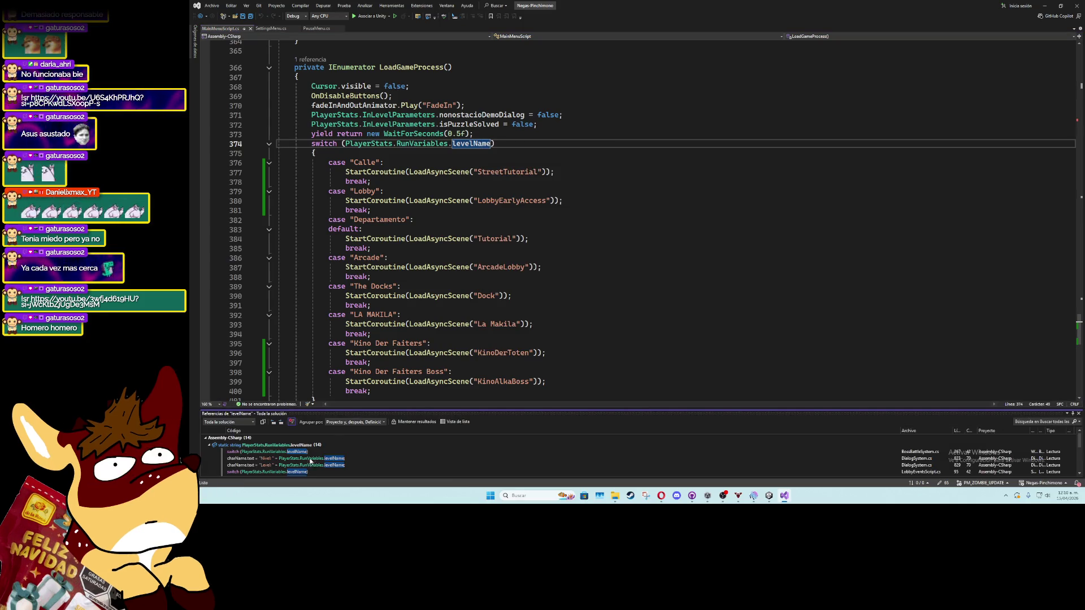
{"action": "scroll", "coordinate": [311, 461], "scroll_direction": "up", "scroll_amount": 3}
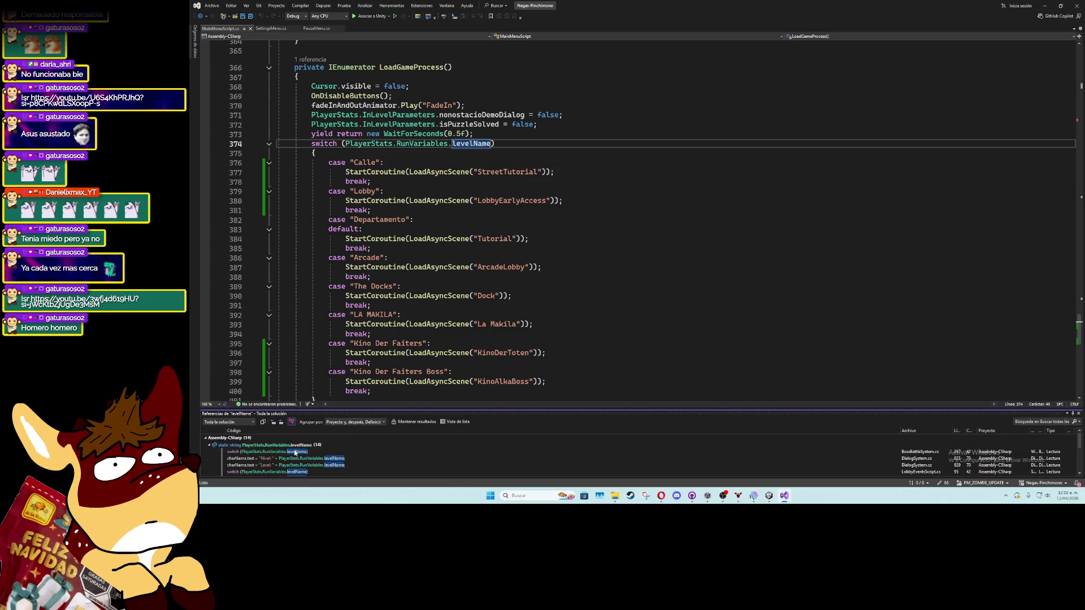
{"action": "left_click", "coordinate": [292, 453]}
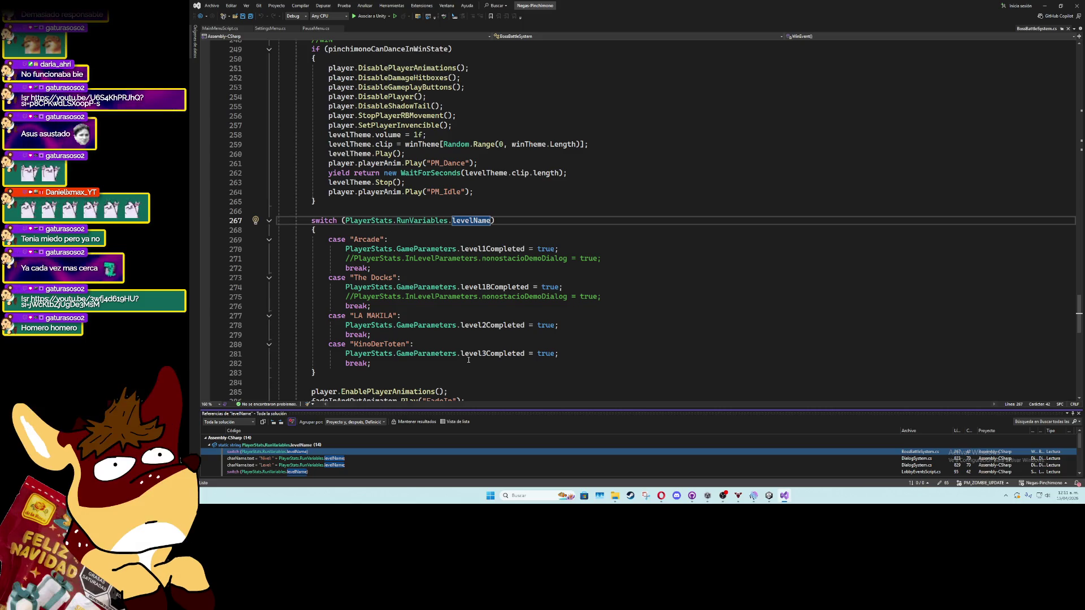
{"action": "mouse_move", "coordinate": [490, 287]}
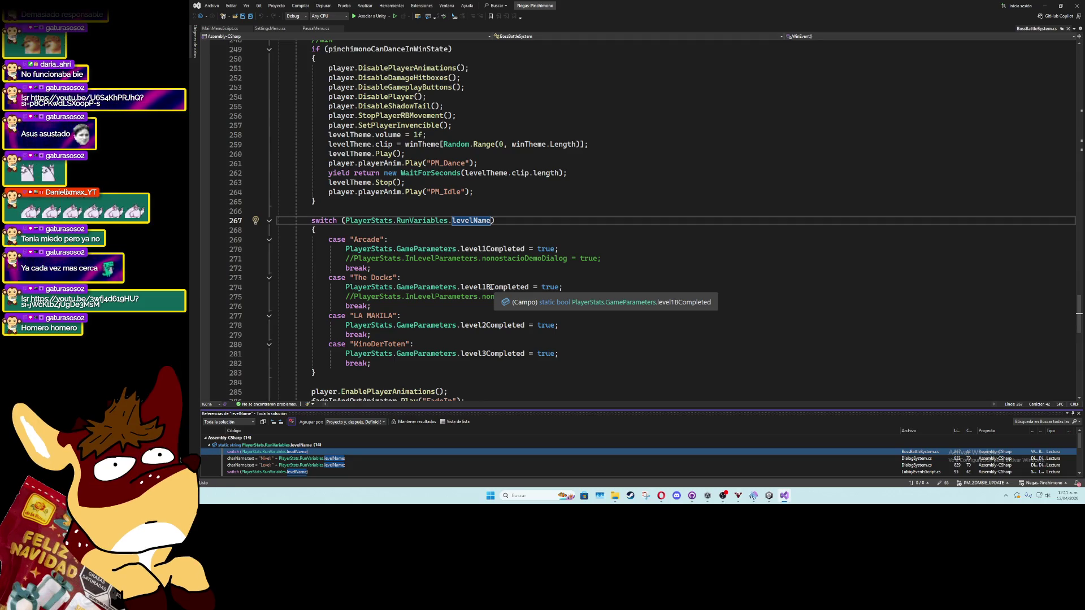
Renumber the completion flags in The Docks, LA MAKILA and KinoDerToten cases to levels 2, 3 and 4
{"action": "left_click", "coordinate": [490, 287]}
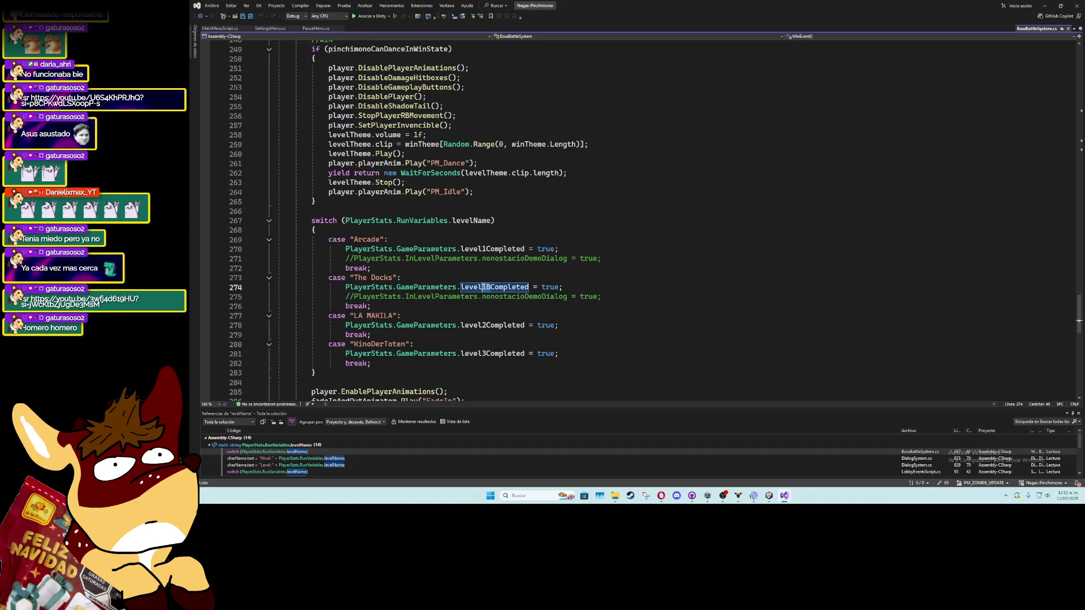
{"action": "type", "text": "2"}
{"action": "left_click", "coordinate": [484, 326]}
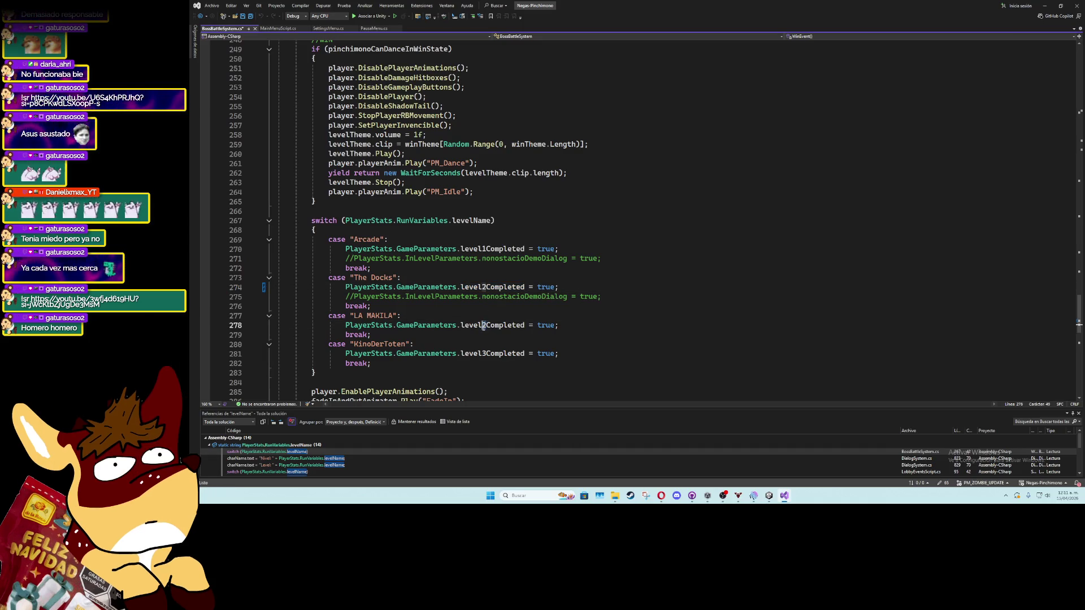
{"action": "type", "text": "3"}
{"action": "left_click", "coordinate": [487, 353]}
{"action": "type", "text": "4"}
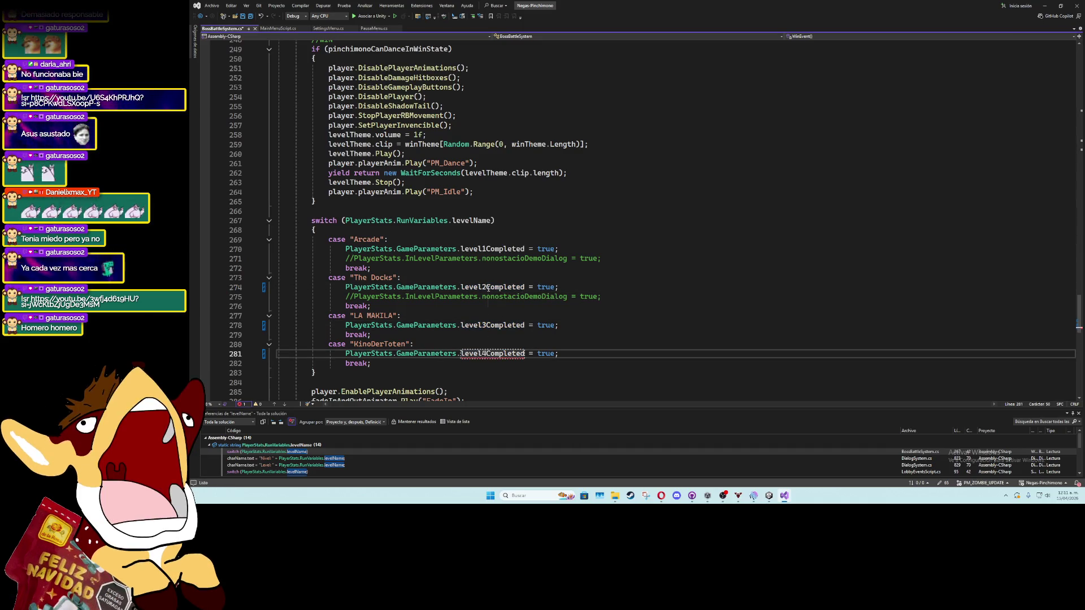
Duplicate the level3Completed declaration as a new level4Completed flag and save the game parameters file
{"action": "left_click", "coordinate": [493, 325], "text": "ctrl"}
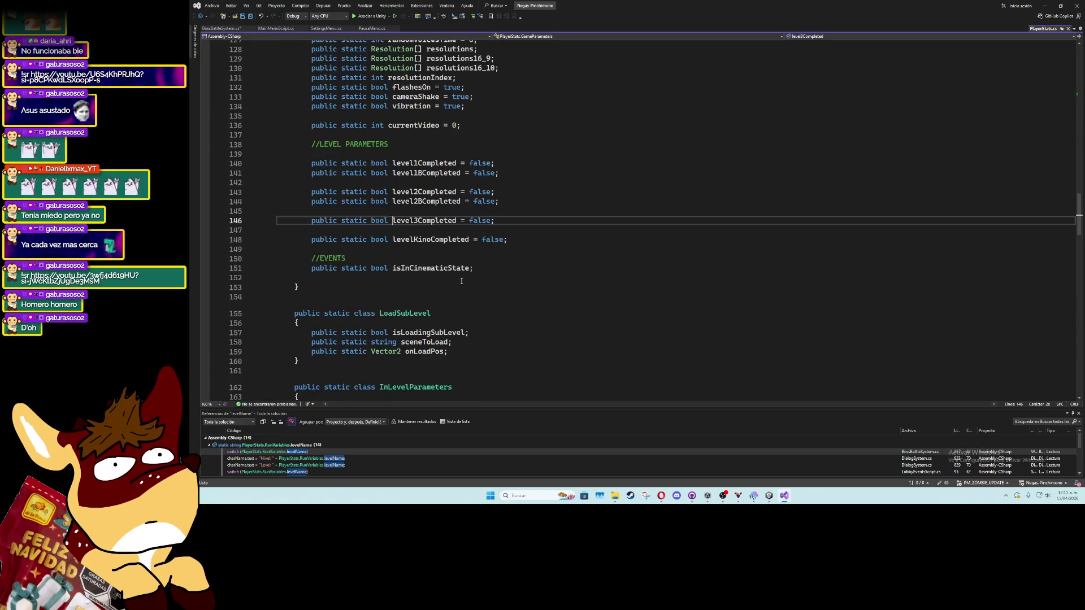
{"action": "key", "text": "ctrl+d"}
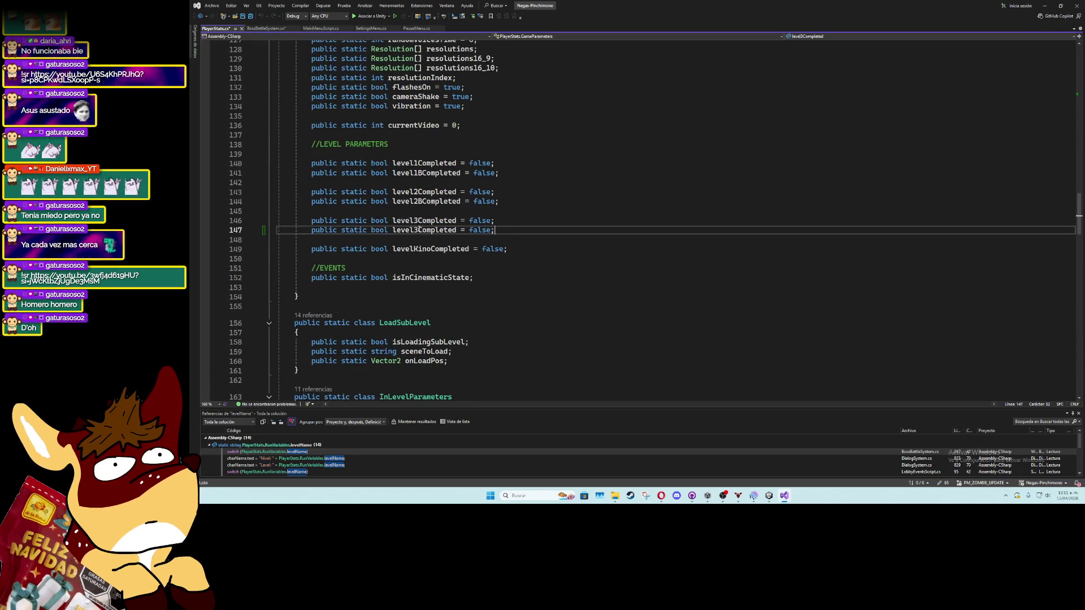
{"action": "double_click", "coordinate": [424, 230]}
{"action": "type", "text": "level4Completed"}
{"action": "key", "text": "Up"}
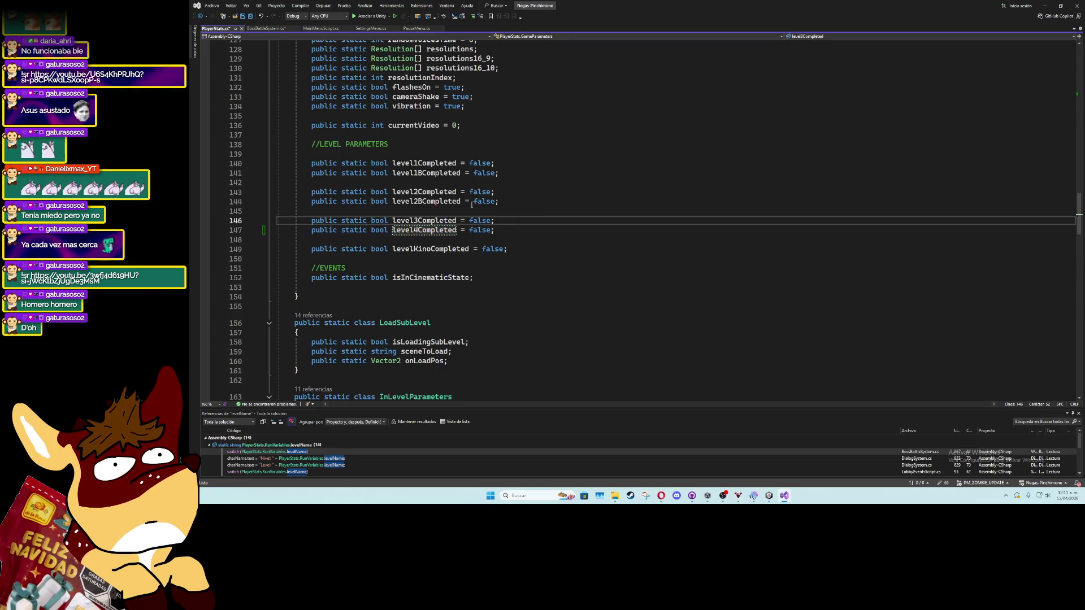
{"action": "key", "text": "ctrl+s"}
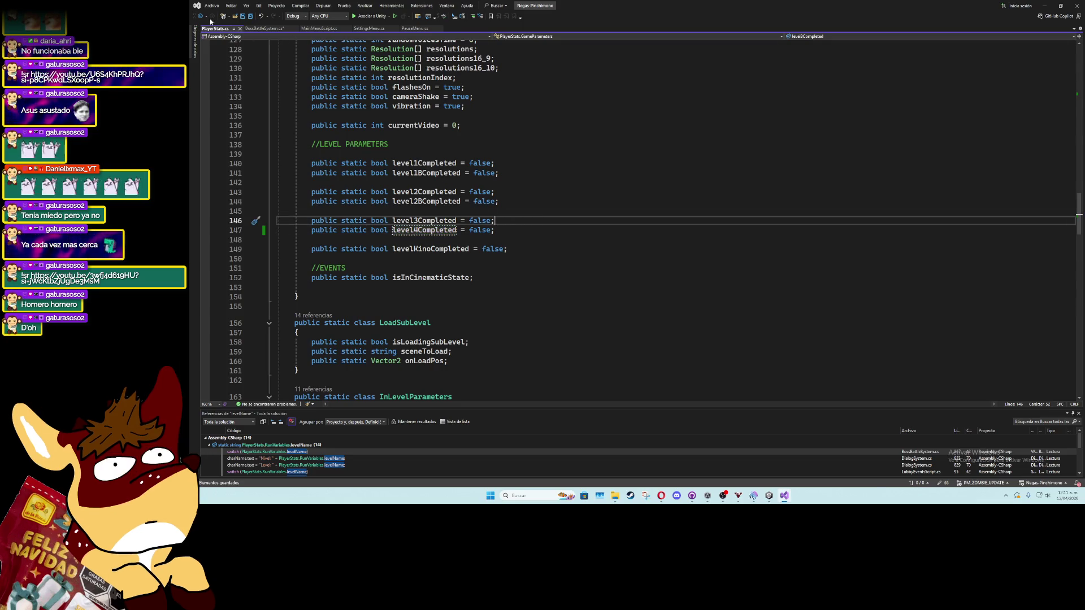
{"action": "key", "text": "Down"}
Return to the boss battle script and recheck the switch cases against the new level4Completed declaration
{"action": "key", "text": "ctrl+Tab"}
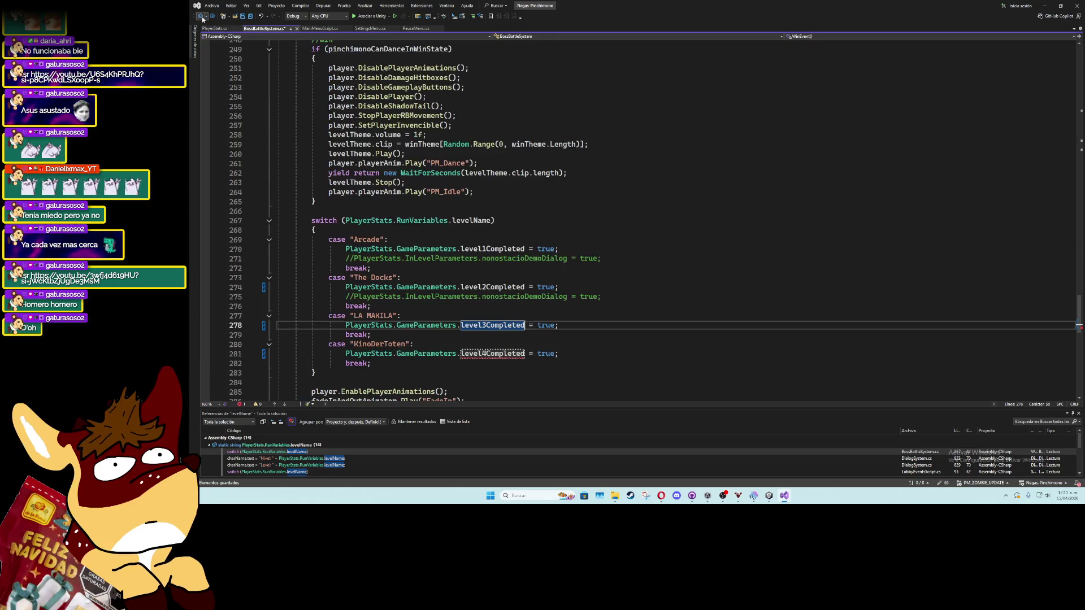
{"action": "left_click", "coordinate": [365, 335]}
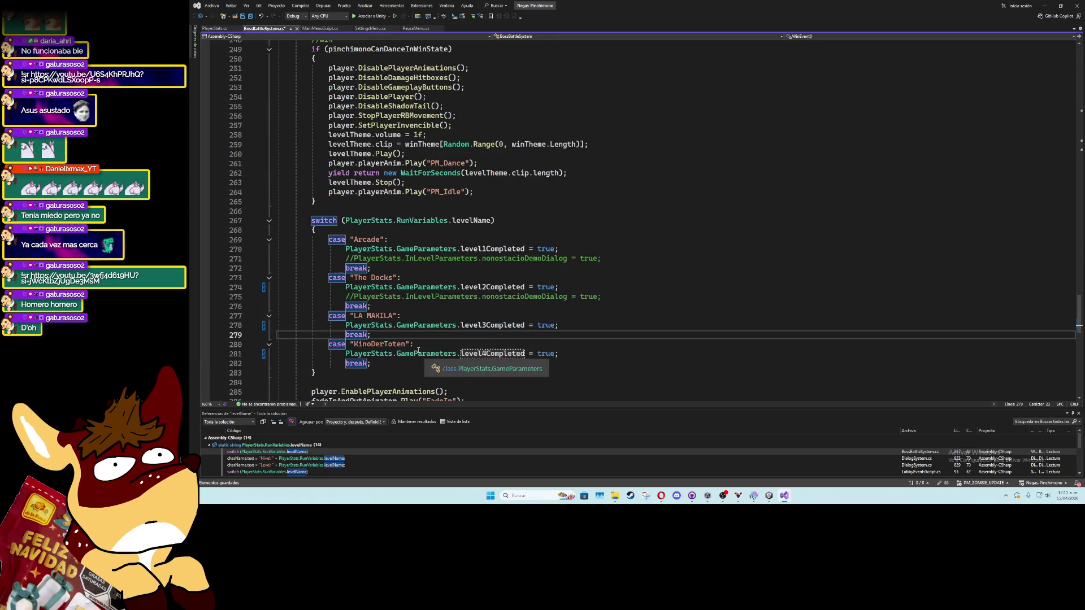
{"action": "scroll", "coordinate": [435, 367], "scroll_direction": "down", "scroll_amount": 2}
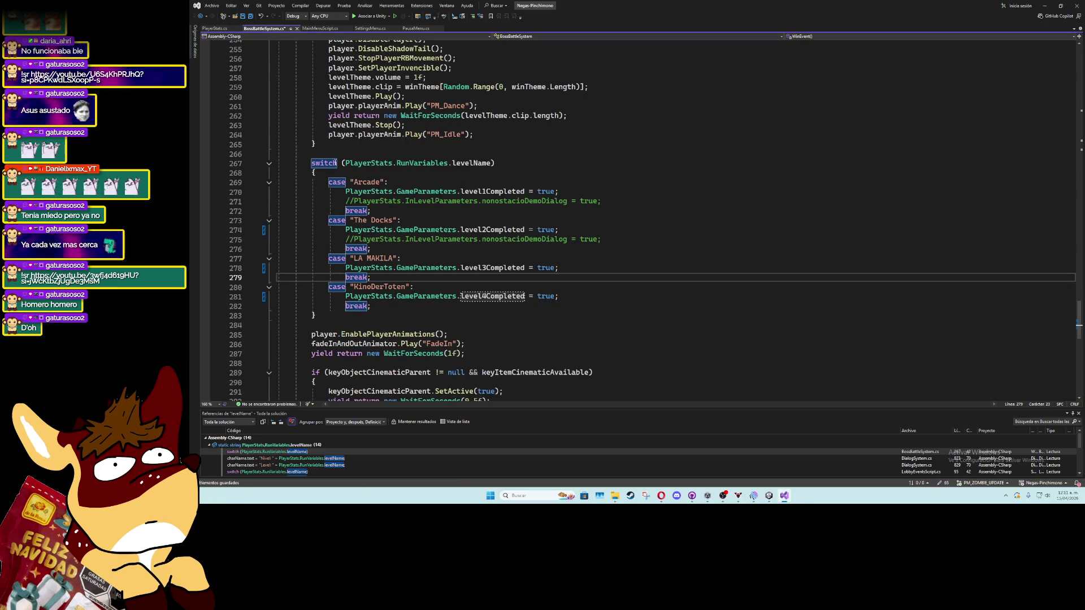
{"action": "left_click", "coordinate": [450, 221]}
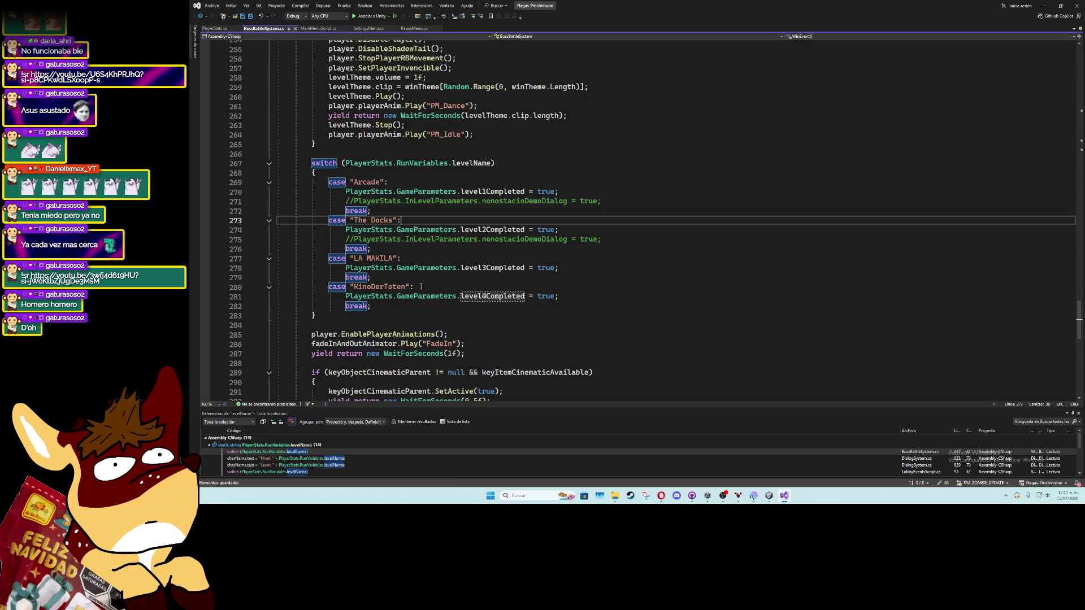
{"action": "scroll", "coordinate": [471, 221], "scroll_direction": "up", "scroll_amount": 2}
{"action": "double_click", "coordinate": [471, 220]}
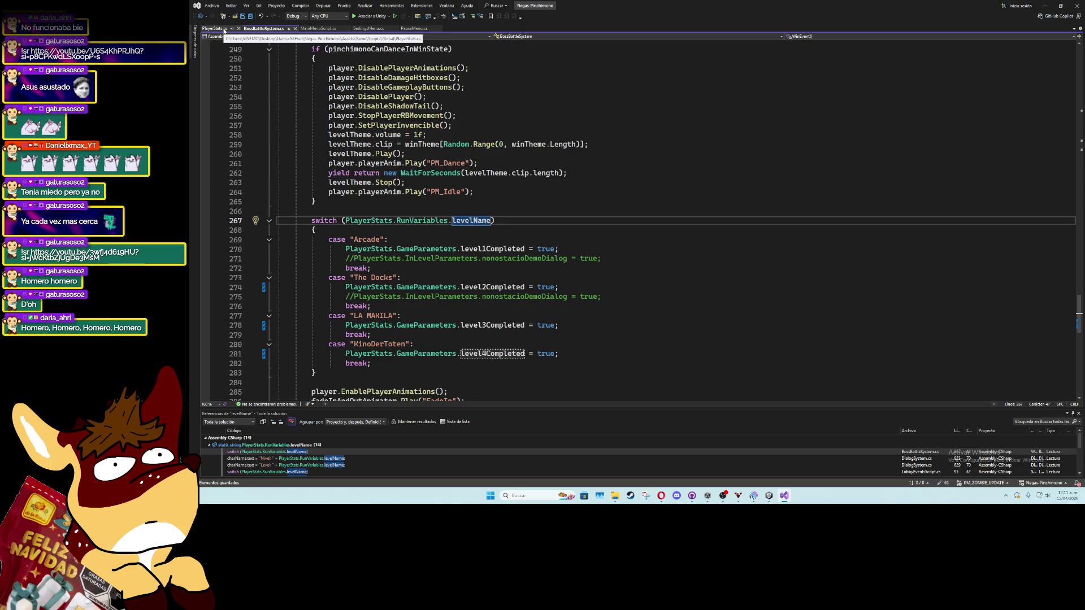
{"action": "left_click", "coordinate": [223, 29]}
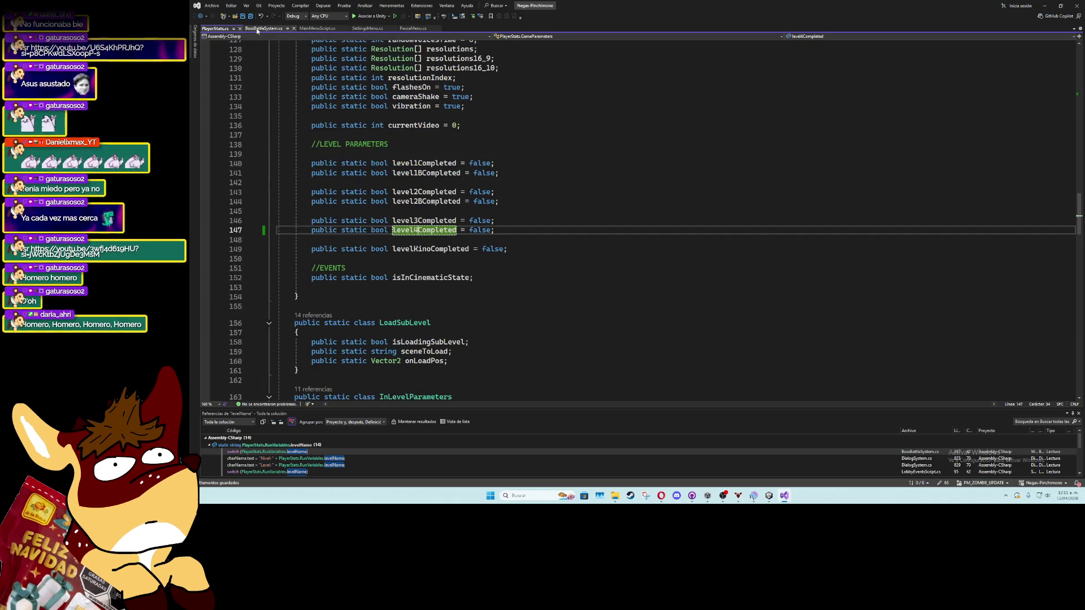
{"action": "left_click", "coordinate": [258, 30]}
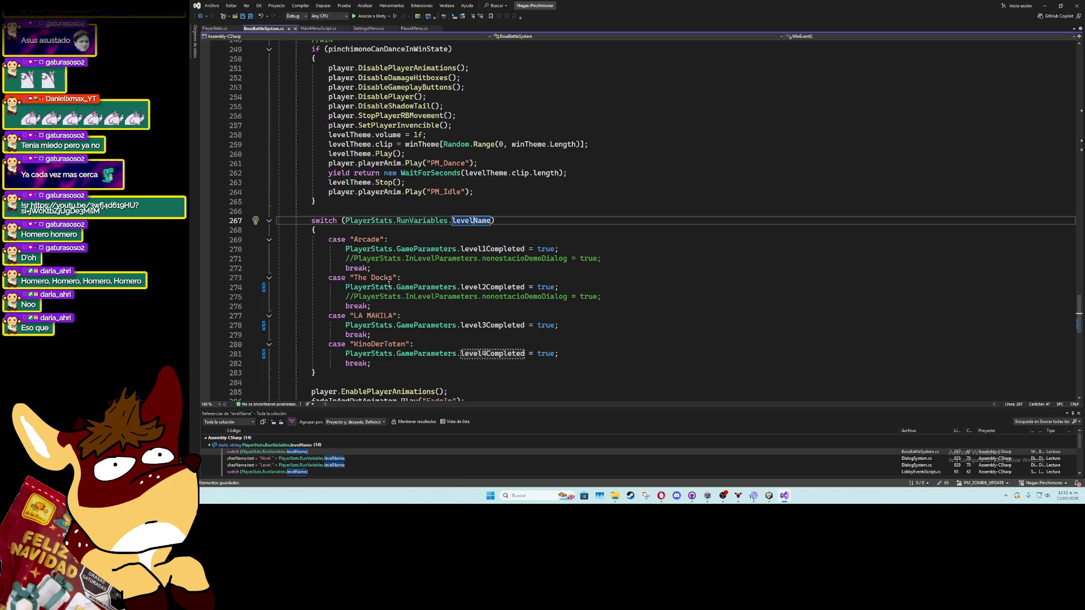
{"action": "scroll", "coordinate": [390, 287], "scroll_direction": "up", "scroll_amount": 3}
{"action": "scroll", "coordinate": [418, 322], "scroll_direction": "down", "scroll_amount": 5}
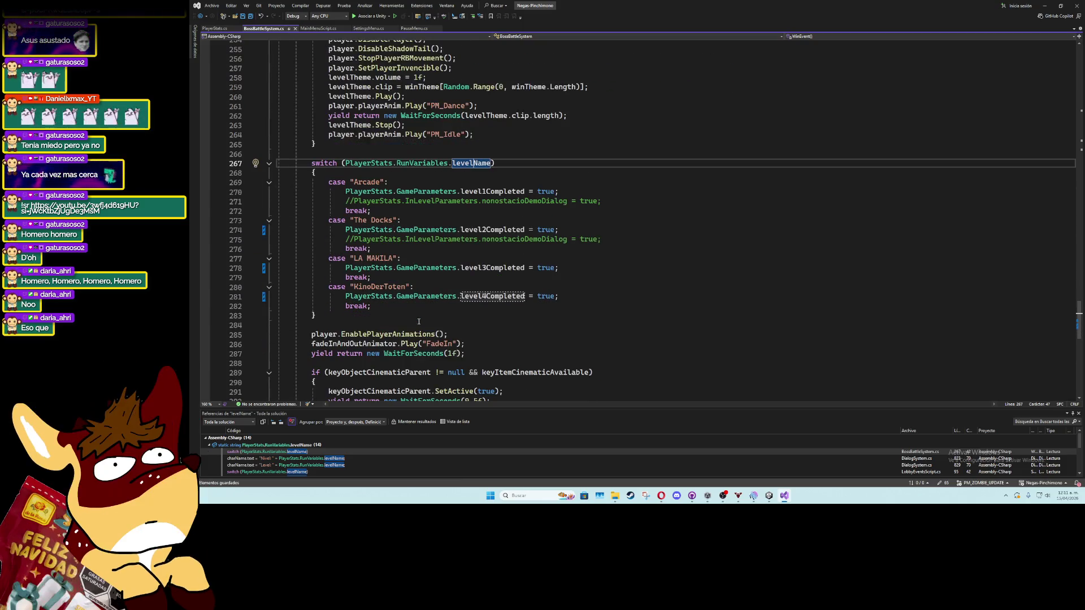
Rename the KinoDerToten case string to "Kino Der Faiters Boss"
{"action": "double_click", "coordinate": [379, 286]}
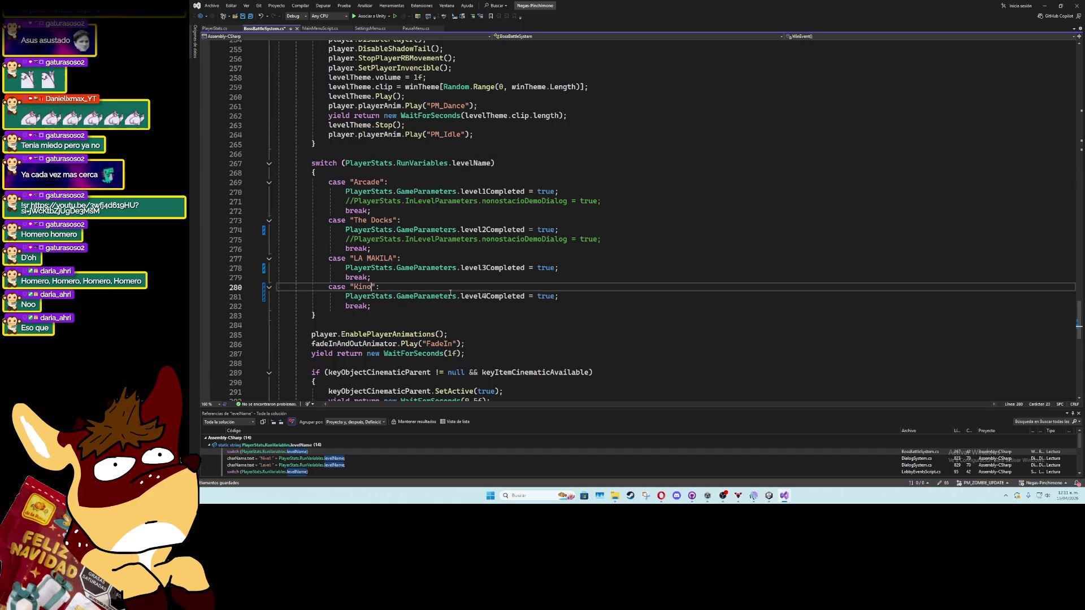
{"action": "type", "text": "ino Der Faiters"}
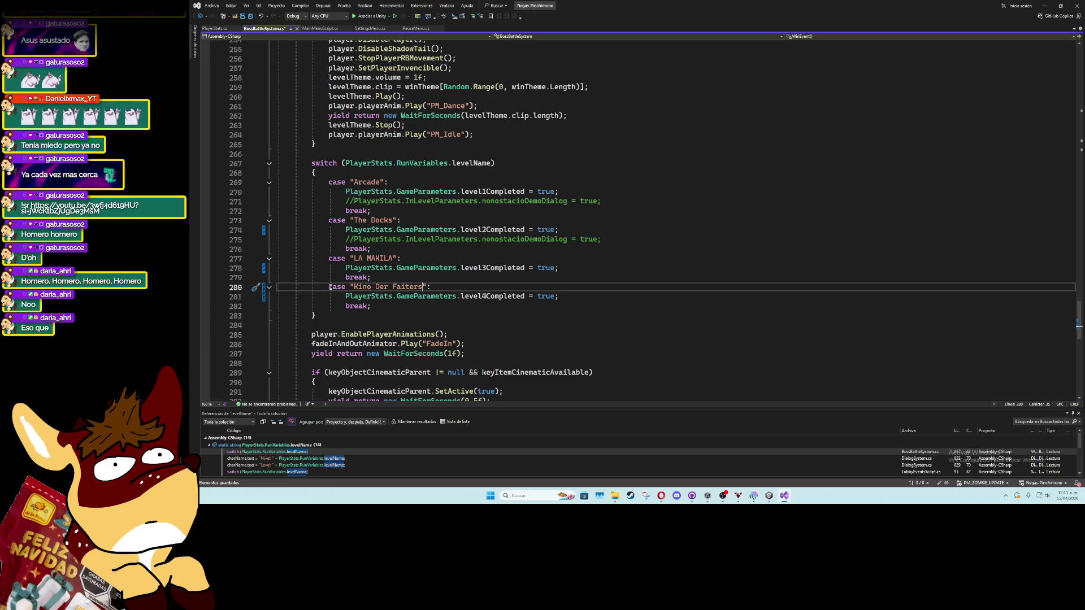
{"action": "left_click_drag", "start_coordinate": [328, 287], "coordinate": [373, 307]}
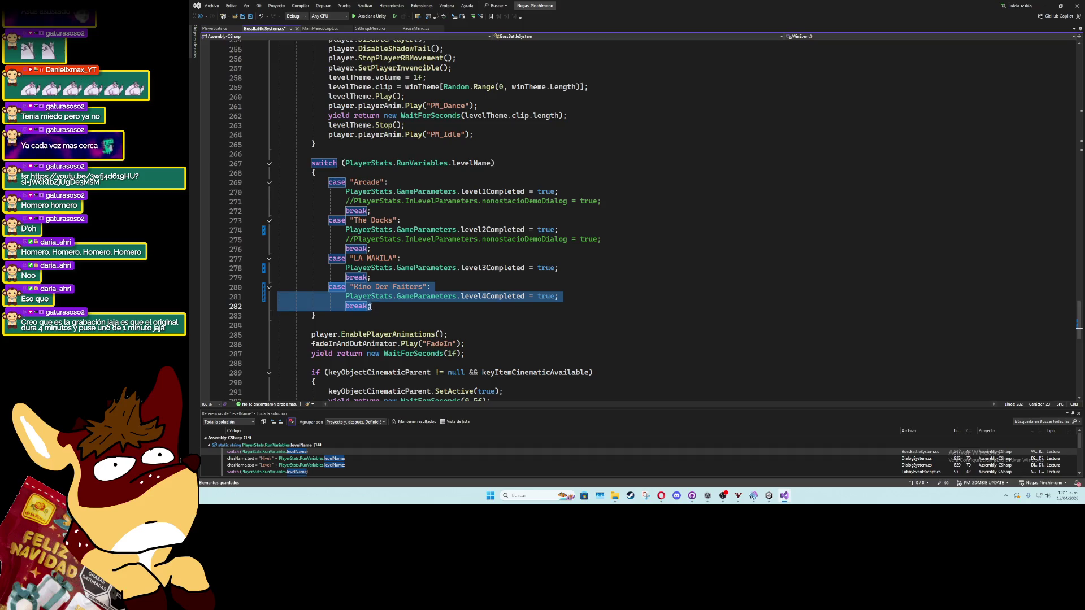
{"action": "left_click", "coordinate": [430, 287]}
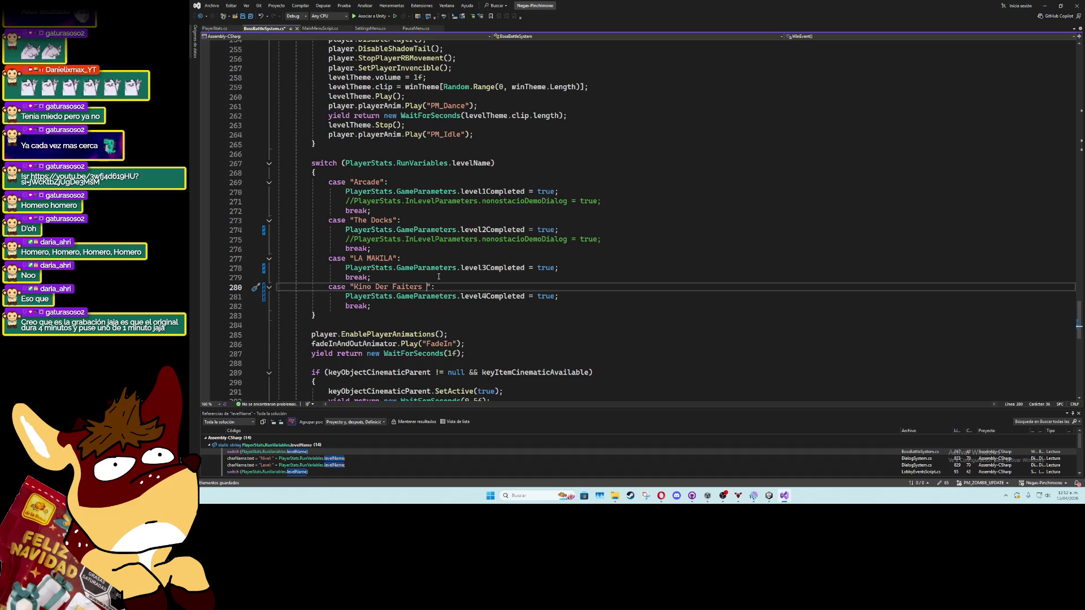
{"action": "type", "text": "Boss"}
{"action": "left_click", "coordinate": [438, 276]}
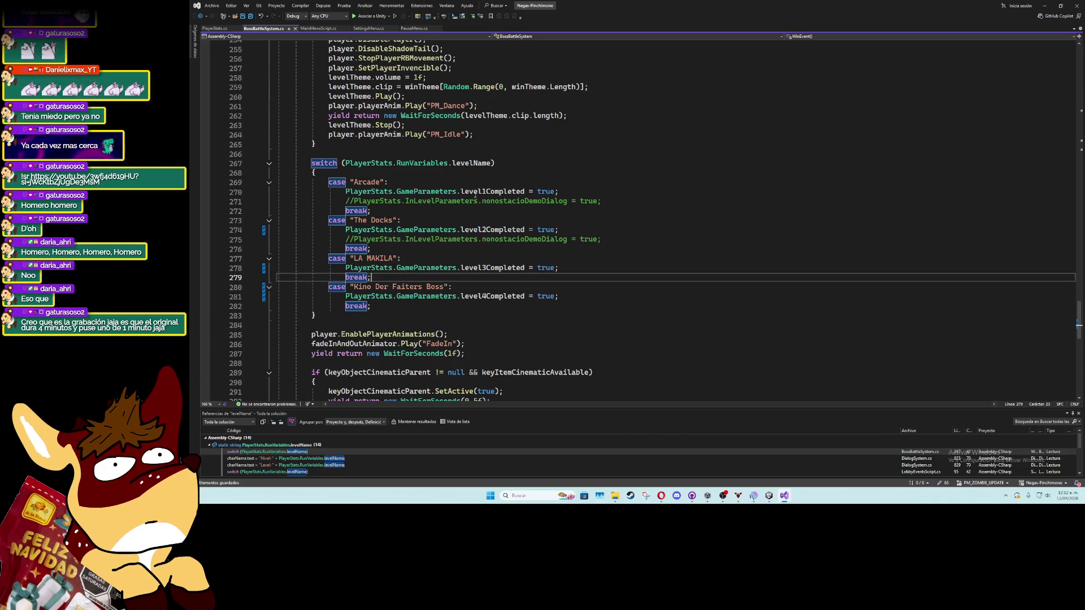
Find all references to levelName and open its use in DialogSystem.cs
{"action": "left_click", "coordinate": [469, 163]}
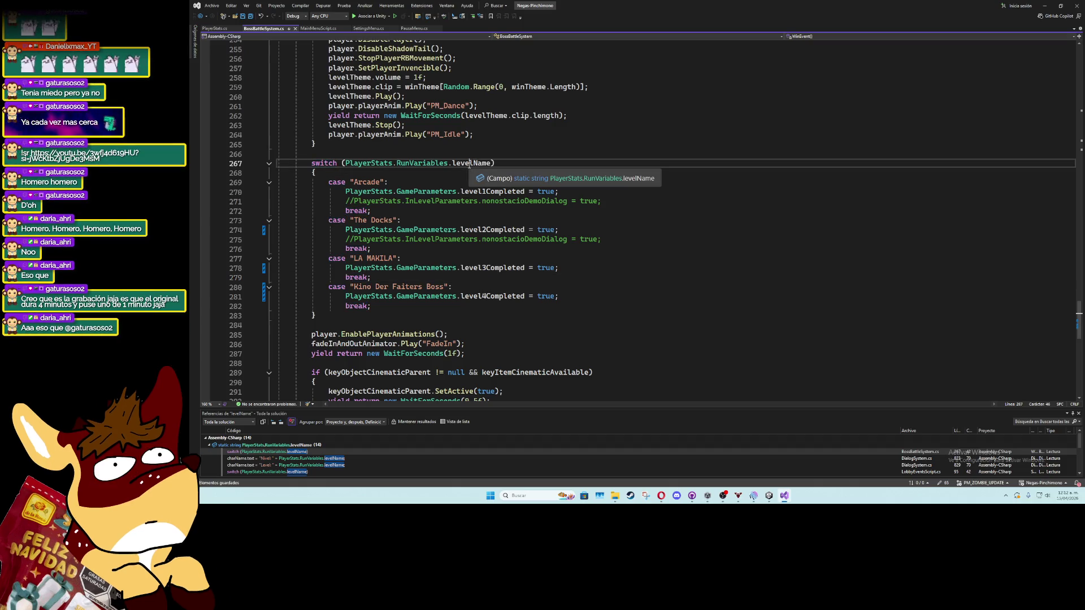
{"action": "double_click", "coordinate": [470, 163]}
{"action": "right_click", "coordinate": [470, 163]}
{"action": "left_click", "coordinate": [505, 245]}
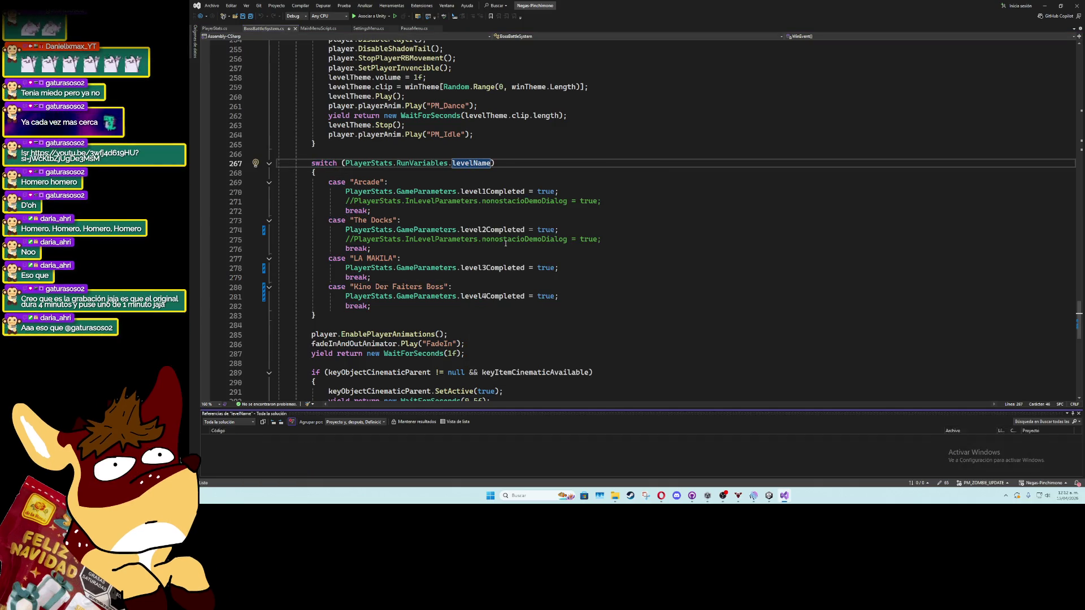
{"action": "double_click", "coordinate": [333, 448]}
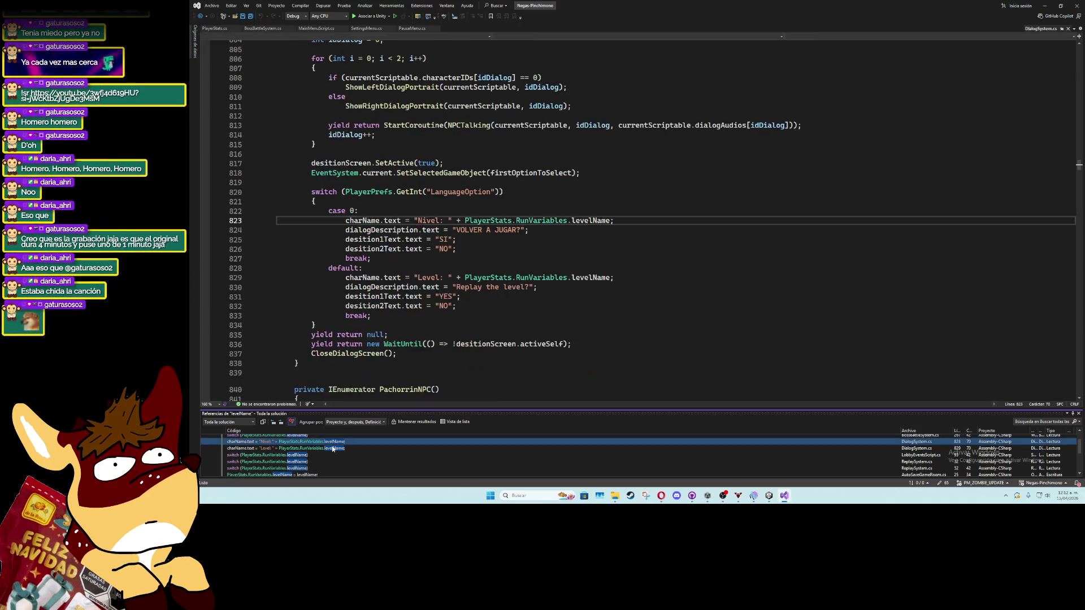
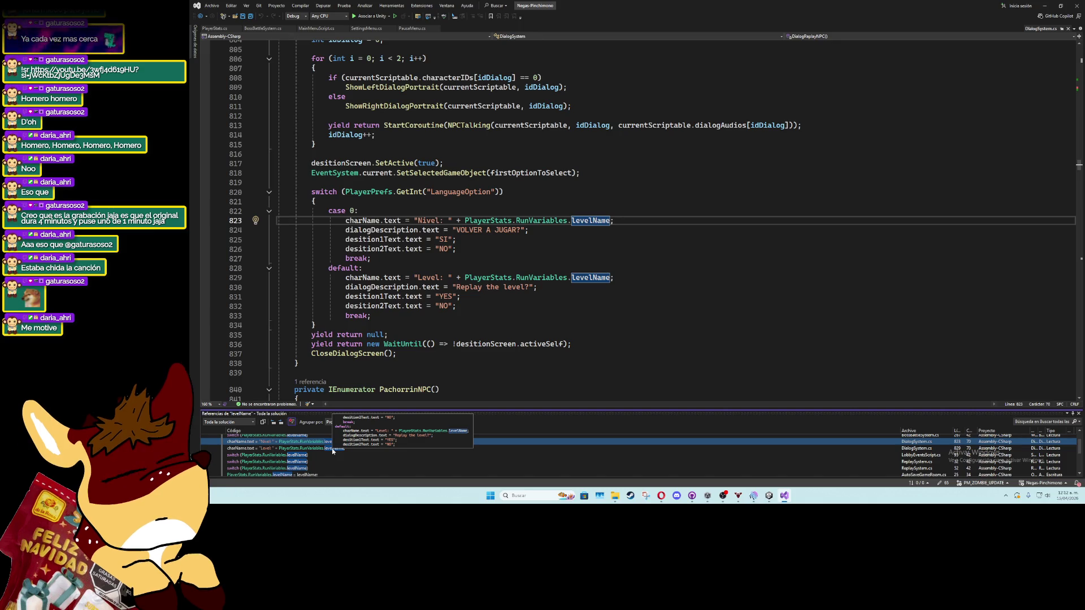
Jump through the DialogSystem and LobbyEventsScript levelName uses to ReplaySystem's level switch
{"action": "left_click", "coordinate": [332, 448]}
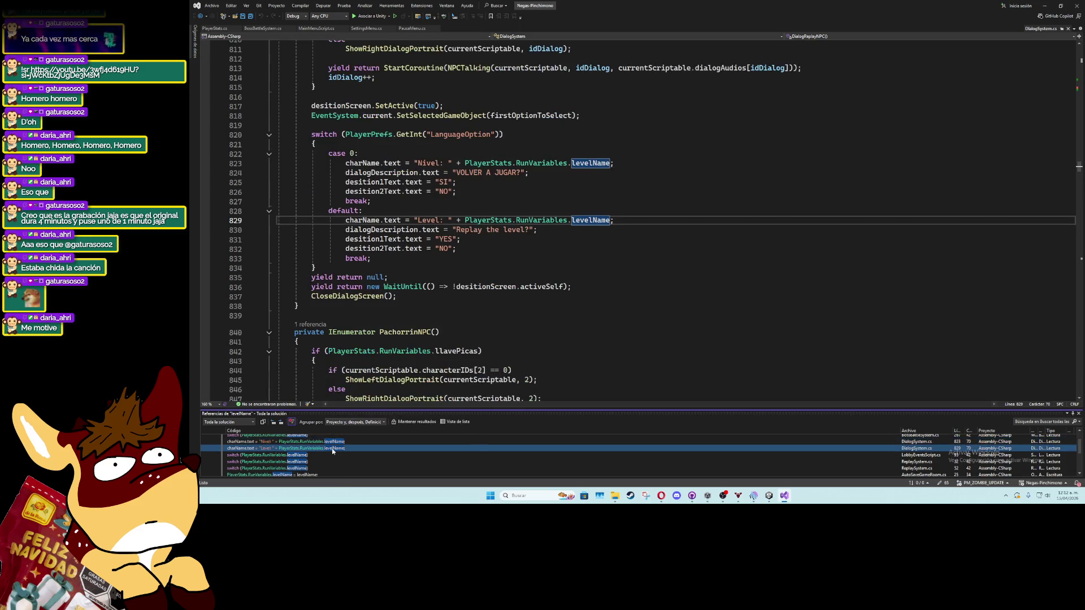
{"action": "left_click", "coordinate": [330, 456]}
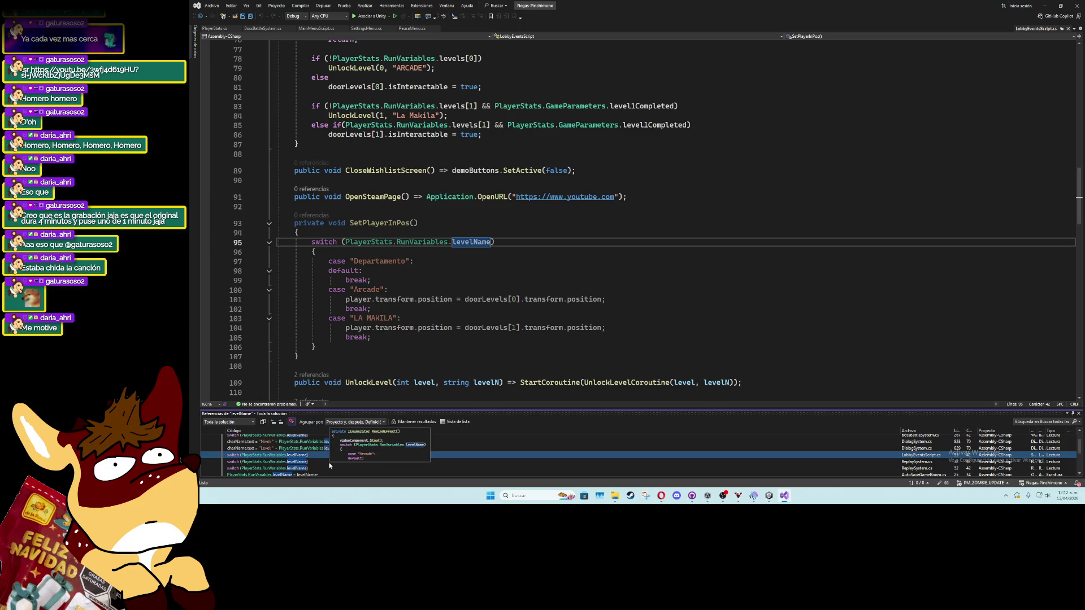
{"action": "mouse_move", "coordinate": [330, 461]}
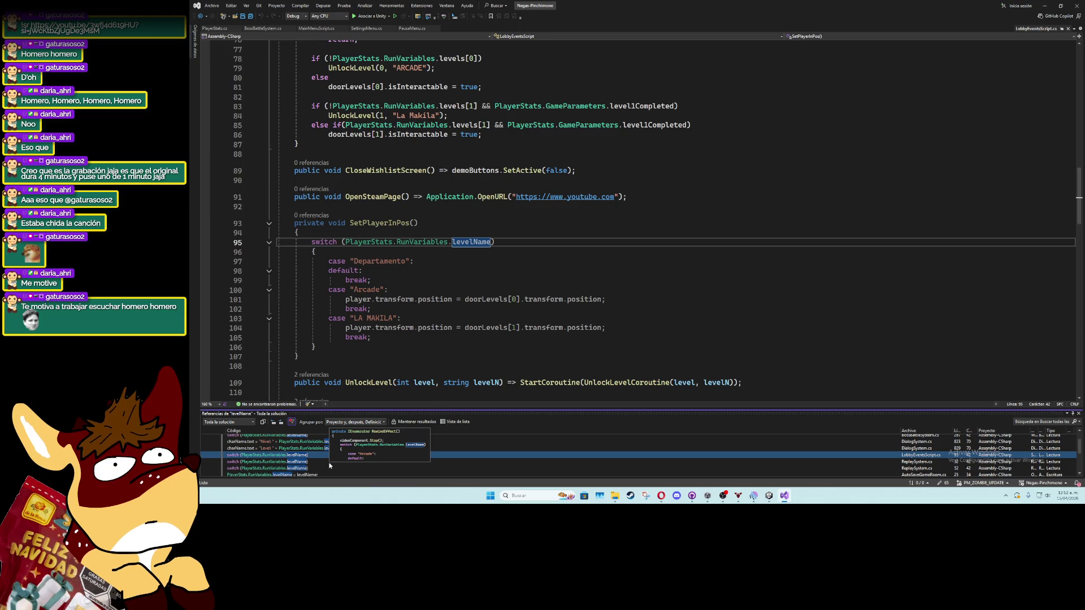
{"action": "left_click", "coordinate": [331, 465]}
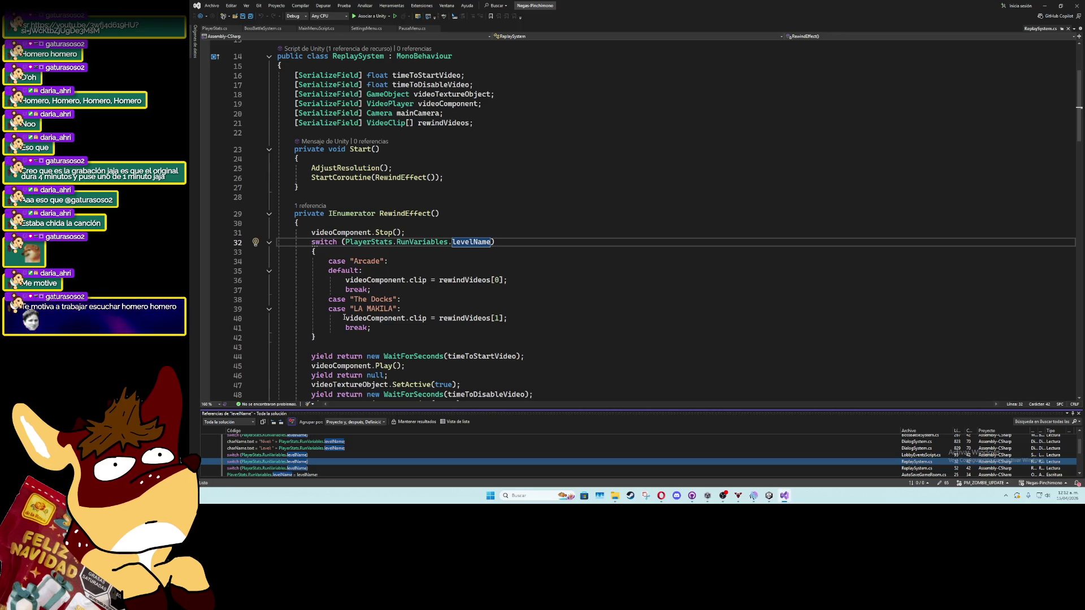
{"action": "scroll", "coordinate": [594, 220], "scroll_direction": "down", "scroll_amount": 3}
{"action": "scroll", "coordinate": [593, 221], "scroll_direction": "down", "scroll_amount": 2}
{"action": "scroll", "coordinate": [345, 318], "scroll_direction": "down", "scroll_amount": 2}
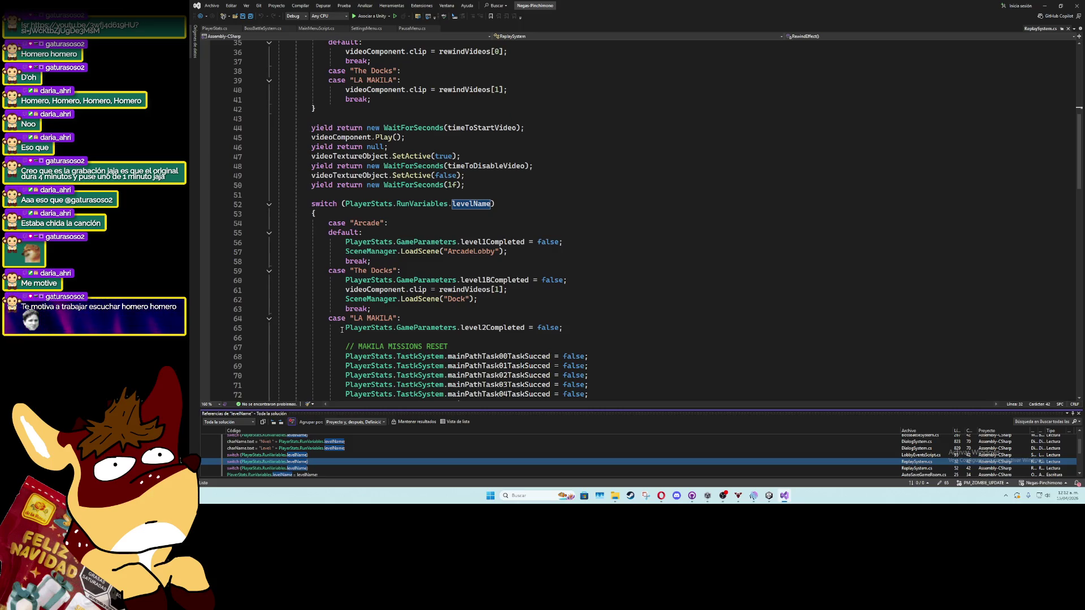
{"action": "scroll", "coordinate": [341, 329], "scroll_direction": "down", "scroll_amount": 3}
{"action": "scroll", "coordinate": [341, 329], "scroll_direction": "down", "scroll_amount": 3}
{"action": "scroll", "coordinate": [341, 329], "scroll_direction": "down", "scroll_amount": 3}
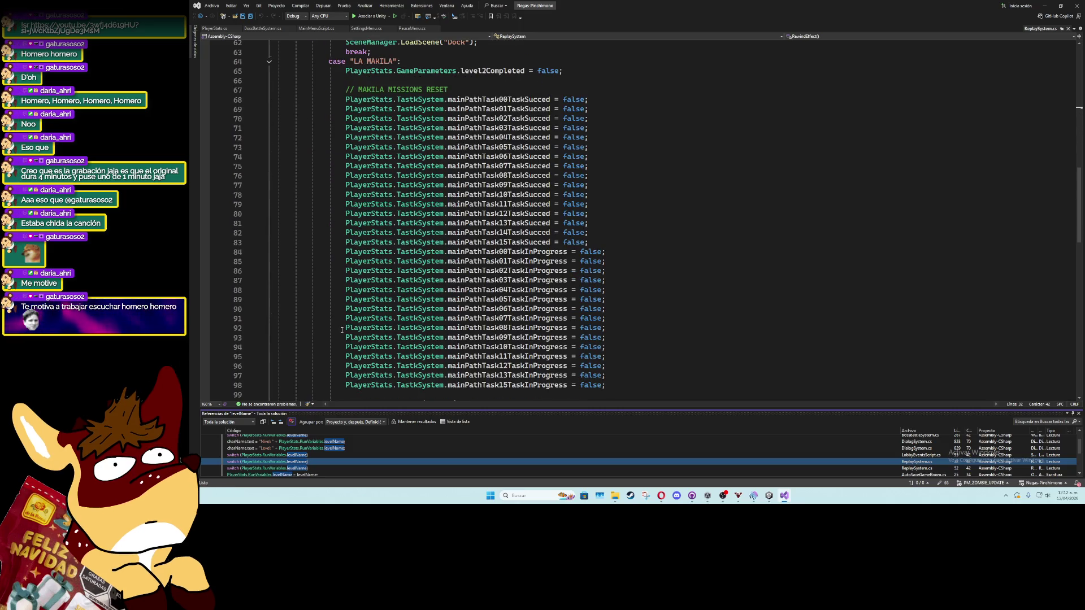
{"action": "scroll", "coordinate": [314, 462], "scroll_direction": "down", "scroll_amount": 2}
Give The Docks level number 2 and duplicate the LA MAKILA case block
{"action": "double_click", "coordinate": [313, 460]}
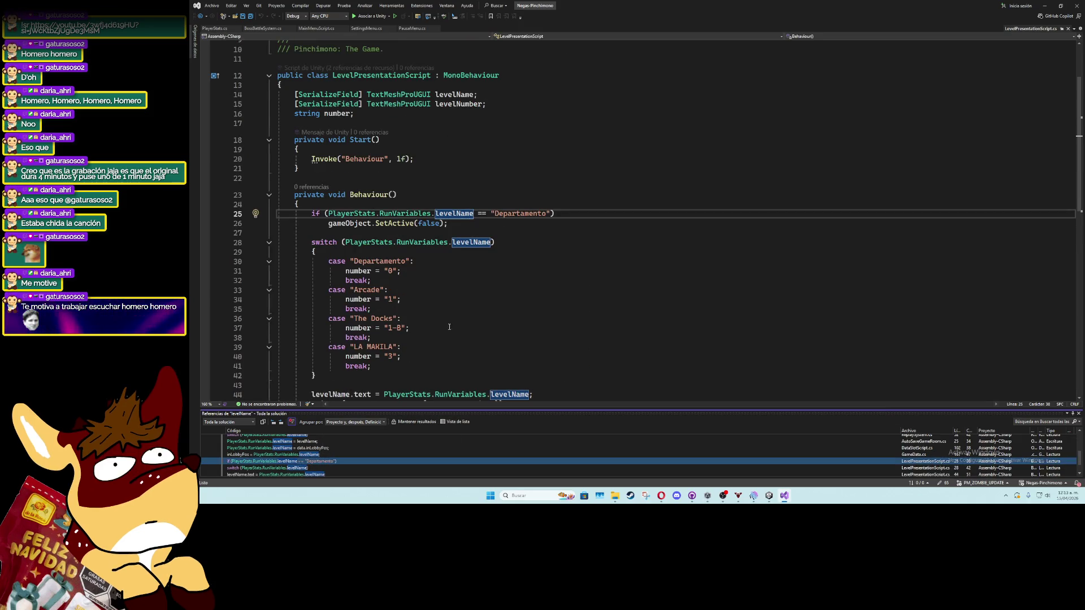
{"action": "double_click", "coordinate": [395, 328]}
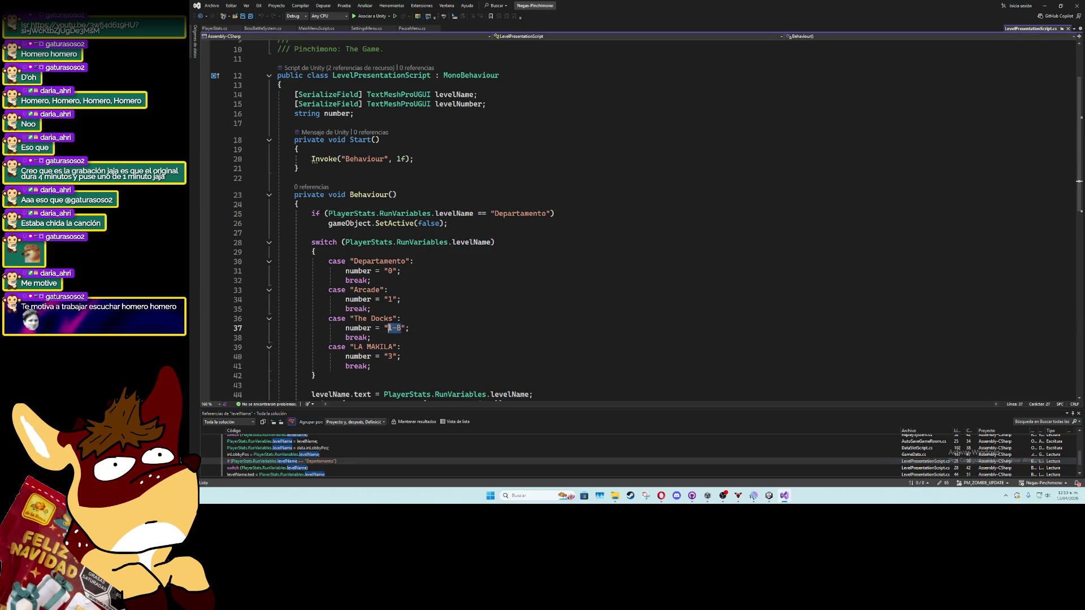
{"action": "type", "text": "2"}
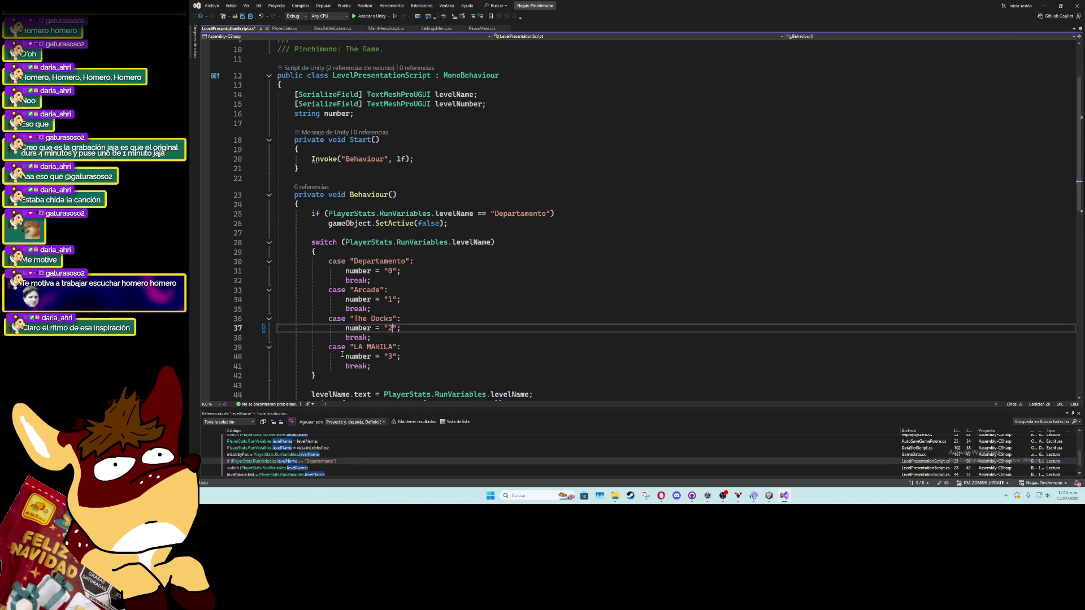
{"action": "left_click", "coordinate": [373, 365]}
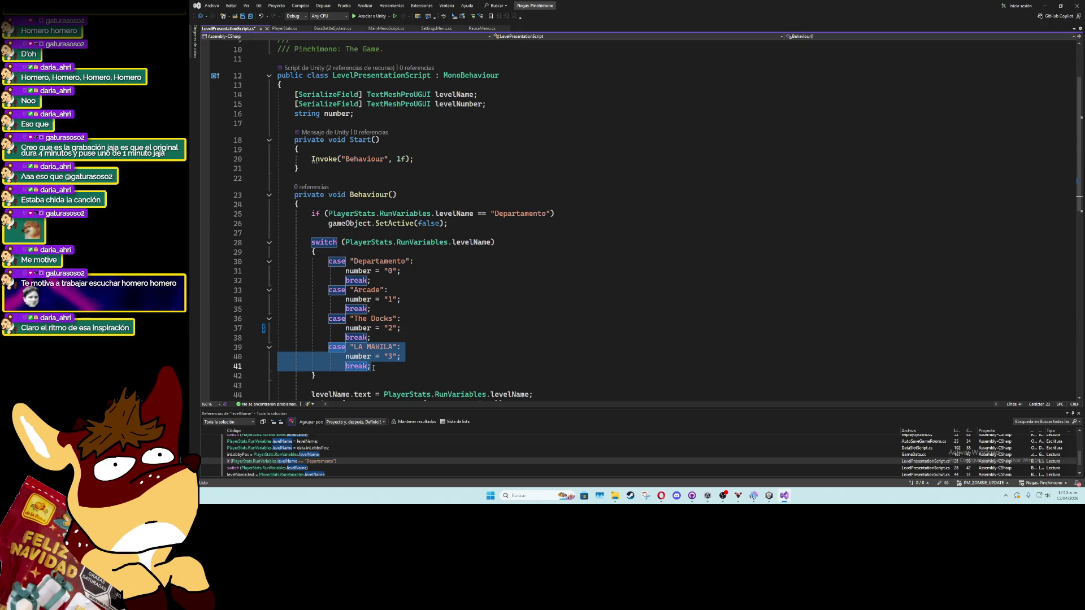
{"action": "key", "text": "ctrl+d"}
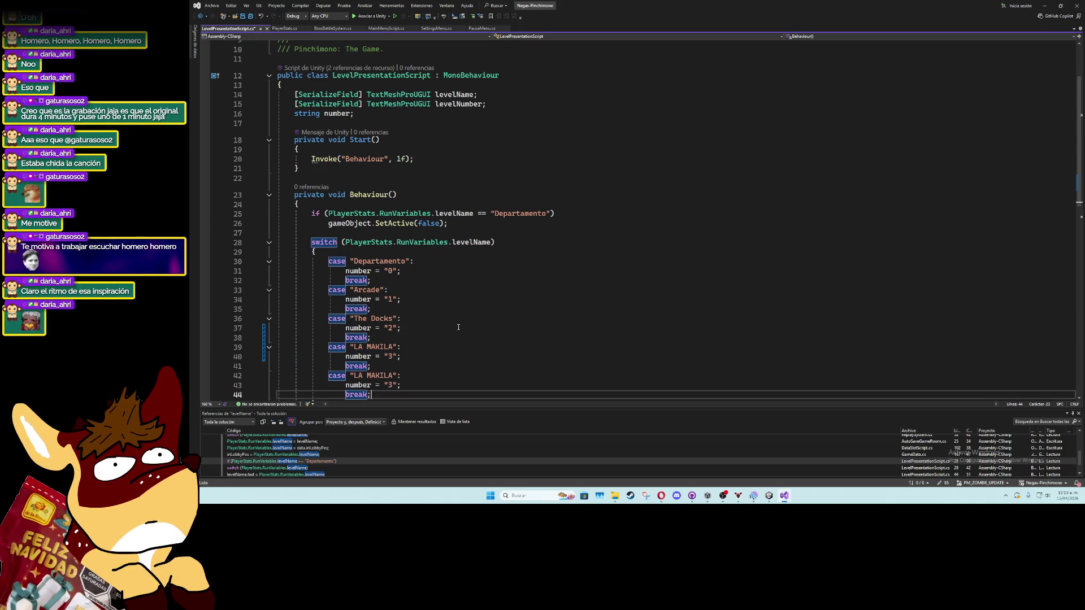
{"action": "scroll", "coordinate": [442, 311], "scroll_direction": "down", "scroll_amount": 2}
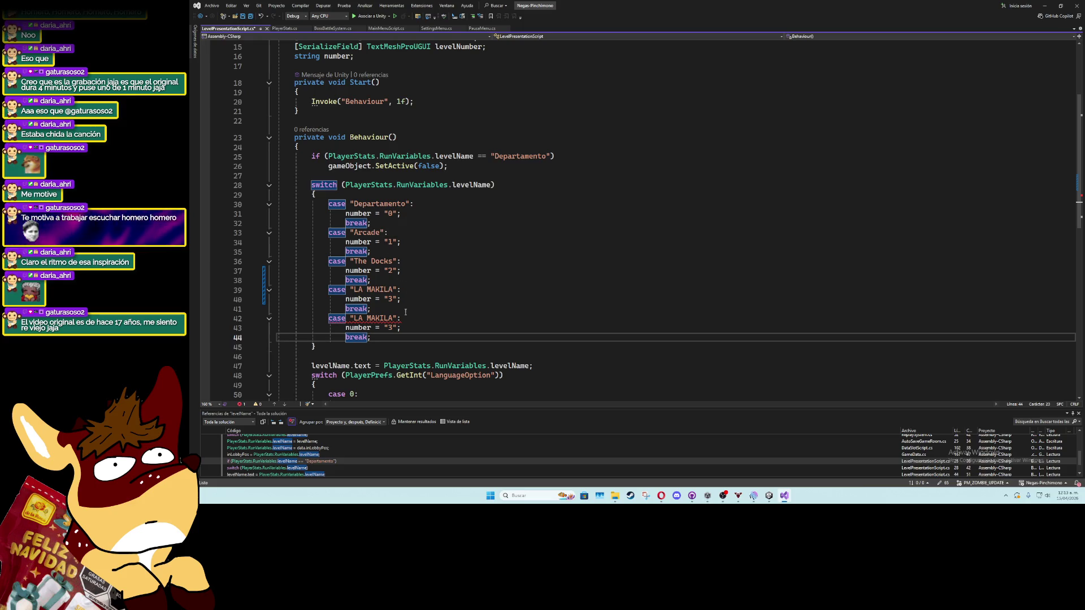
Rename the copied case Kino Der Faiters with level number 4 and save
{"action": "left_click", "coordinate": [388, 319]}
{"action": "double_click", "coordinate": [388, 318]}
{"action": "key", "text": "BackSpace"}
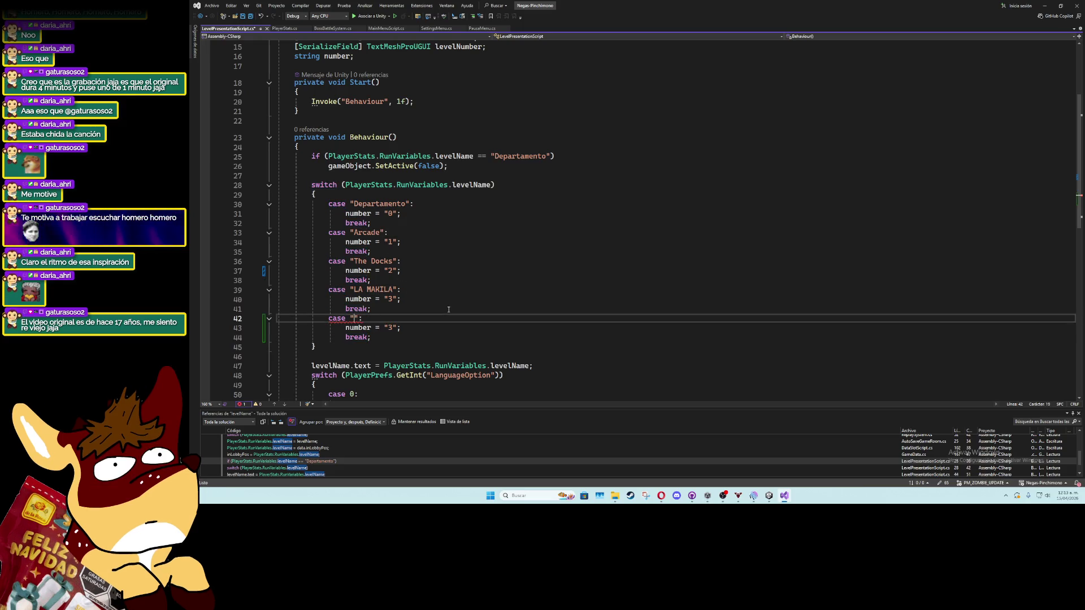
{"action": "type", "text": "Kino Der P"}
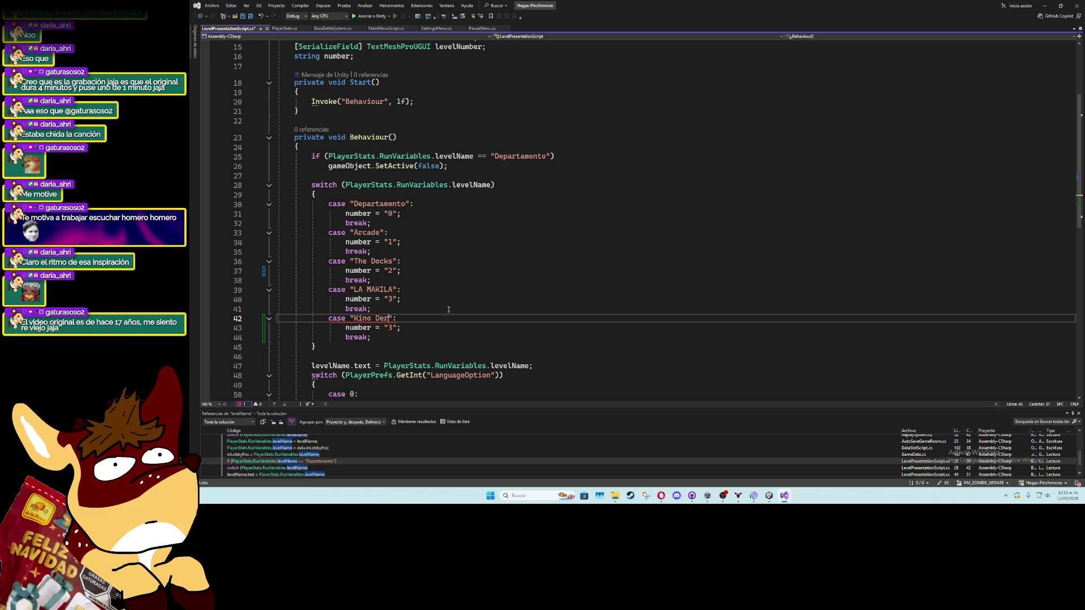
{"action": "type", "text": "aiters"}
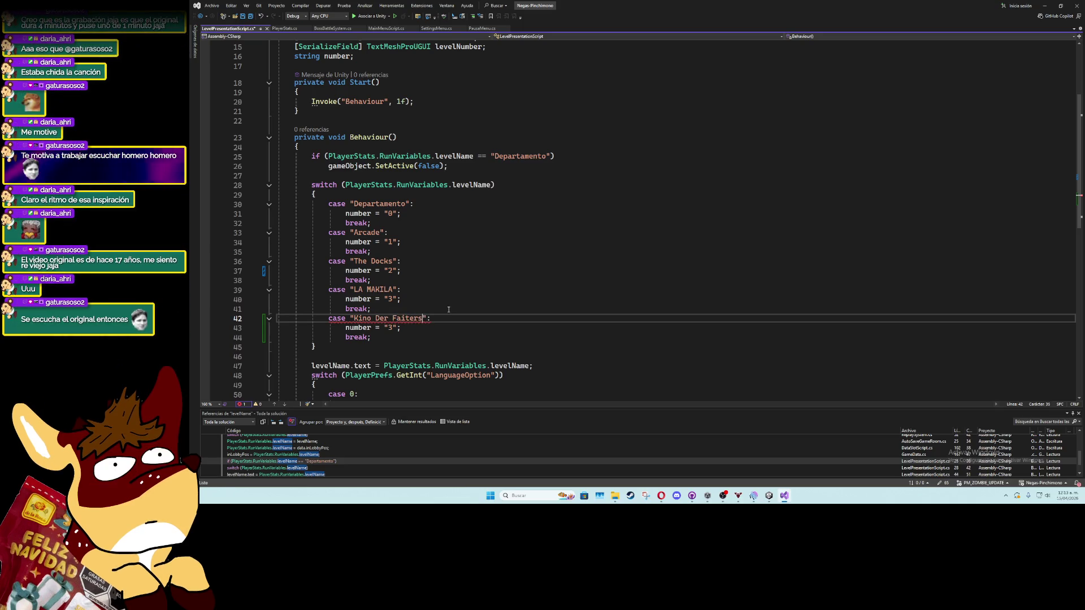
{"action": "double_click", "coordinate": [393, 328]}
{"action": "type", "text": "5"}
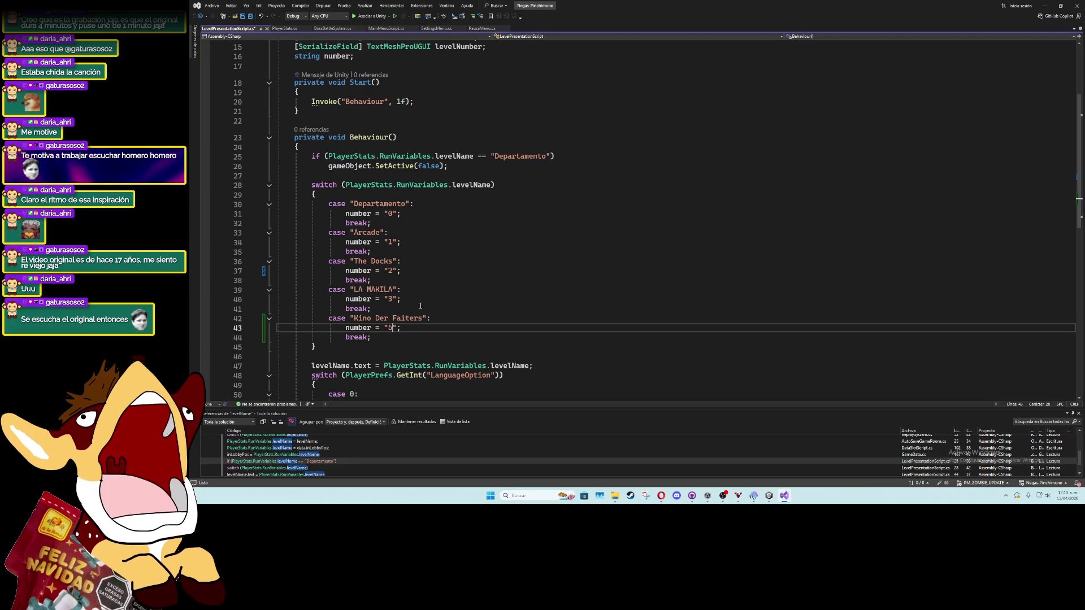
{"action": "key", "text": "BackSpace"}
{"action": "type", "text": "4"}
{"action": "left_click", "coordinate": [420, 305]}
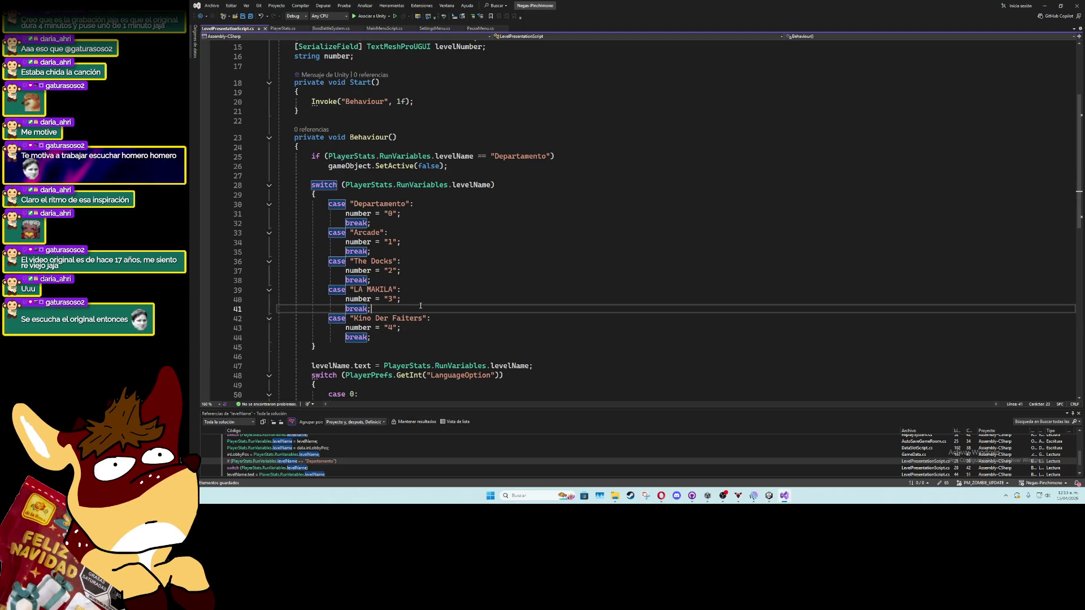
{"action": "key", "text": "ctrl+s"}
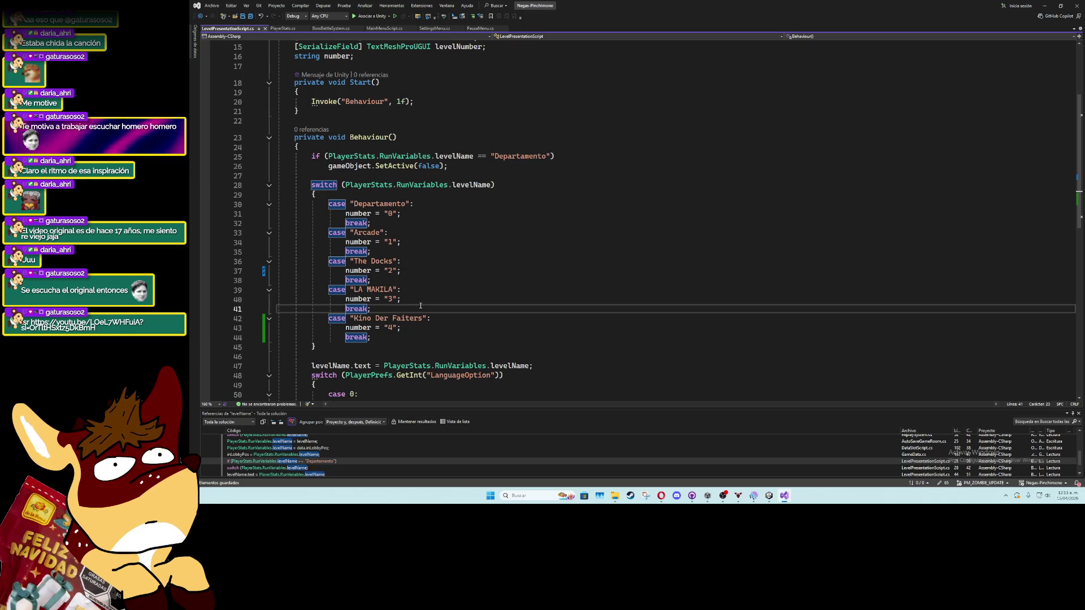
{"action": "scroll", "coordinate": [422, 306], "scroll_direction": "down", "scroll_amount": 3}
Step through the presentation script and variable-reset references to MainMenuScript's LoadGameProcess switch
{"action": "left_click", "coordinate": [327, 468]}
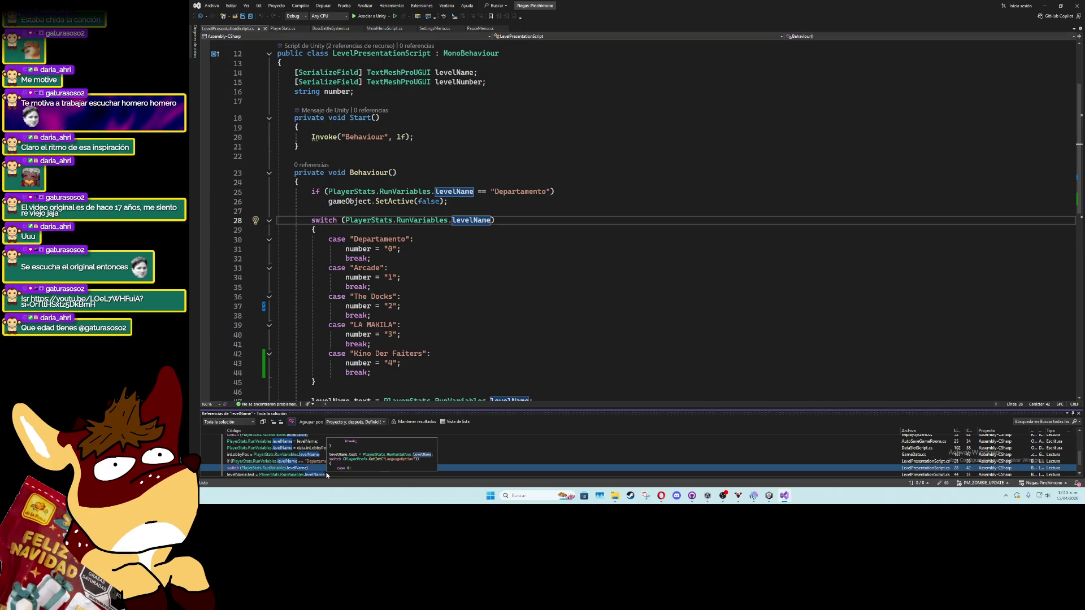
{"action": "mouse_move", "coordinate": [280, 474]}
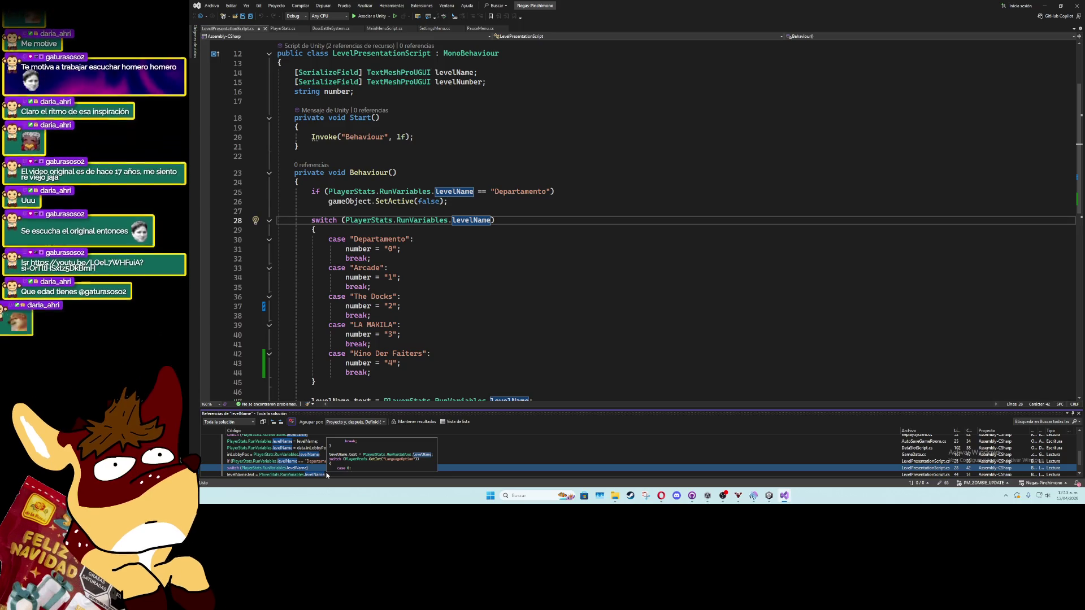
{"action": "left_click", "coordinate": [327, 474]}
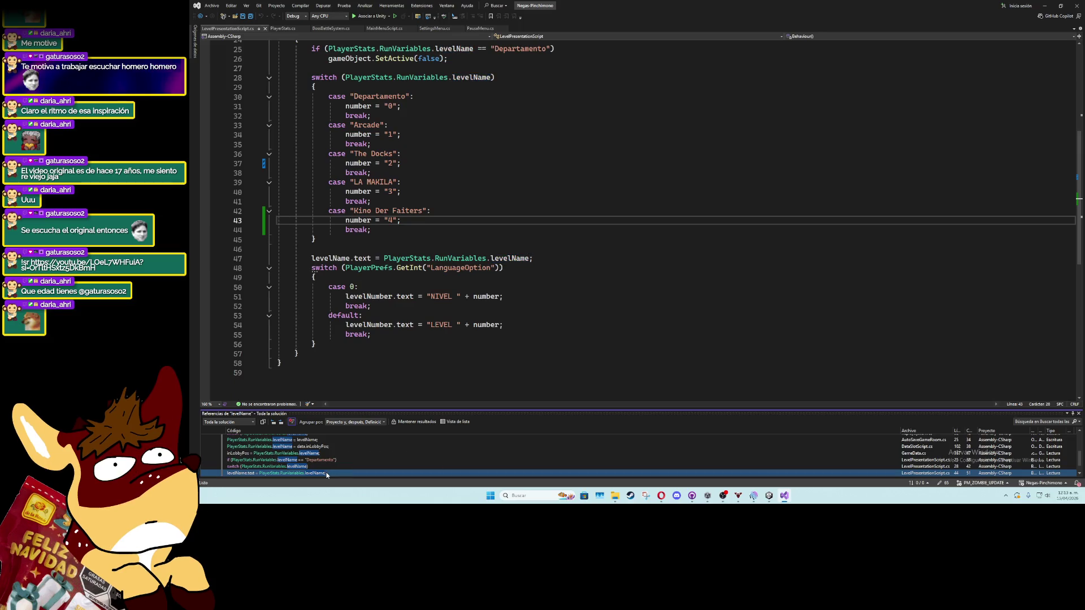
{"action": "scroll", "coordinate": [327, 468], "scroll_direction": "down", "scroll_amount": 1}
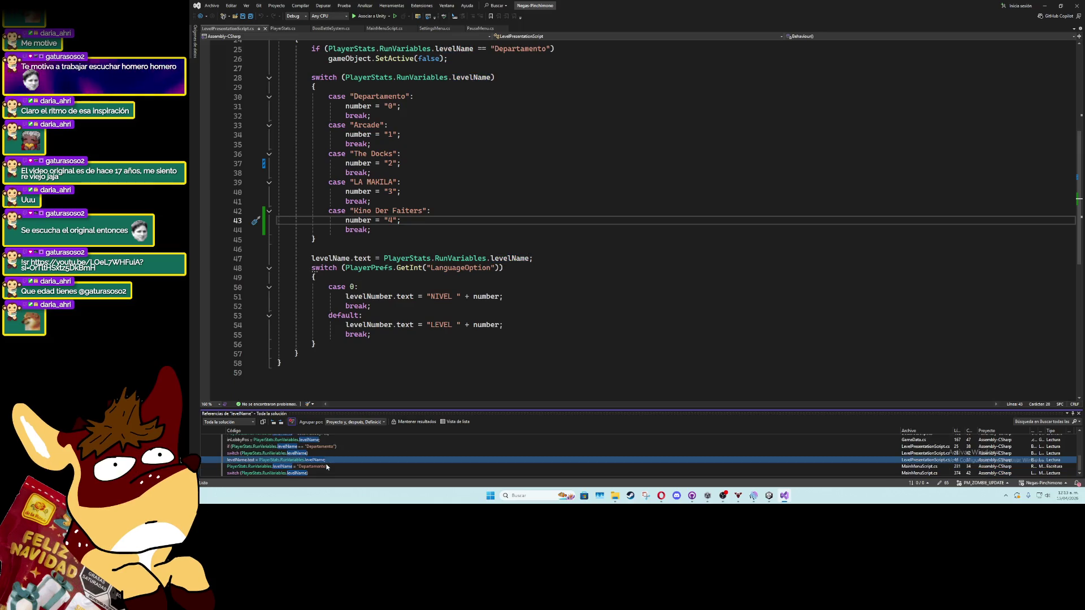
{"action": "left_click", "coordinate": [327, 467]}
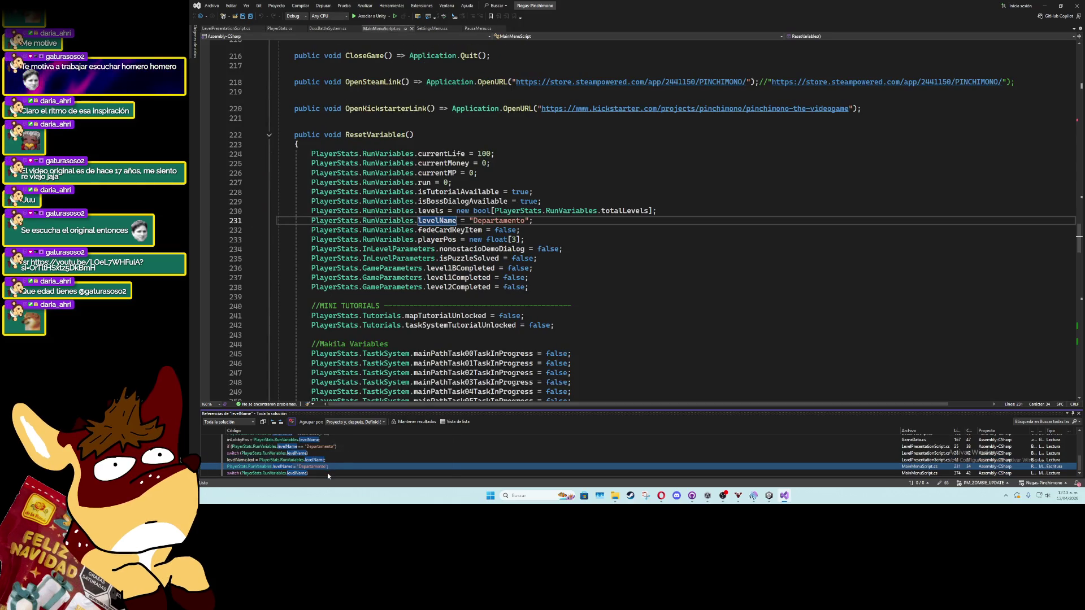
{"action": "left_click", "coordinate": [328, 474]}
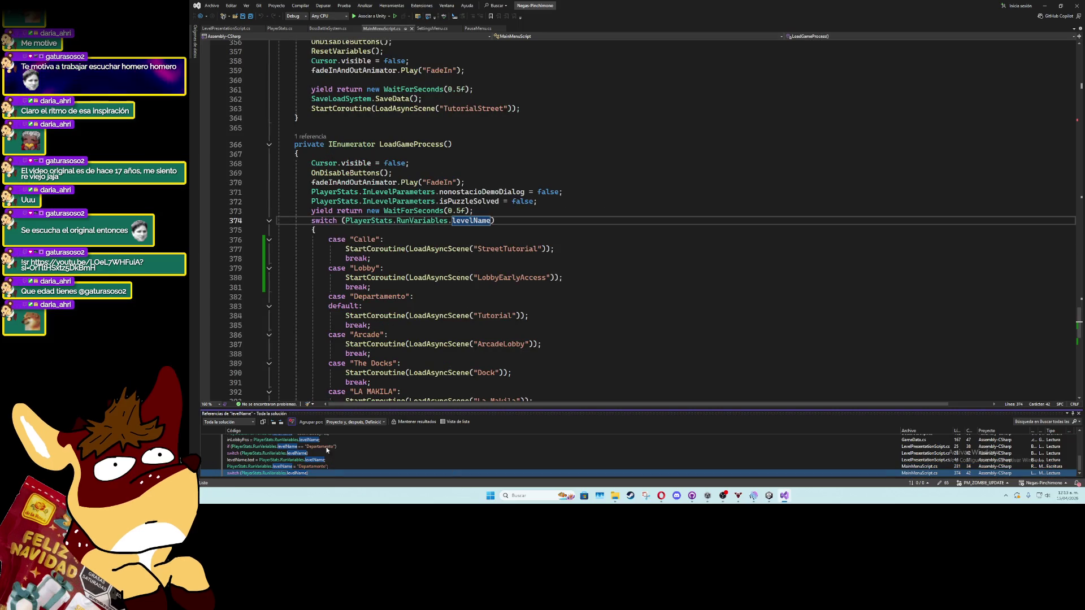
{"action": "scroll", "coordinate": [461, 324], "scroll_direction": "down", "scroll_amount": 2}
{"action": "scroll", "coordinate": [461, 325], "scroll_direction": "down", "scroll_amount": 1}
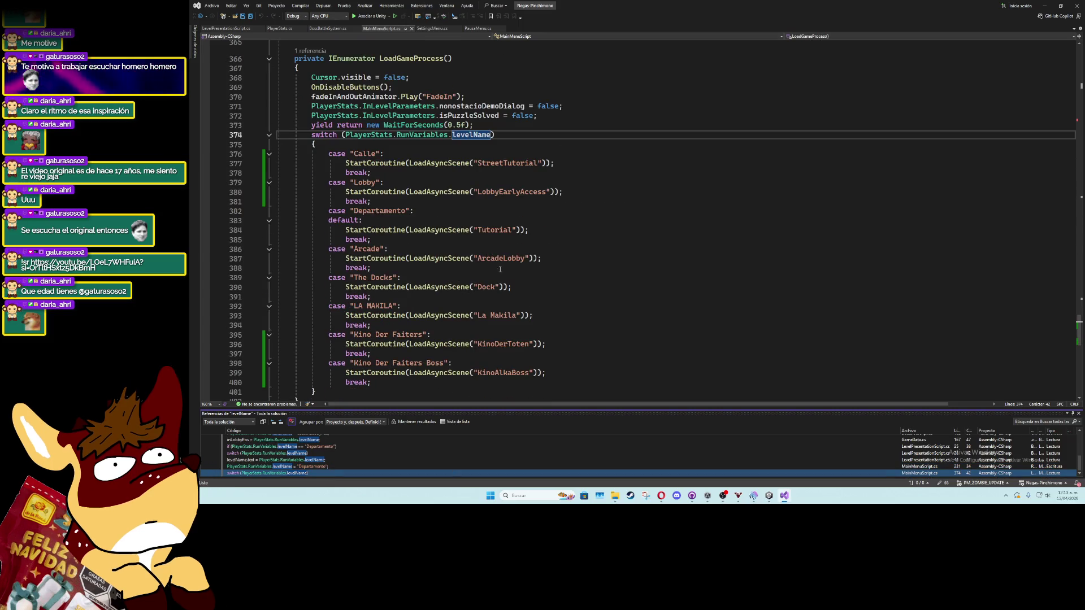
Review the Departamento and KinoDerToten scene-load cases and save MainMenuScript
{"action": "left_click", "coordinate": [523, 211]}
{"action": "key", "text": "ctrl+s"}
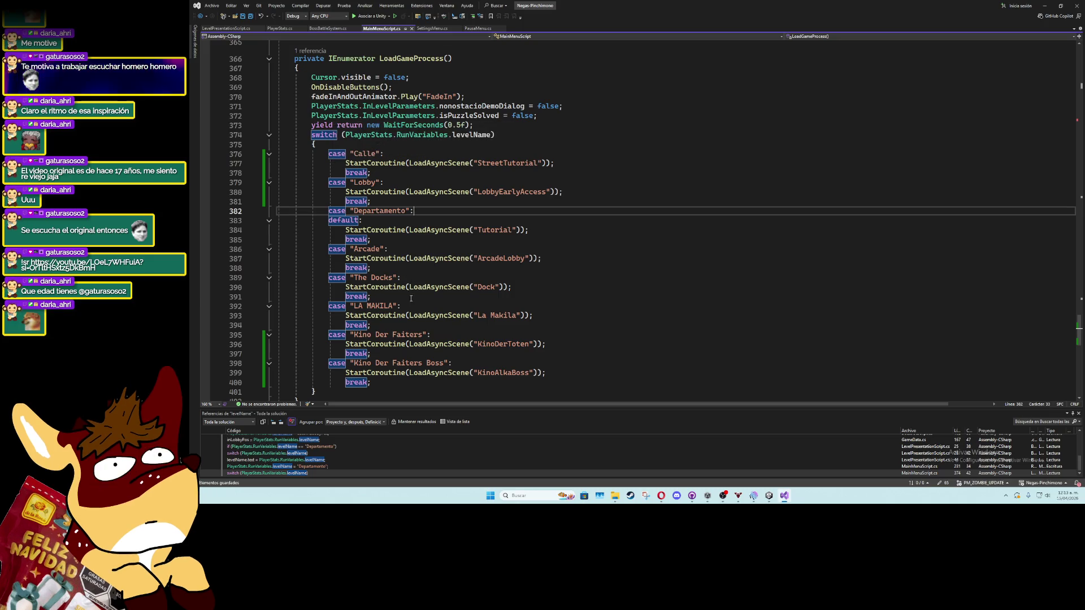
{"action": "left_click", "coordinate": [441, 344]}
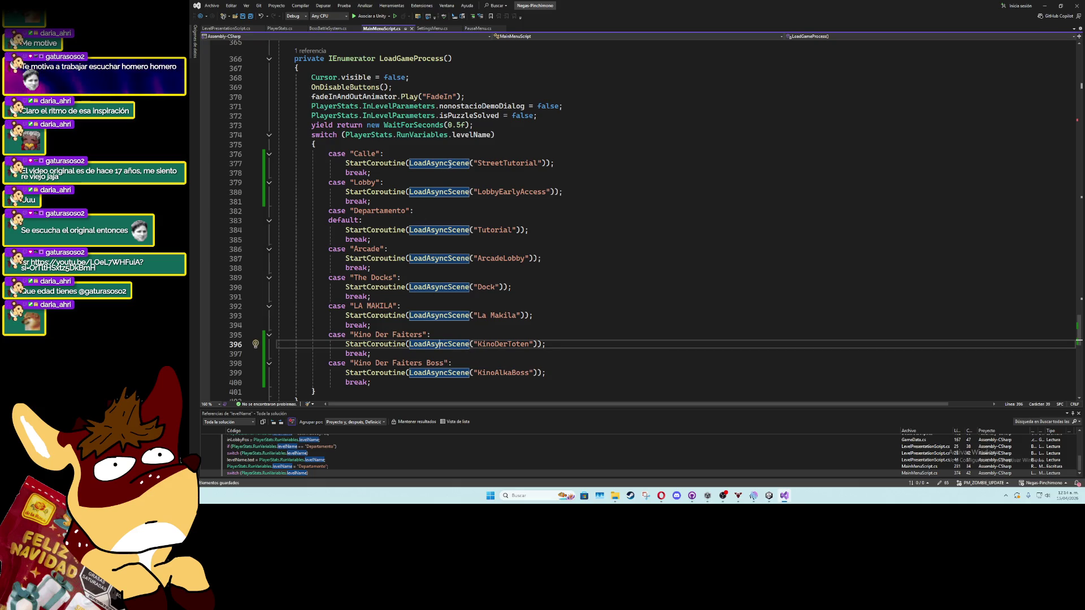
{"action": "scroll", "coordinate": [441, 297], "scroll_direction": "up", "scroll_amount": 3}
{"action": "scroll", "coordinate": [441, 254], "scroll_direction": "up", "scroll_amount": 3}
{"action": "scroll", "coordinate": [450, 237], "scroll_direction": "up", "scroll_amount": 3}
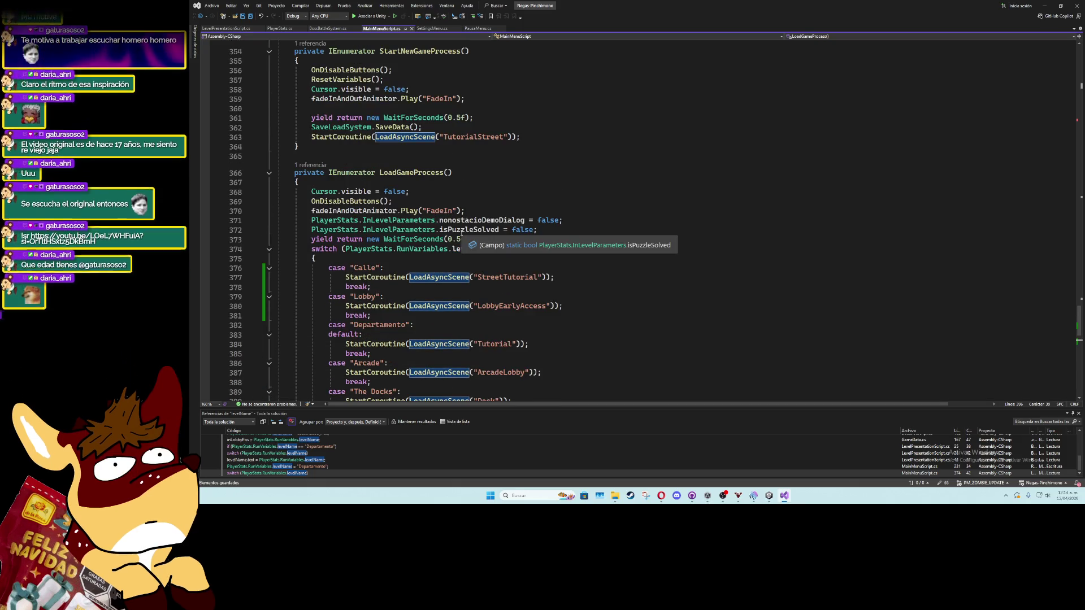
{"action": "scroll", "coordinate": [465, 271], "scroll_direction": "down", "scroll_amount": 1}
{"action": "left_click", "coordinate": [326, 452]}
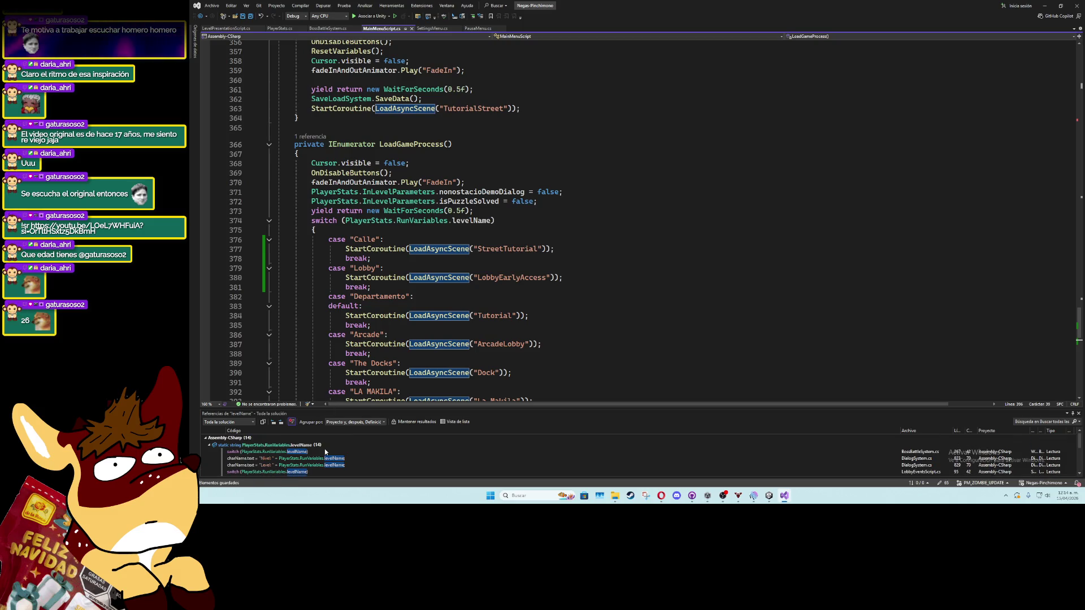
Visit the dialog script and boss battle levelName uses and save the boss script
{"action": "double_click", "coordinate": [326, 459]}
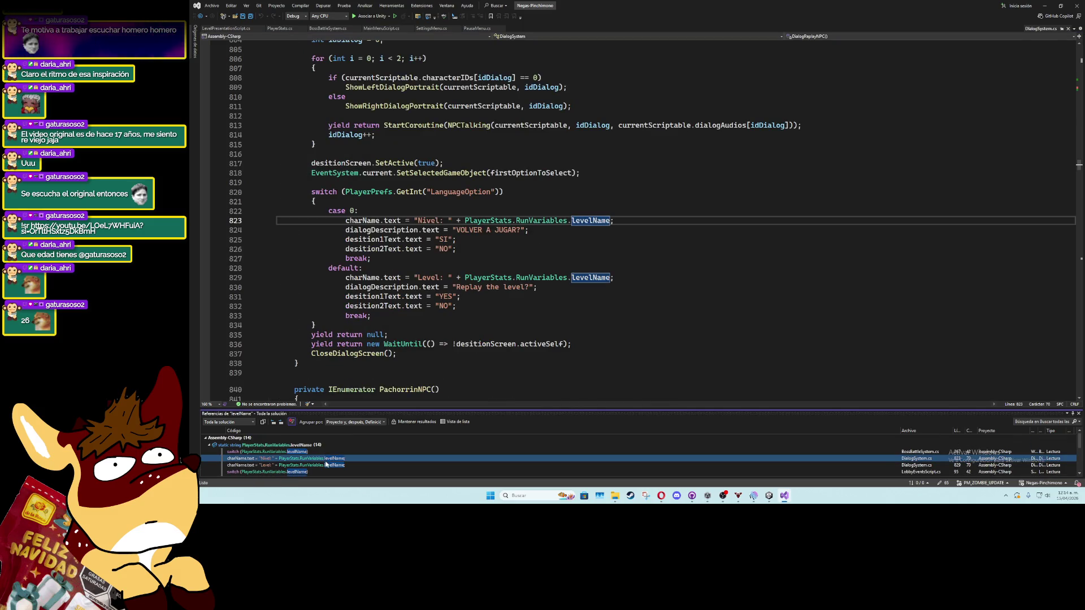
{"action": "double_click", "coordinate": [326, 466]}
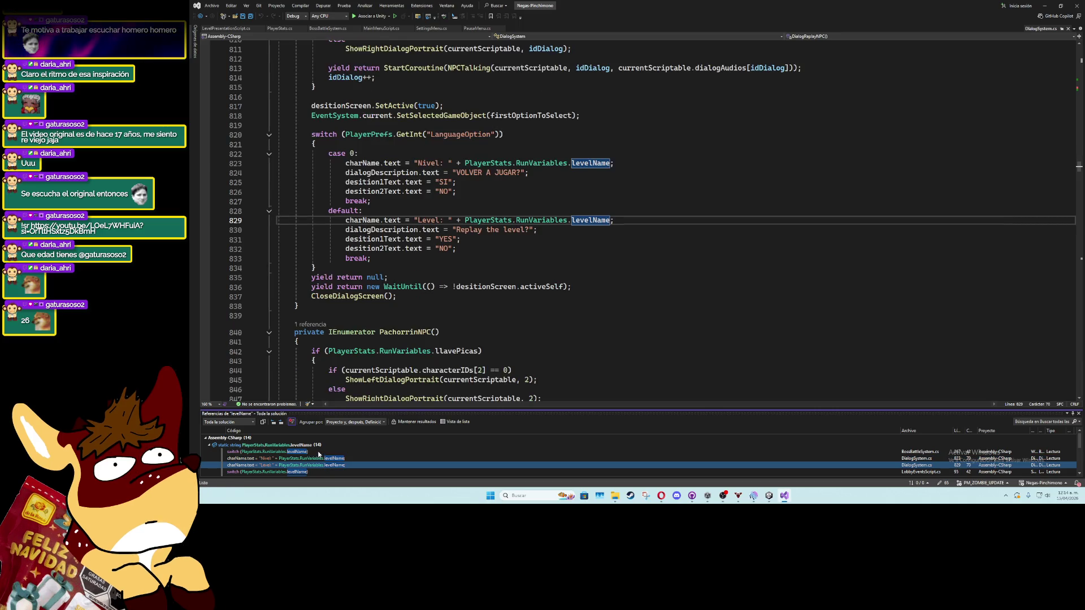
{"action": "double_click", "coordinate": [319, 451]}
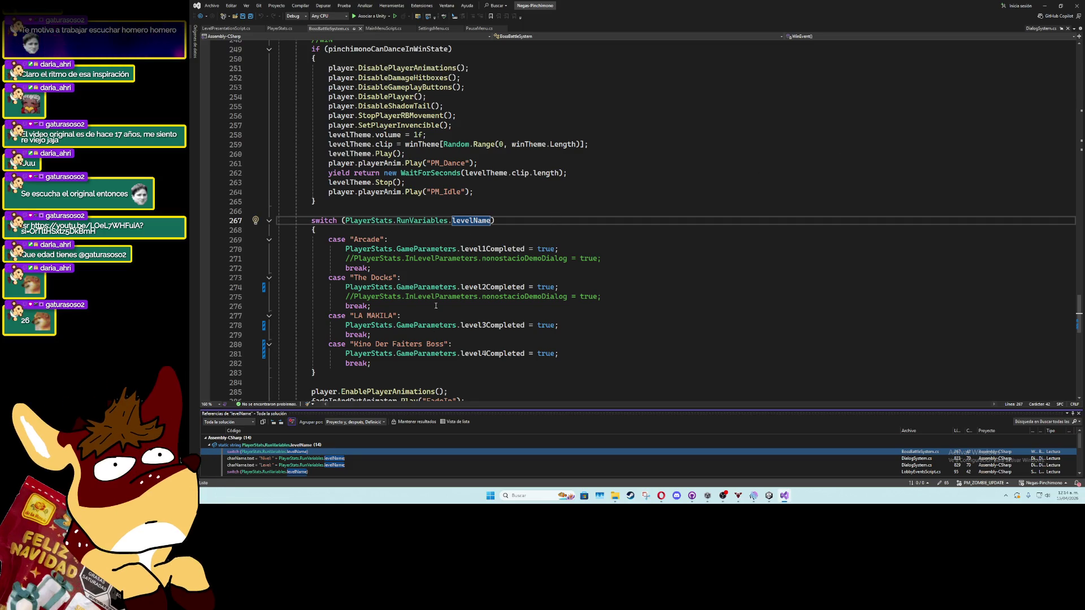
{"action": "scroll", "coordinate": [435, 305], "scroll_direction": "up", "scroll_amount": 2}
{"action": "scroll", "coordinate": [433, 295], "scroll_direction": "up", "scroll_amount": 5}
{"action": "scroll", "coordinate": [432, 296], "scroll_direction": "up", "scroll_amount": 5}
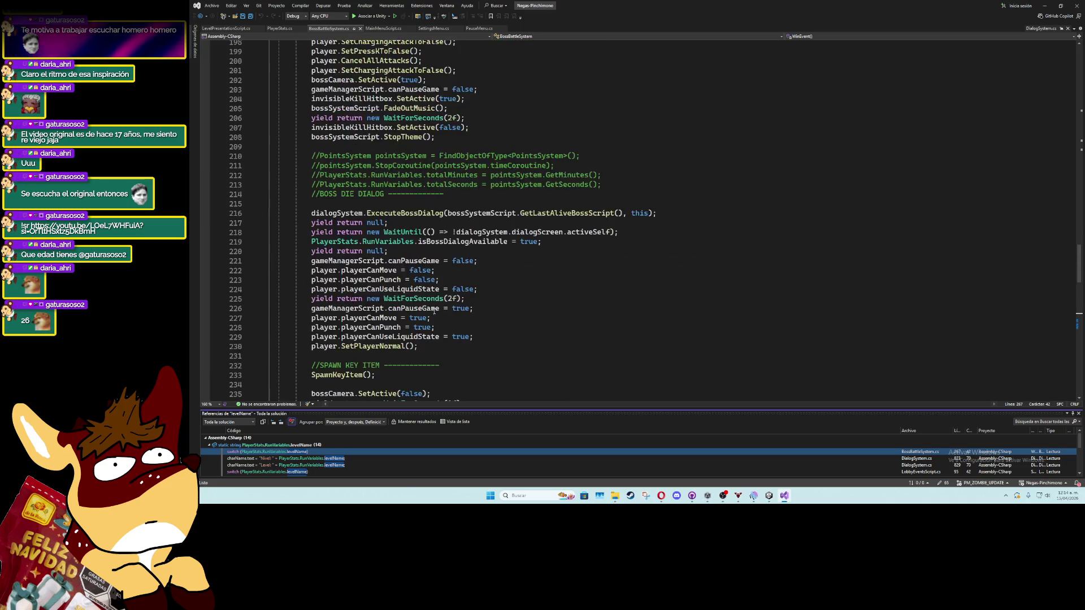
{"action": "scroll", "coordinate": [433, 296], "scroll_direction": "up", "scroll_amount": 4}
{"action": "left_click", "coordinate": [548, 243]}
{"action": "key", "text": "ctrl+s"}
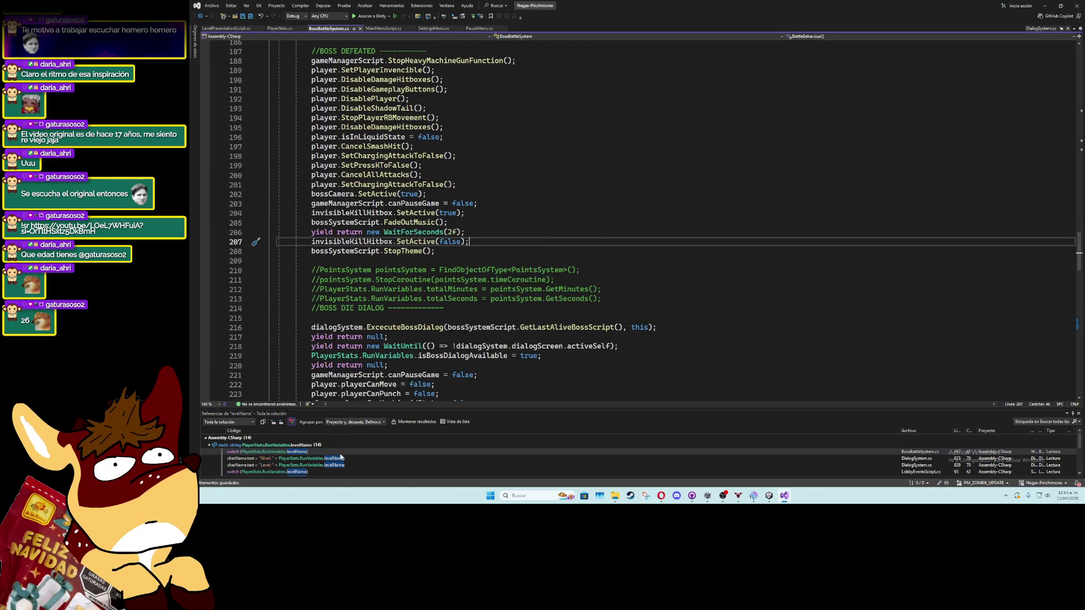
{"action": "scroll", "coordinate": [344, 460], "scroll_direction": "down", "scroll_amount": 3}
{"action": "scroll", "coordinate": [343, 462], "scroll_direction": "down", "scroll_amount": 3}
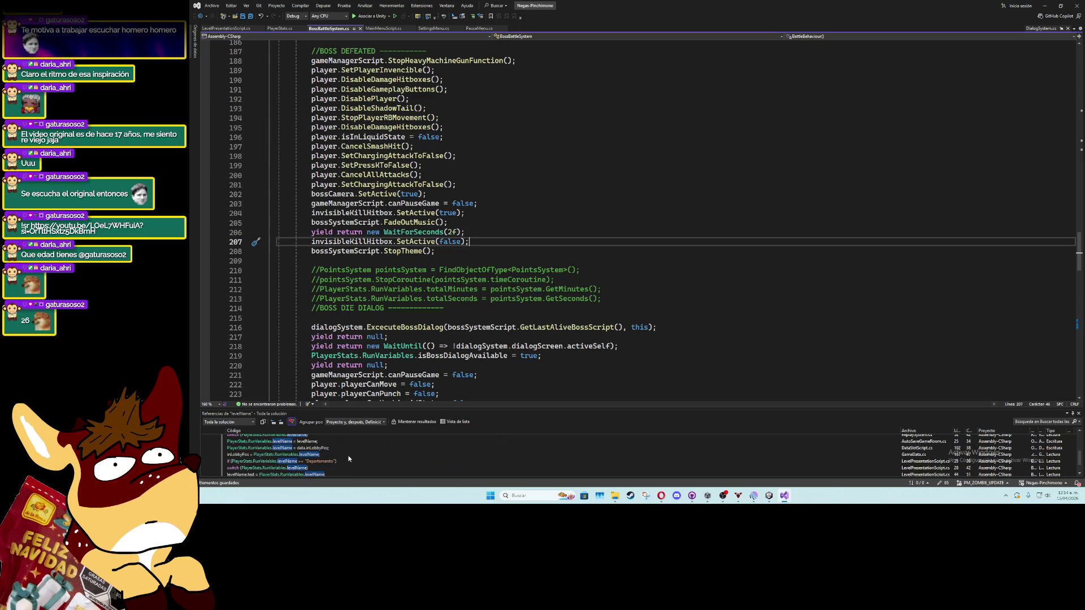
{"action": "mouse_move", "coordinate": [280, 457]}
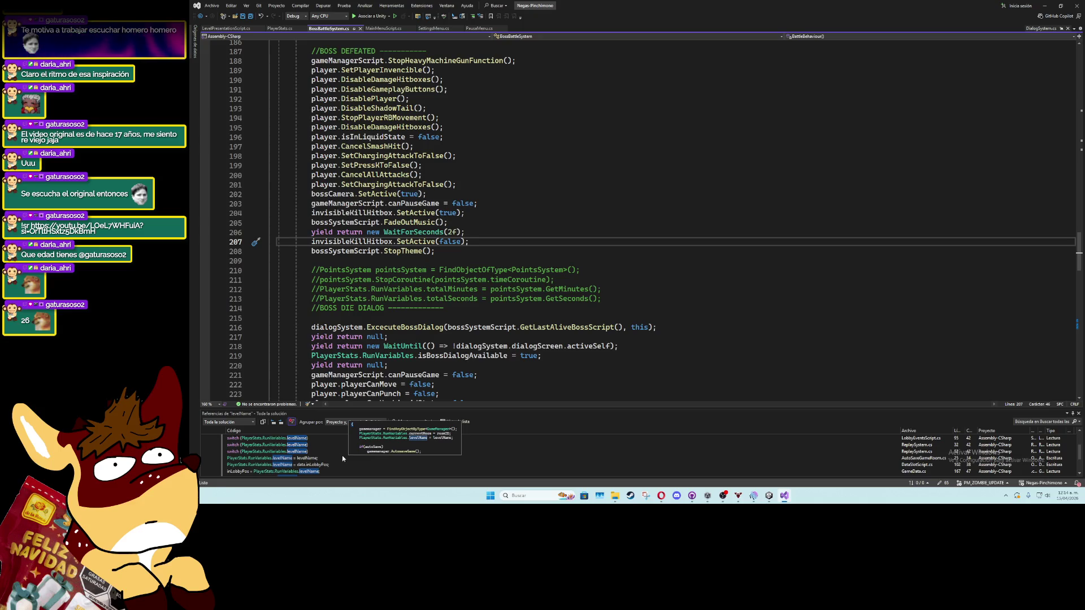
Show AutoSaveGameRoom's levelName assignment, then bring the Unity editor back to the front
{"action": "double_click", "coordinate": [316, 461]}
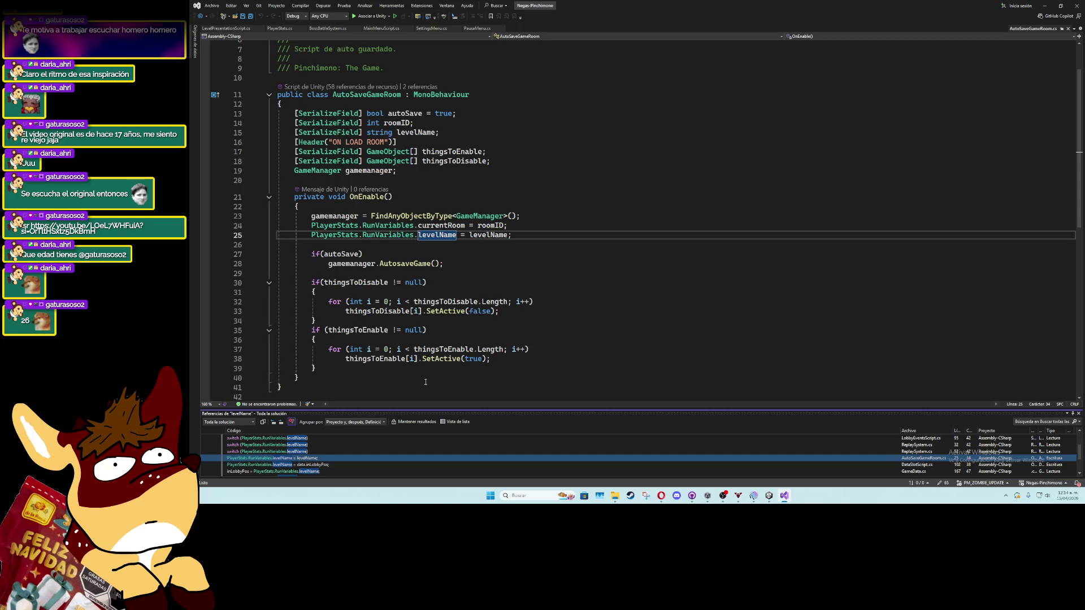
{"action": "left_click", "coordinate": [1048, 11]}
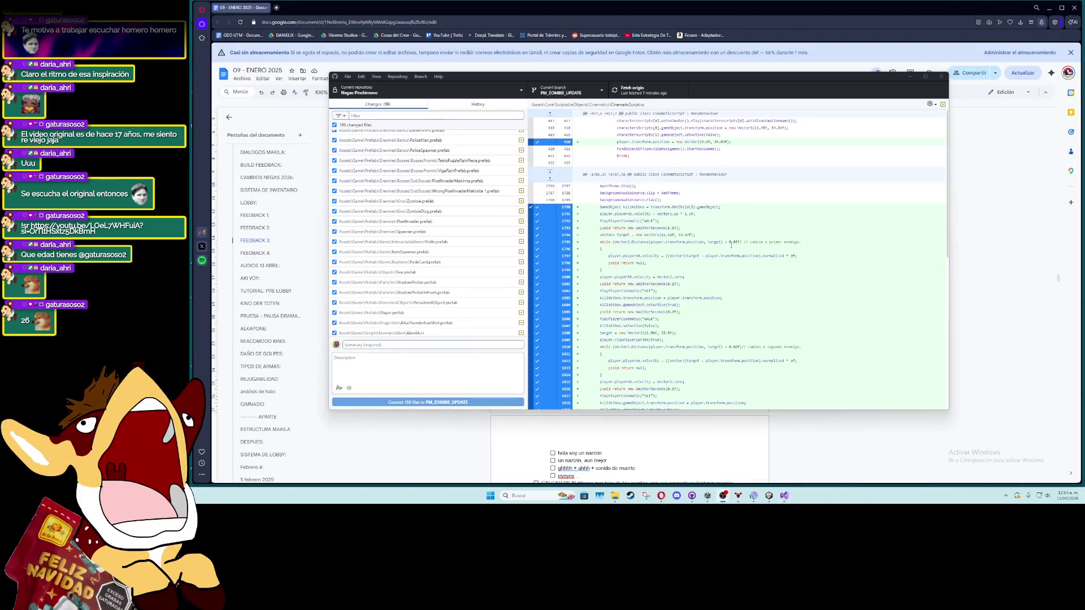
{"action": "left_click", "coordinate": [768, 496]}
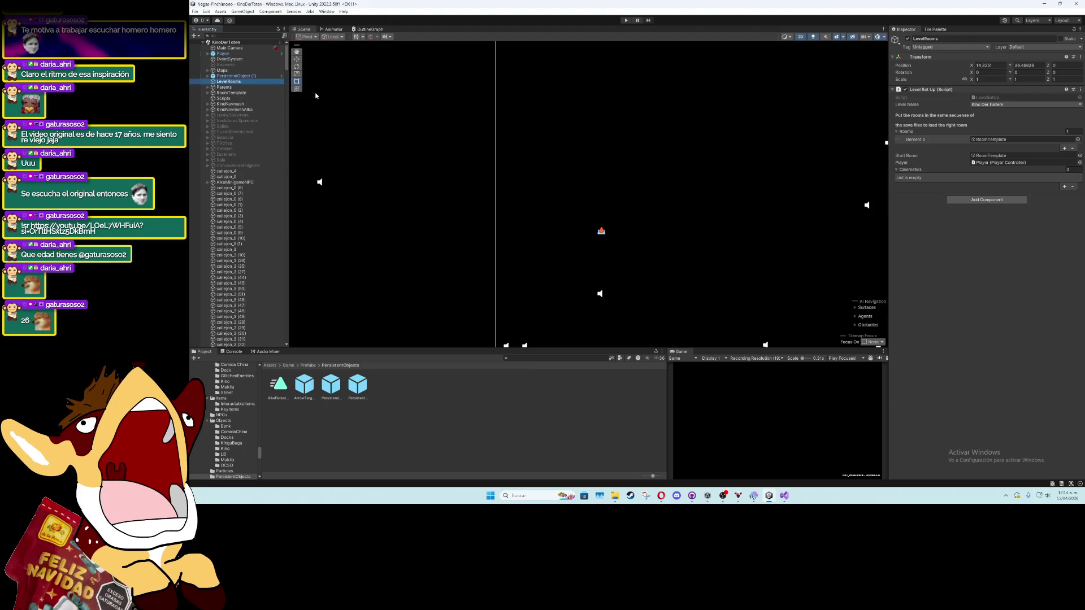
{"action": "left_click", "coordinate": [246, 97]}
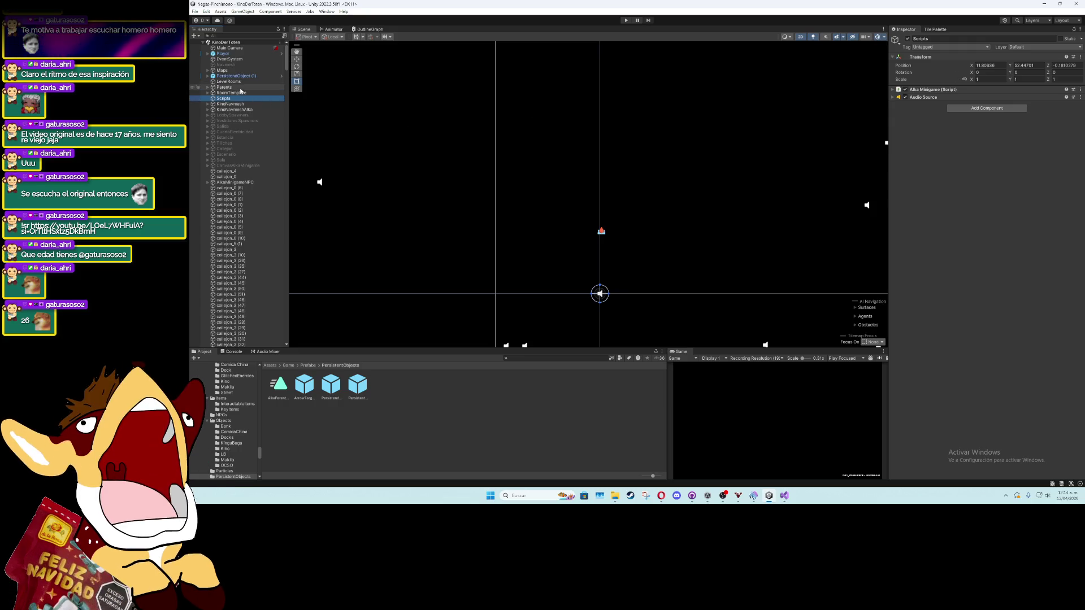
{"action": "left_click", "coordinate": [239, 81]}
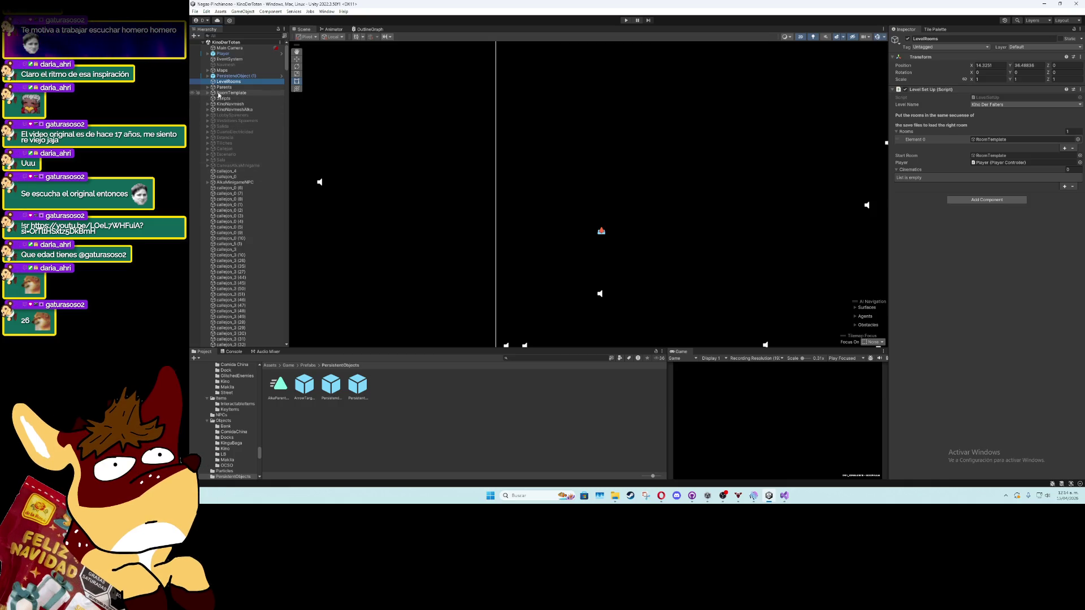
{"action": "left_click", "coordinate": [208, 94]}
{"action": "left_click", "coordinate": [208, 94]}
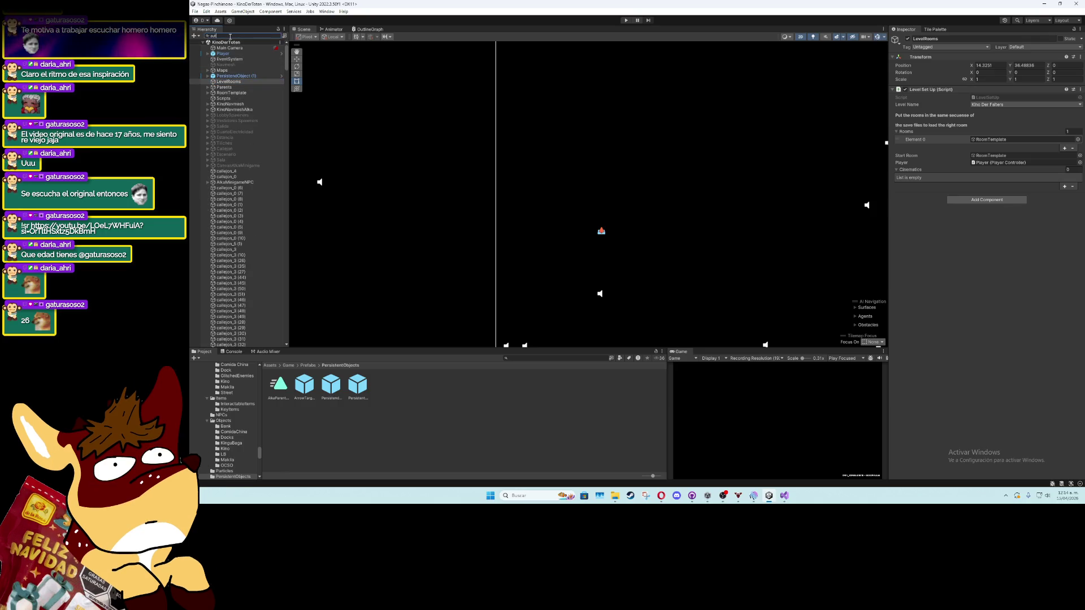
{"action": "type", "text": "a"}
{"action": "key", "text": "BackSpace"}
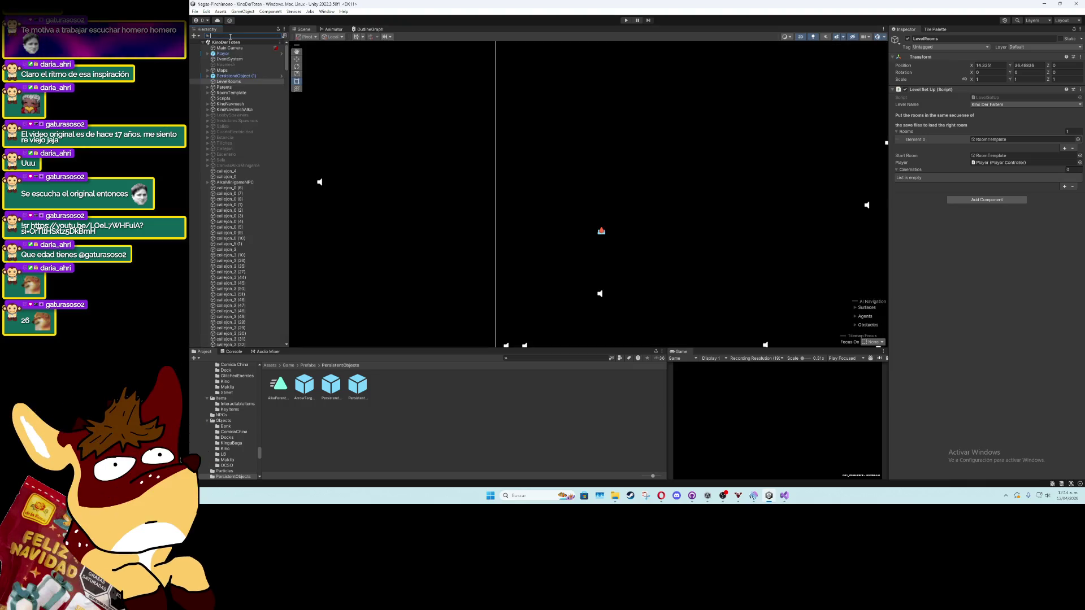
{"action": "left_click", "coordinate": [249, 74]}
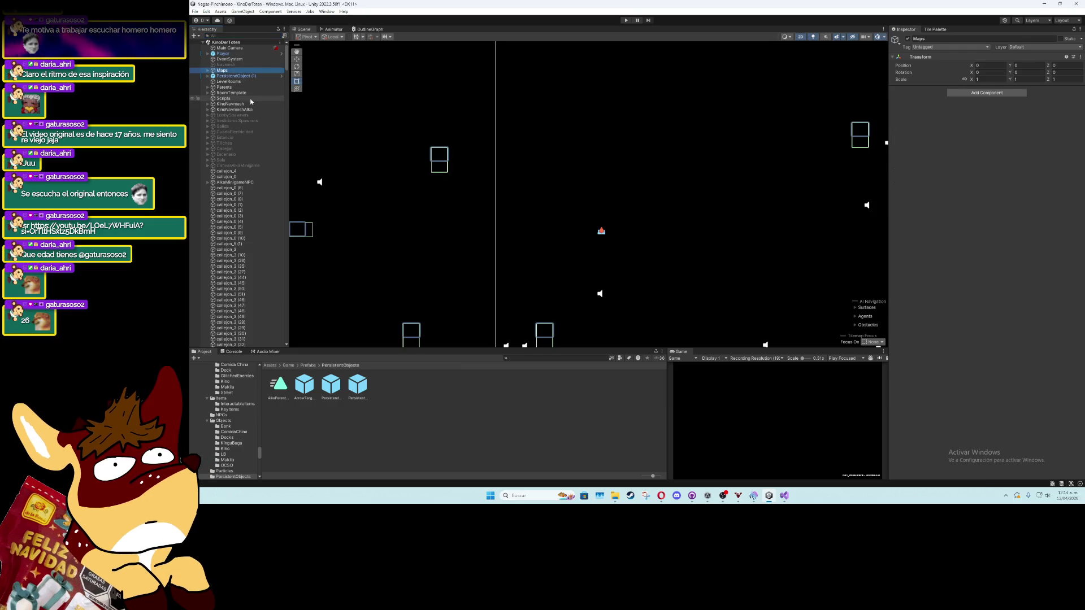
Add an Auto Save Game Room component to the Scripts object and expand it
{"action": "left_click", "coordinate": [237, 99]}
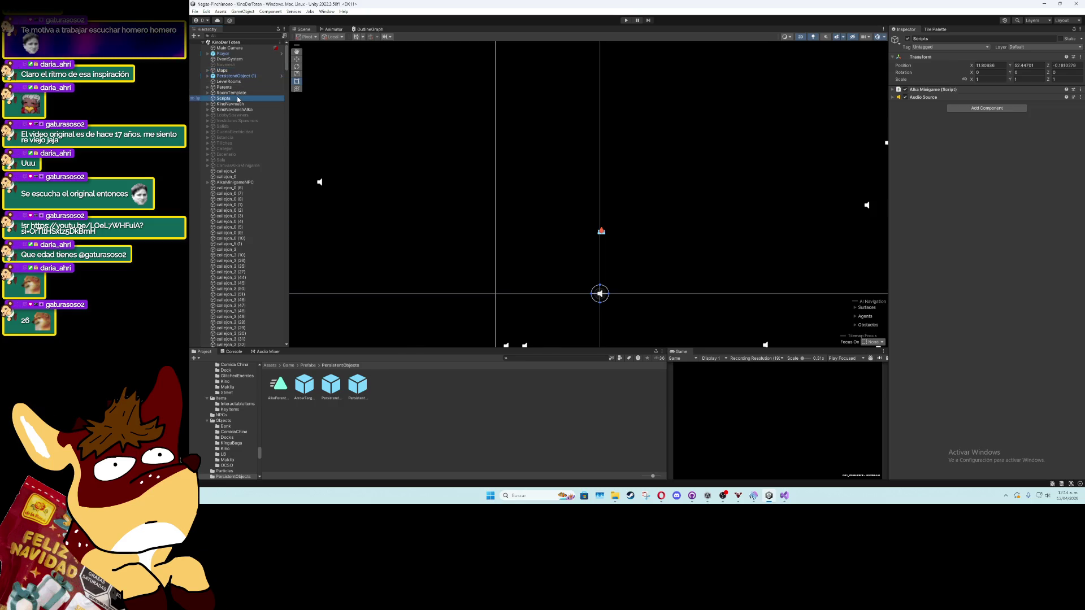
{"action": "left_click", "coordinate": [960, 108]}
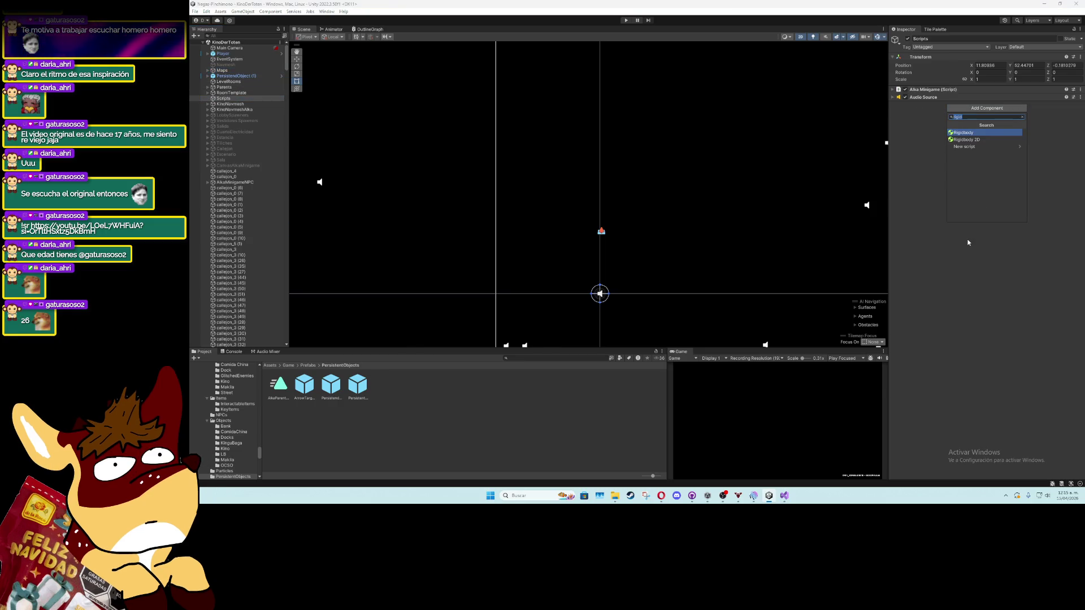
{"action": "type", "text": "autosa"}
{"action": "key", "text": "Return"}
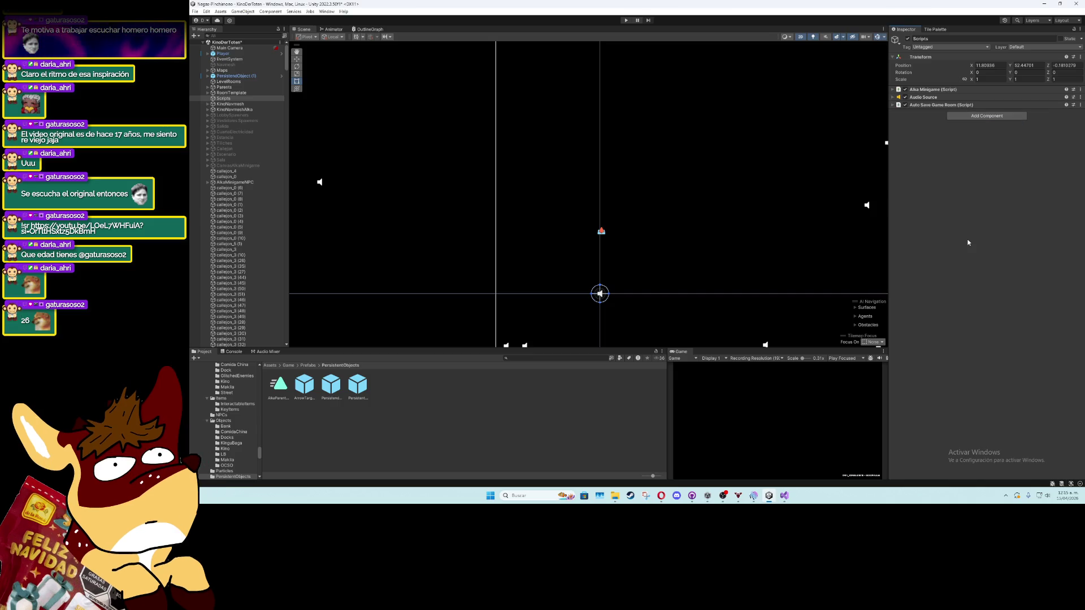
{"action": "left_click", "coordinate": [899, 105]}
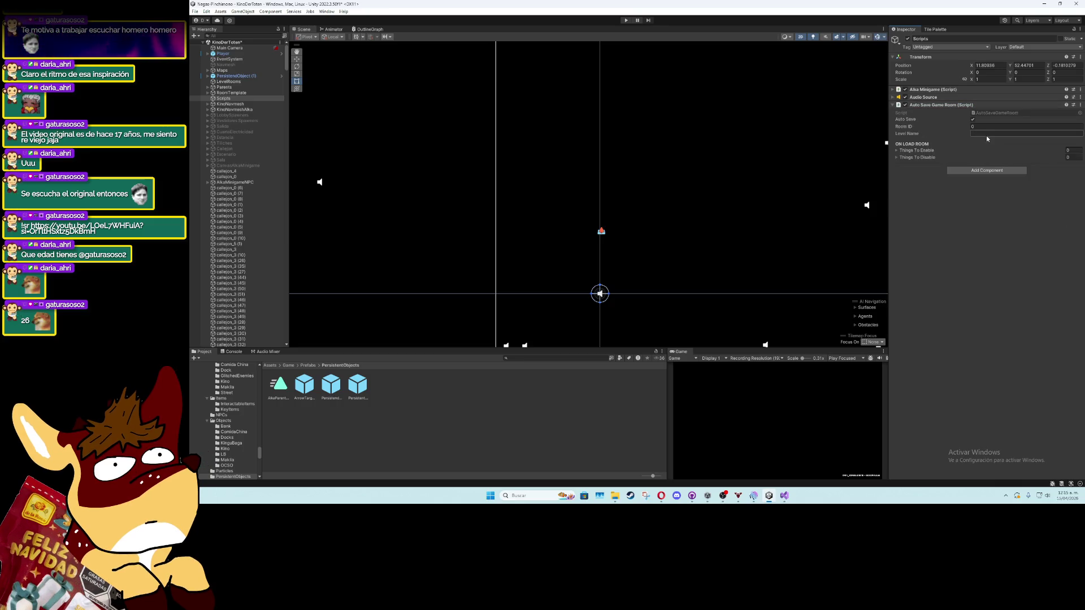
Remove the auto-save component from Scripts again and start a playtest
{"action": "left_click", "coordinate": [1077, 105]}
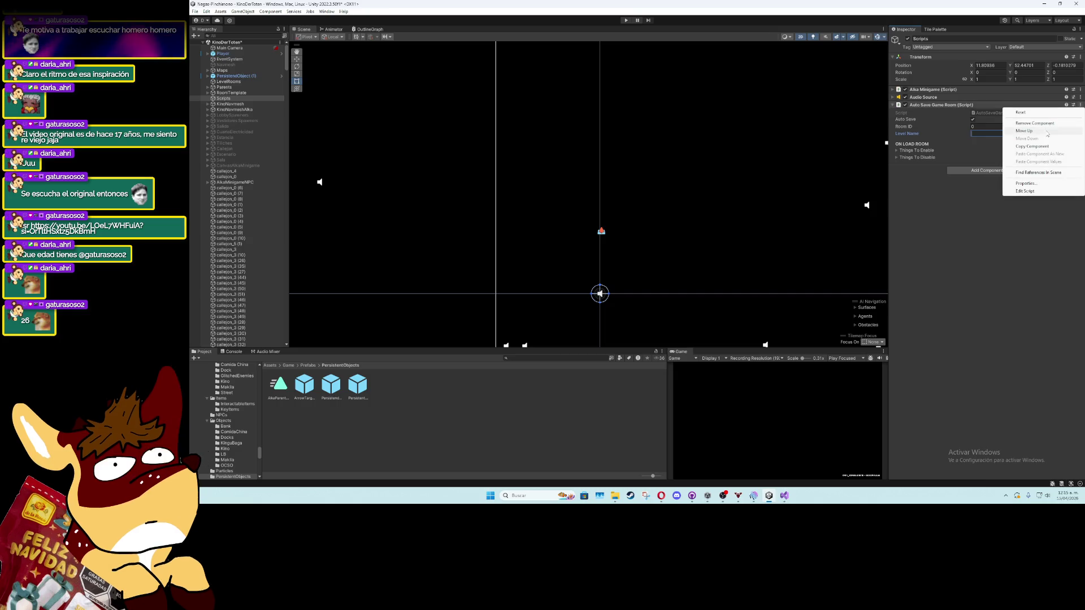
{"action": "left_click", "coordinate": [1038, 133]}
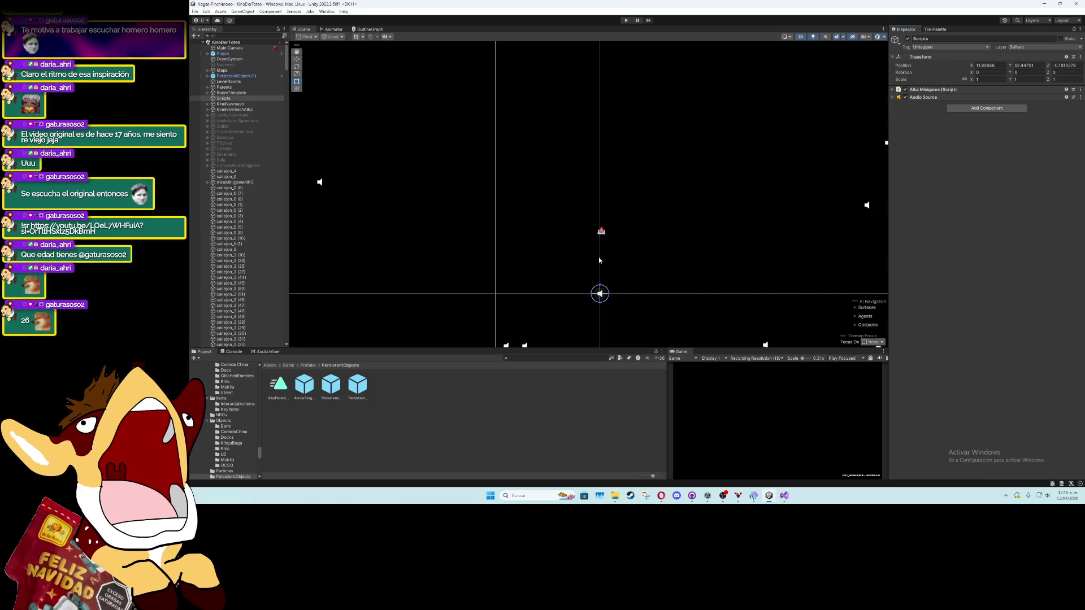
{"action": "left_click", "coordinate": [628, 20]}
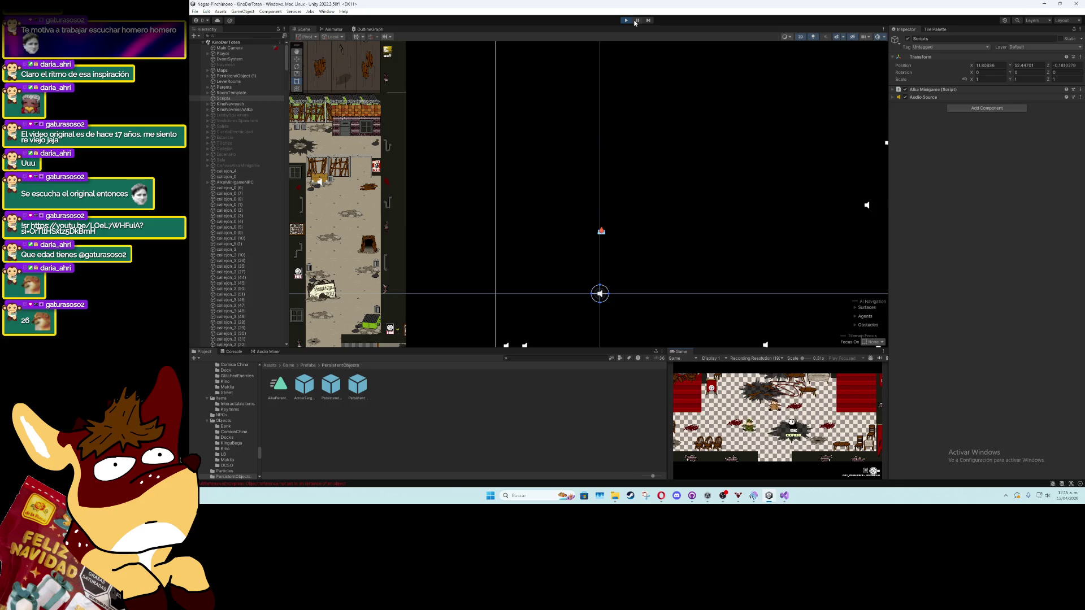
{"action": "scroll", "coordinate": [520, 135], "scroll_direction": "down", "scroll_amount": 3}
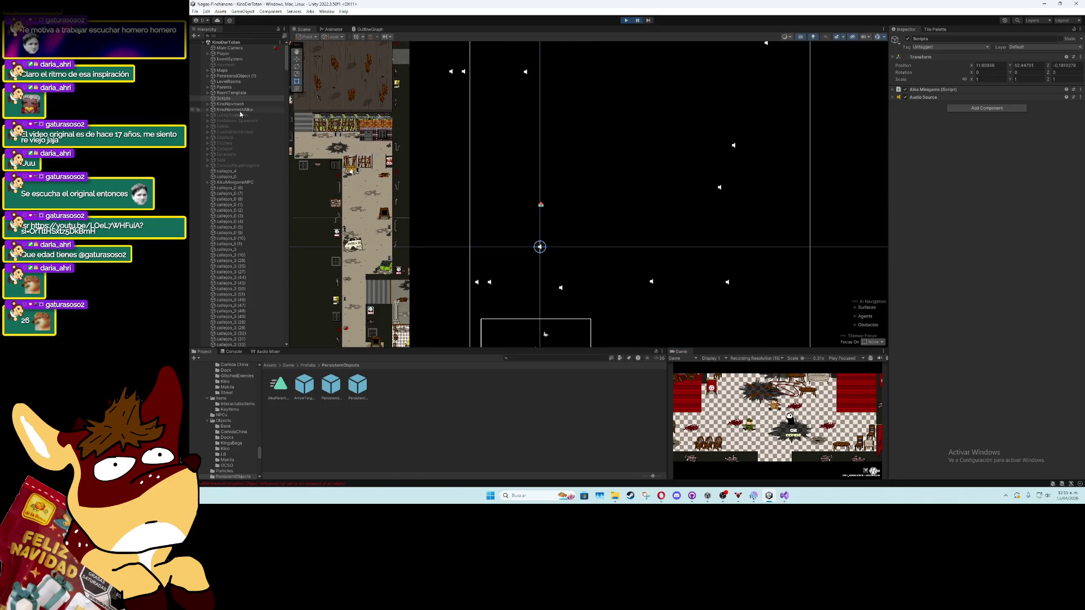
Expand PersistentObject's Canvas in play mode and inspect the TopBar element
{"action": "left_click", "coordinate": [208, 78]}
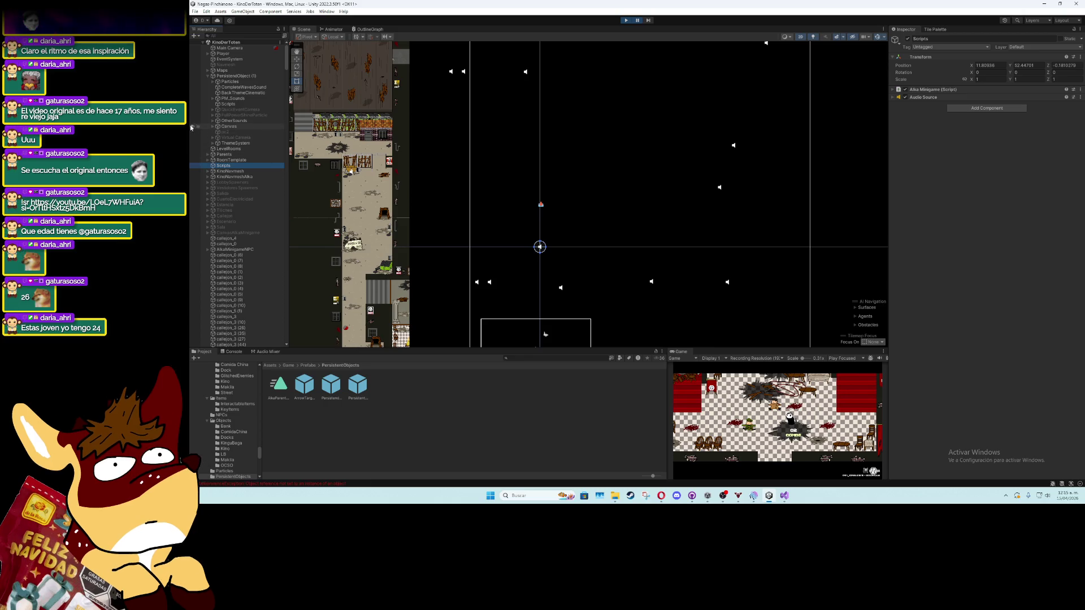
{"action": "left_click", "coordinate": [209, 125]}
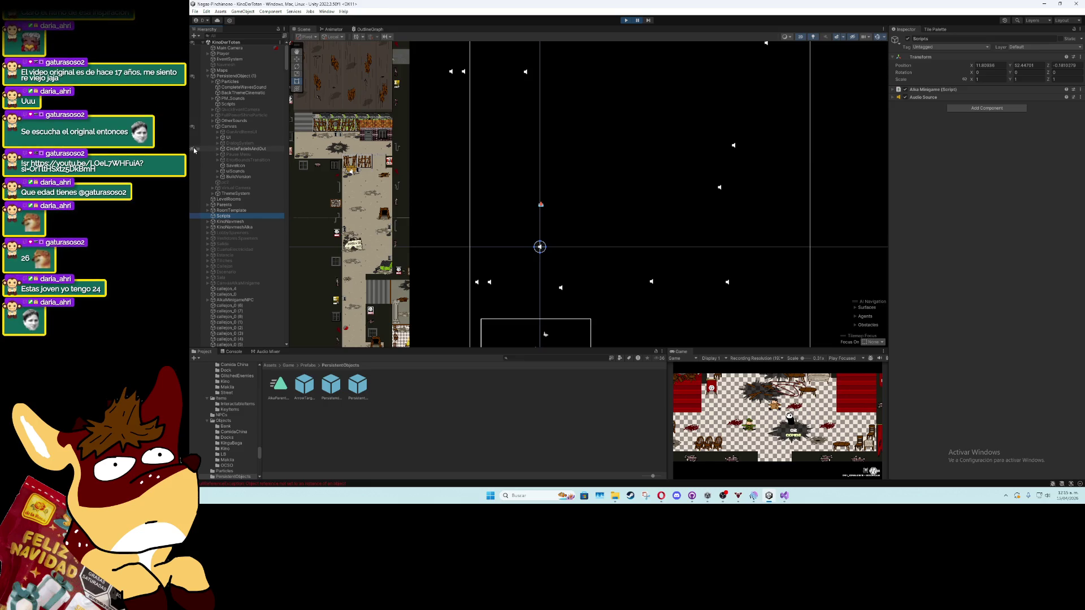
{"action": "double_click", "coordinate": [242, 149]}
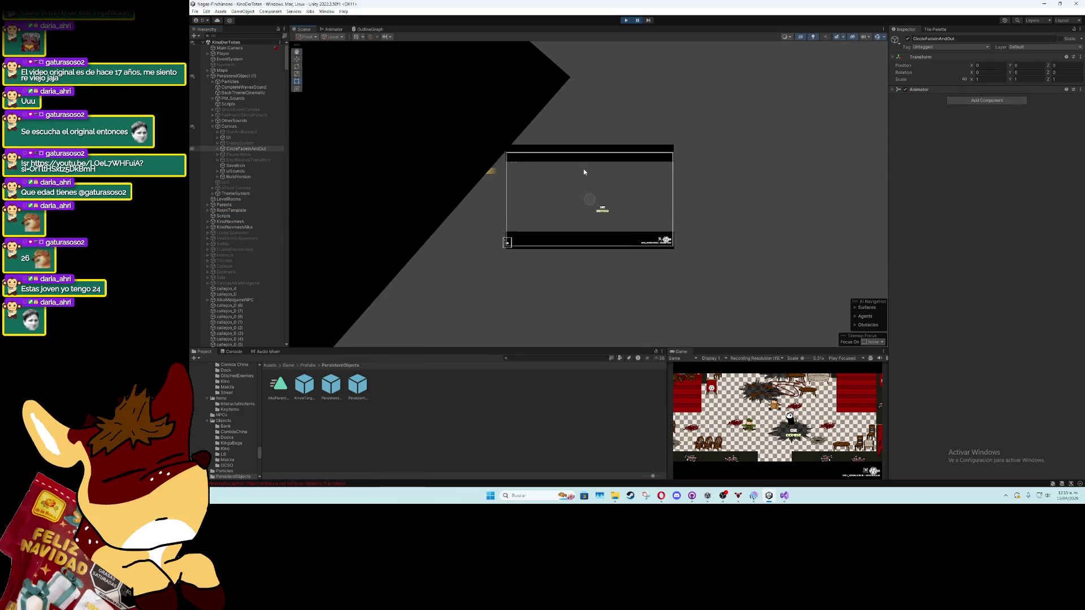
{"action": "scroll", "coordinate": [637, 168], "scroll_direction": "up", "scroll_amount": 1}
{"action": "left_click", "coordinate": [680, 144]}
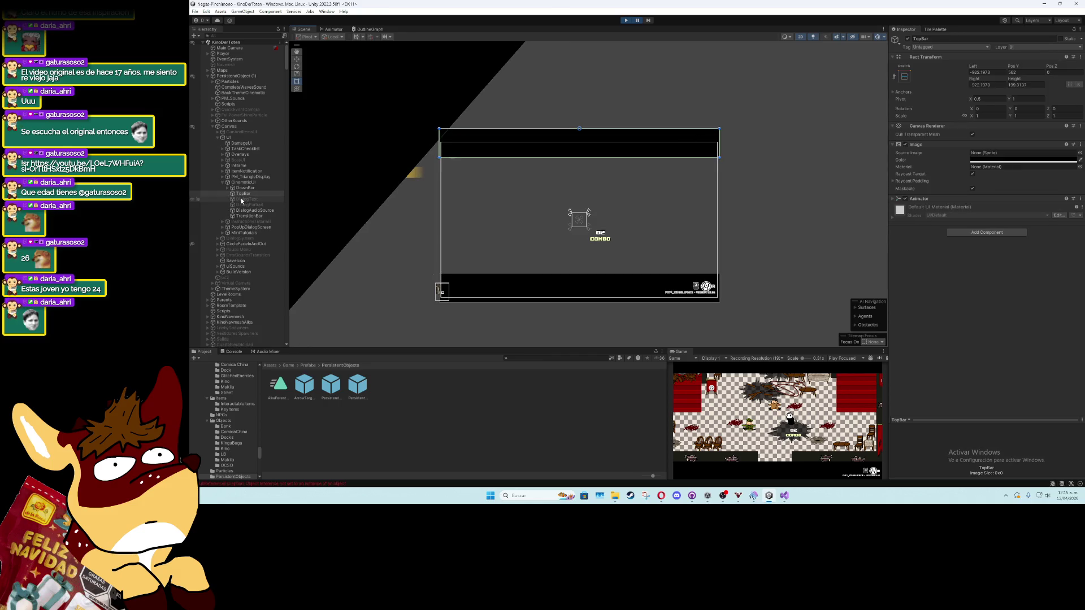
Hide the black overlay to read the KinoDerFaiters level title, then stop the playtest
{"action": "left_click", "coordinate": [193, 187]}
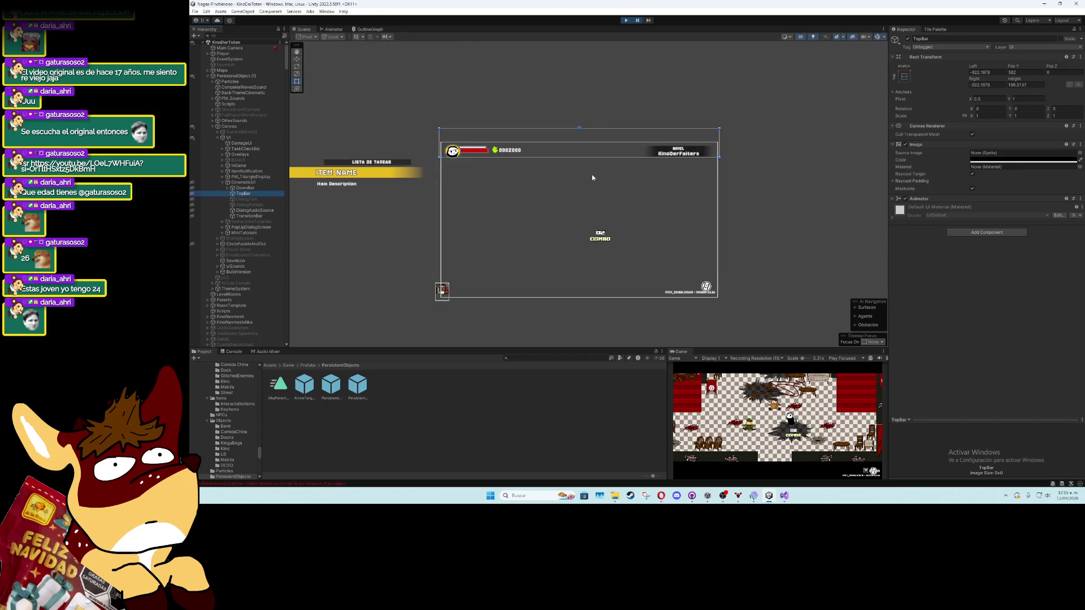
{"action": "scroll", "coordinate": [591, 174], "scroll_direction": "up", "scroll_amount": 2}
{"action": "left_click", "coordinate": [687, 153]}
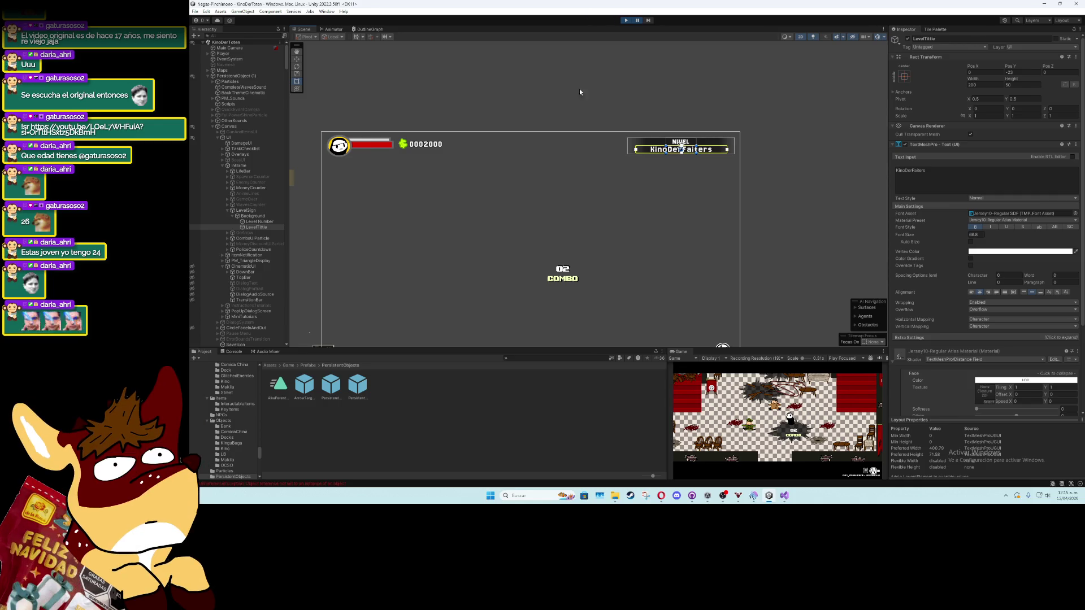
{"action": "left_click", "coordinate": [625, 21]}
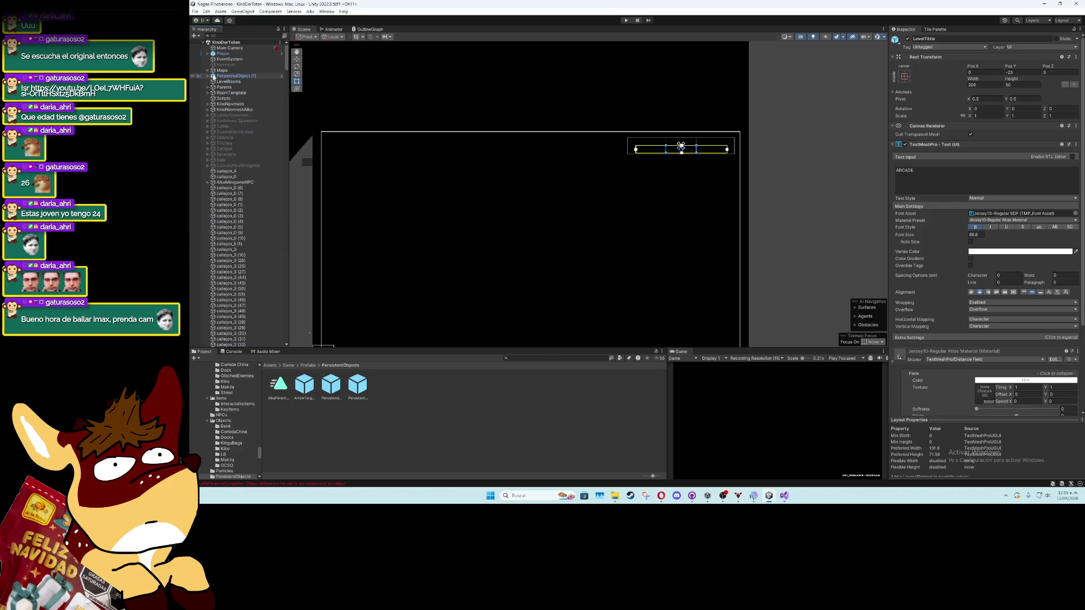
Inspect EventSystem, PersistentObject, LevelRooms, Parents and RoomTemplate's auto-save settings
{"action": "left_click", "coordinate": [227, 76]}
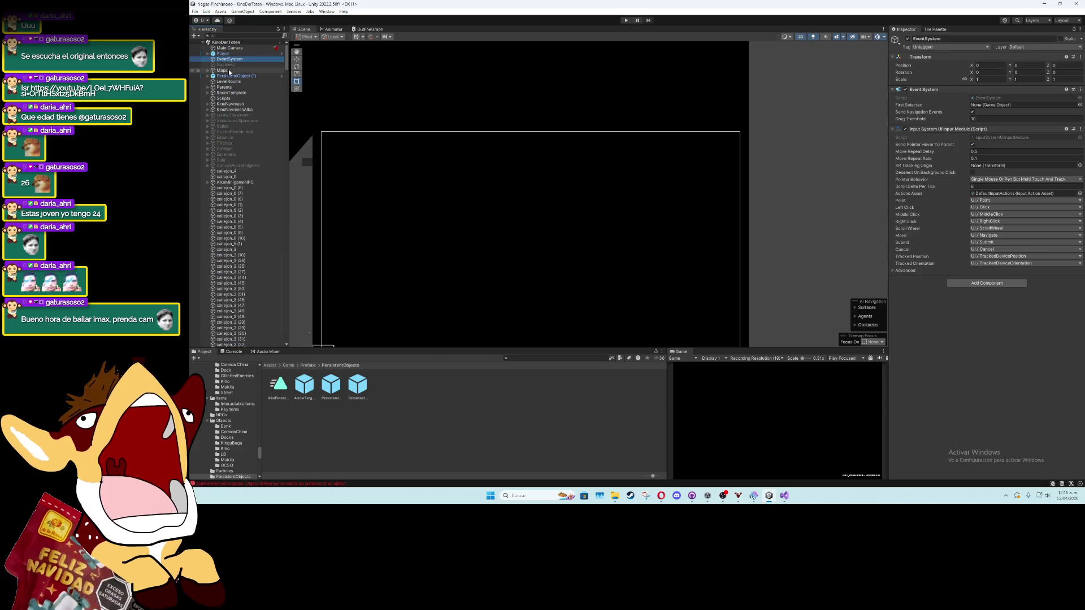
{"action": "left_click", "coordinate": [234, 76]}
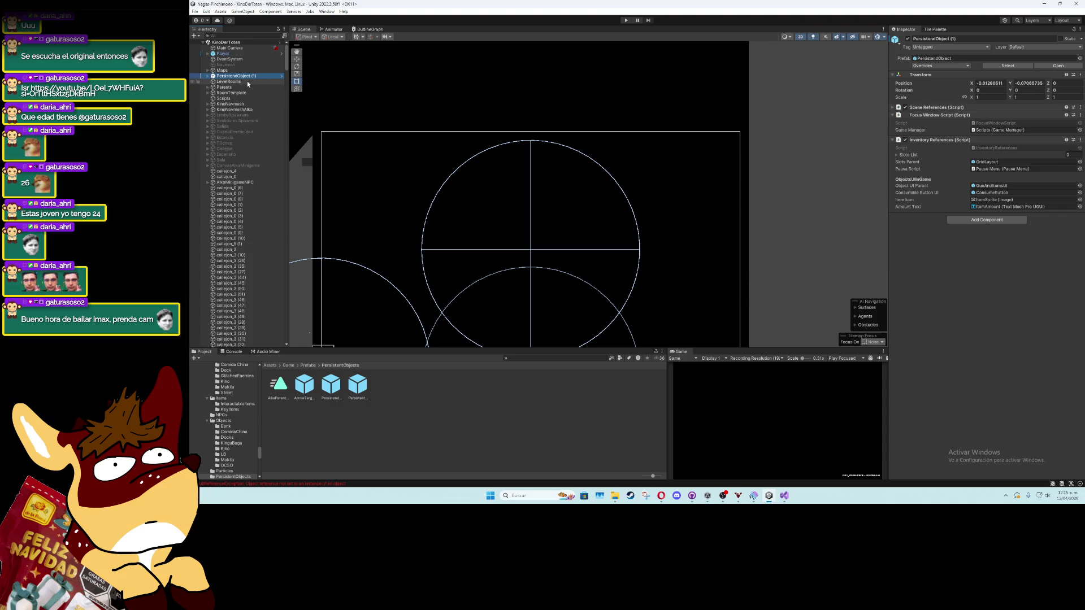
{"action": "left_click", "coordinate": [228, 82]}
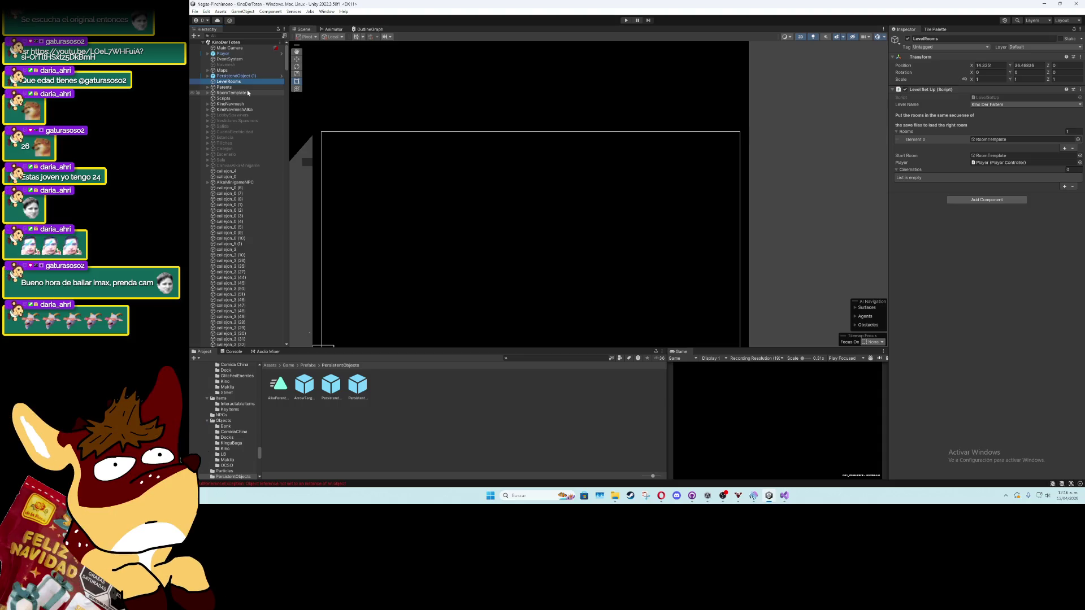
{"action": "left_click", "coordinate": [243, 88]}
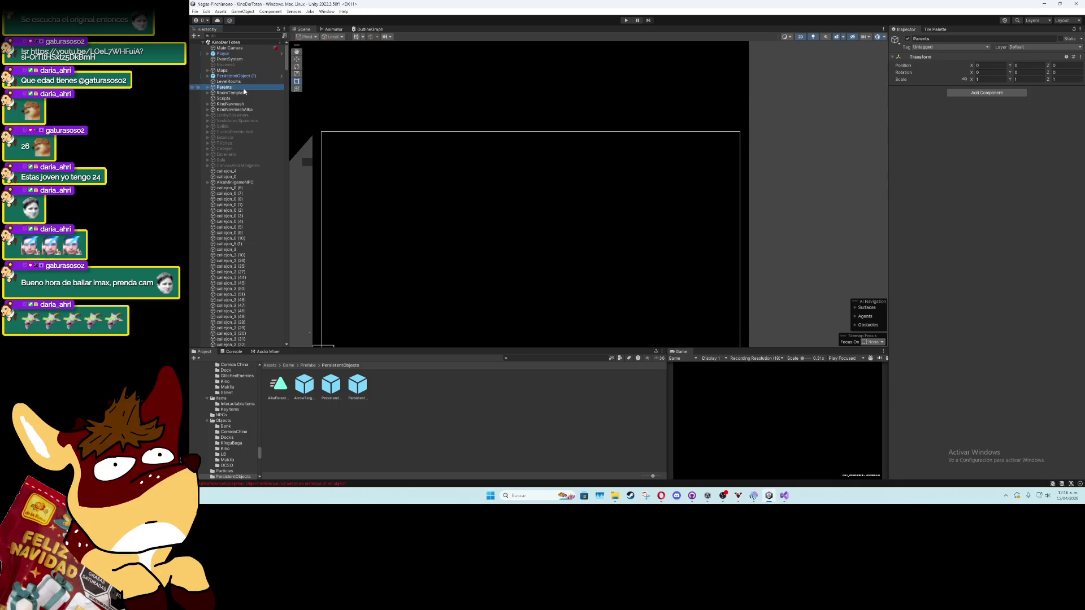
{"action": "left_click", "coordinate": [229, 93]}
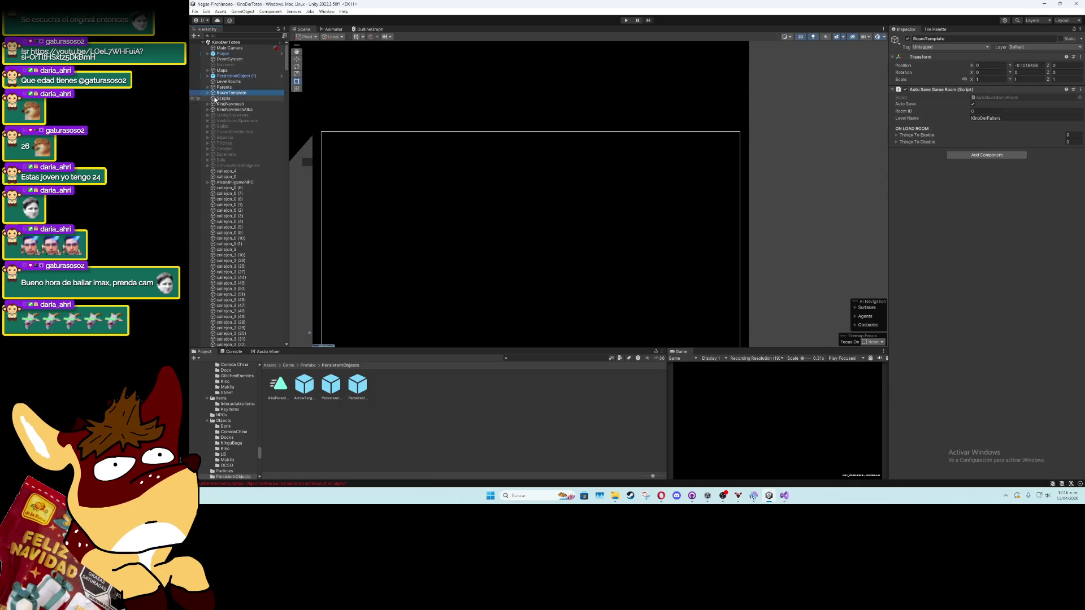
Set RoomTemplate's auto-save level name to 'Kino Der Faiters' and list the recent scenes
{"action": "left_click", "coordinate": [980, 118]}
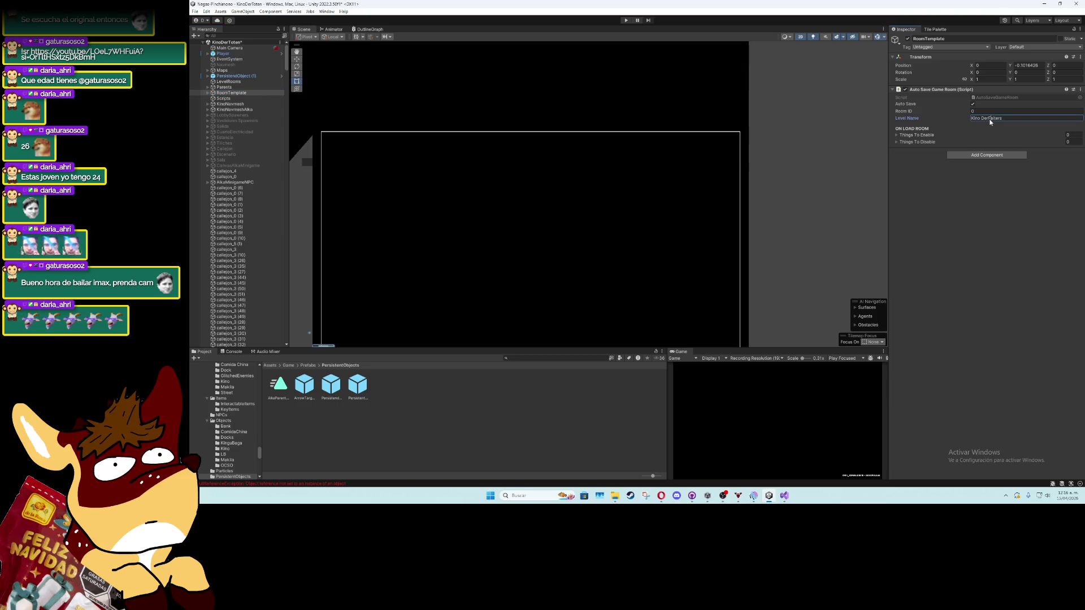
{"action": "left_click", "coordinate": [973, 180]}
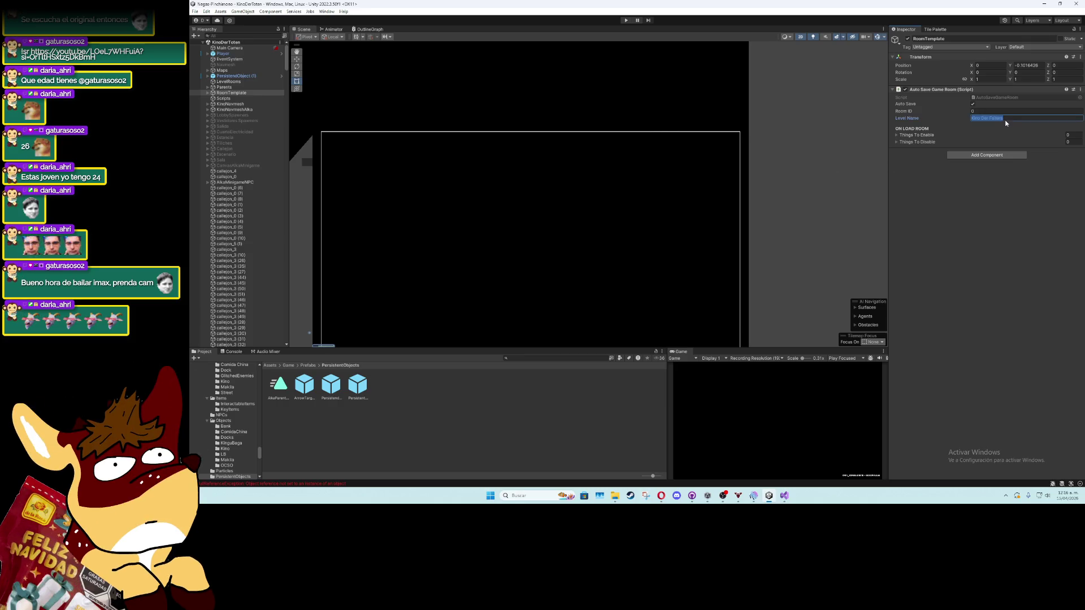
{"action": "left_click", "coordinate": [227, 64]}
{"action": "left_click", "coordinate": [196, 12]}
{"action": "mouse_move", "coordinate": [222, 35]}
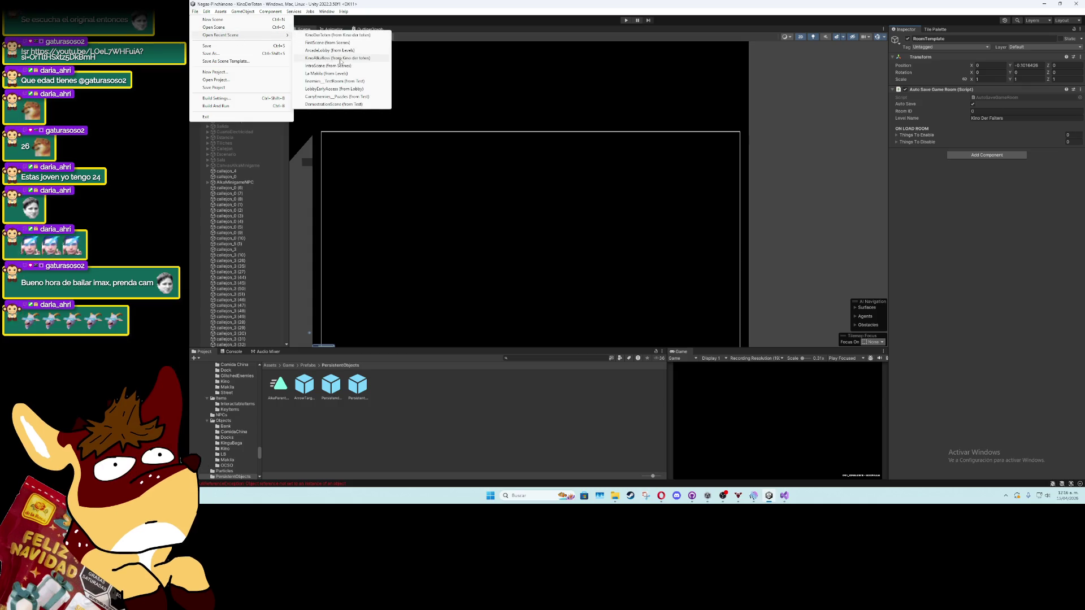
Open the Kino boss scene and check RoomTemplate's 'Kino Der Faiters Boss' auto-save name
{"action": "left_click", "coordinate": [341, 60]}
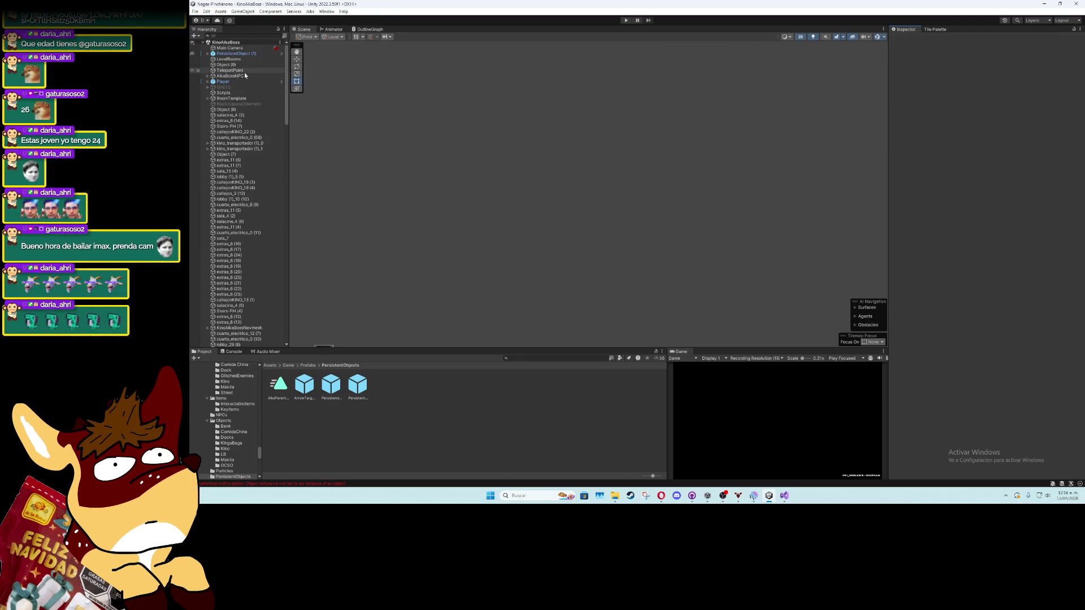
{"action": "left_click", "coordinate": [241, 94]}
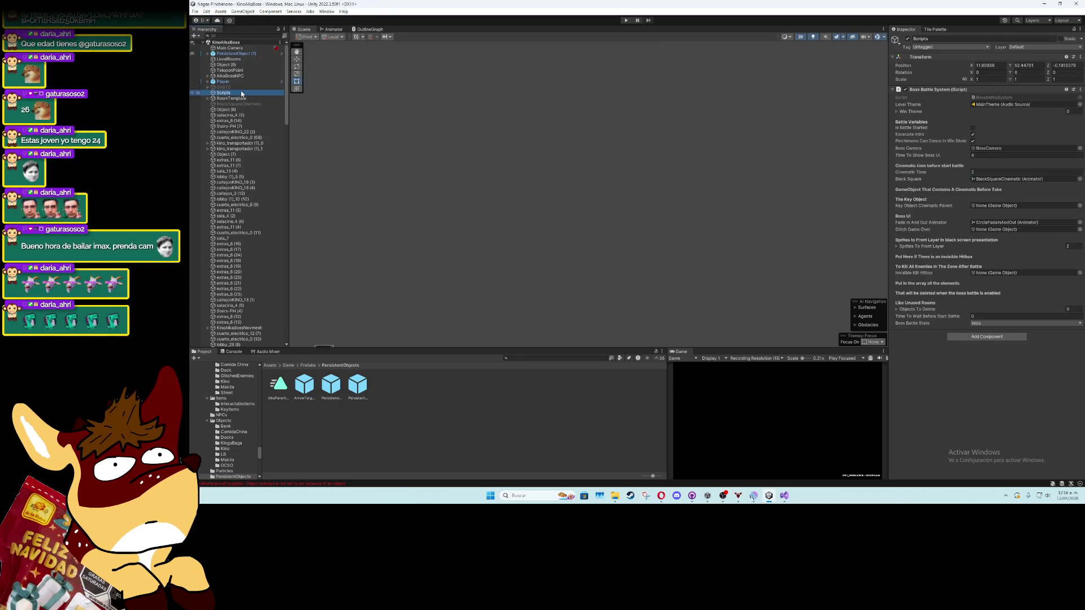
{"action": "left_click", "coordinate": [241, 98]}
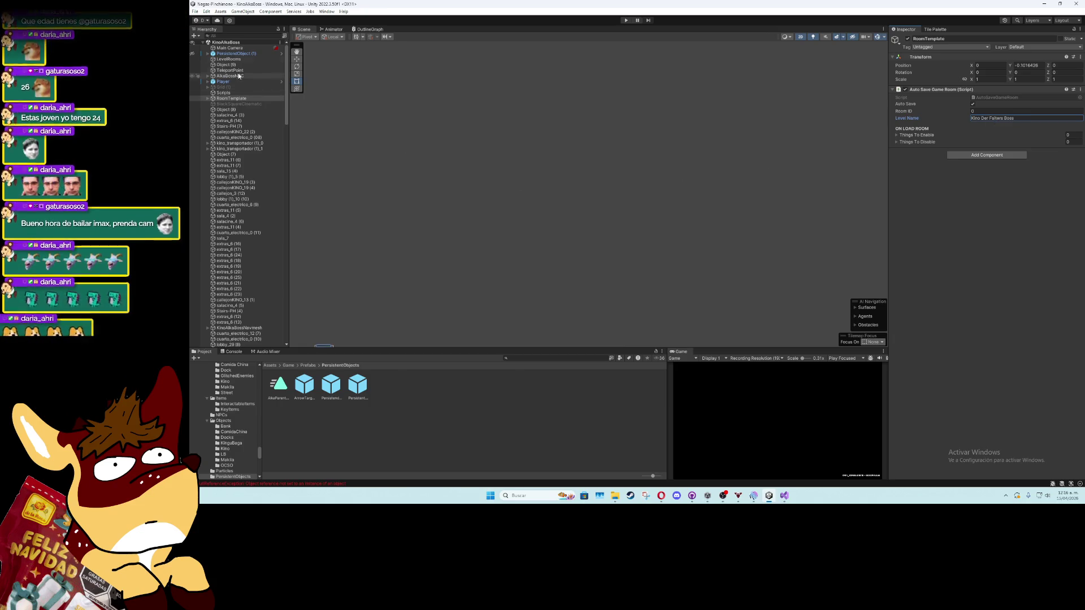
Switch to the LobbyEarlyAccess scene from the recent scenes list
{"action": "left_click", "coordinate": [196, 11]}
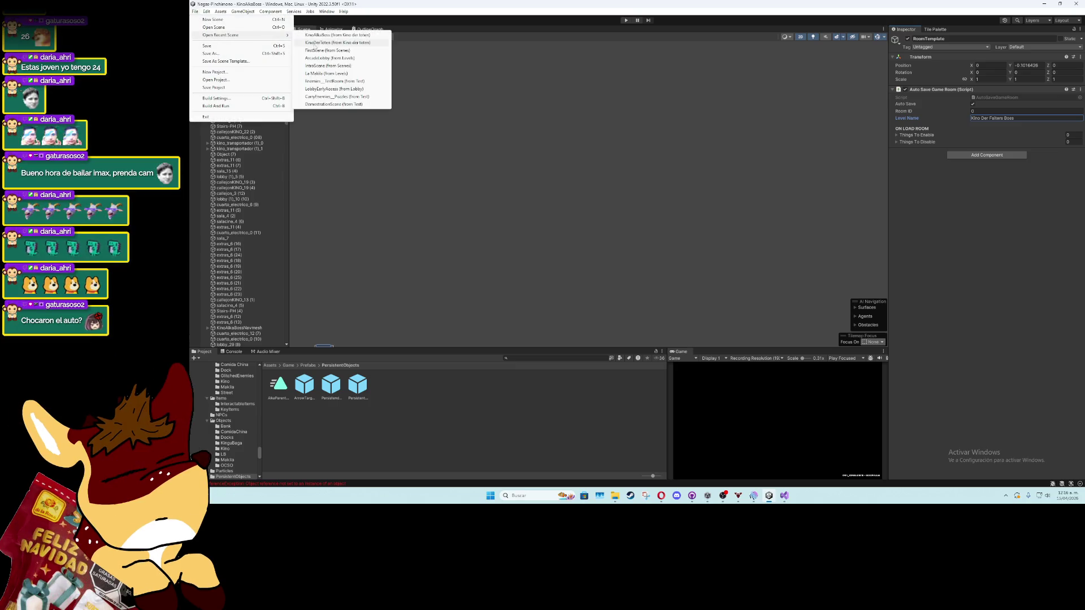
{"action": "mouse_move", "coordinate": [222, 35]}
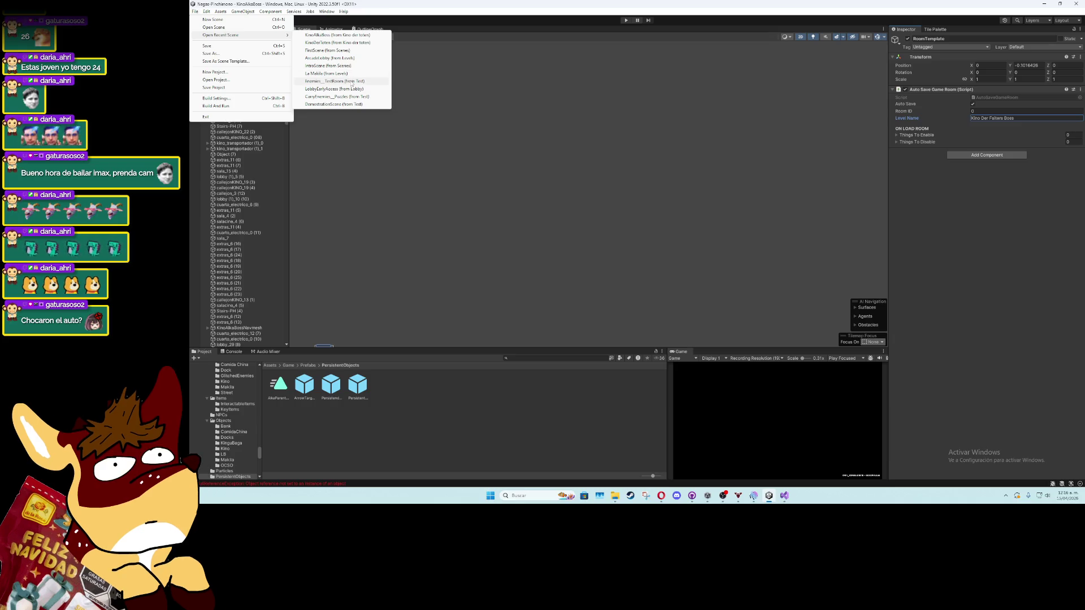
{"action": "left_click", "coordinate": [334, 88]}
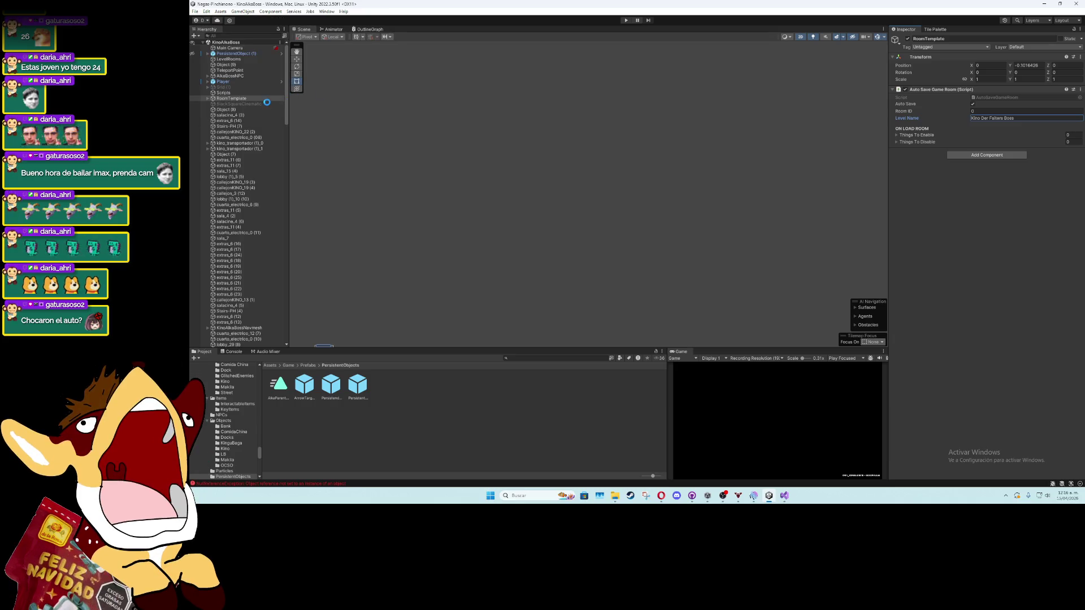
Set the Scripts object's auto-save level name from Departamento to Lobby
{"action": "left_click", "coordinate": [234, 81]}
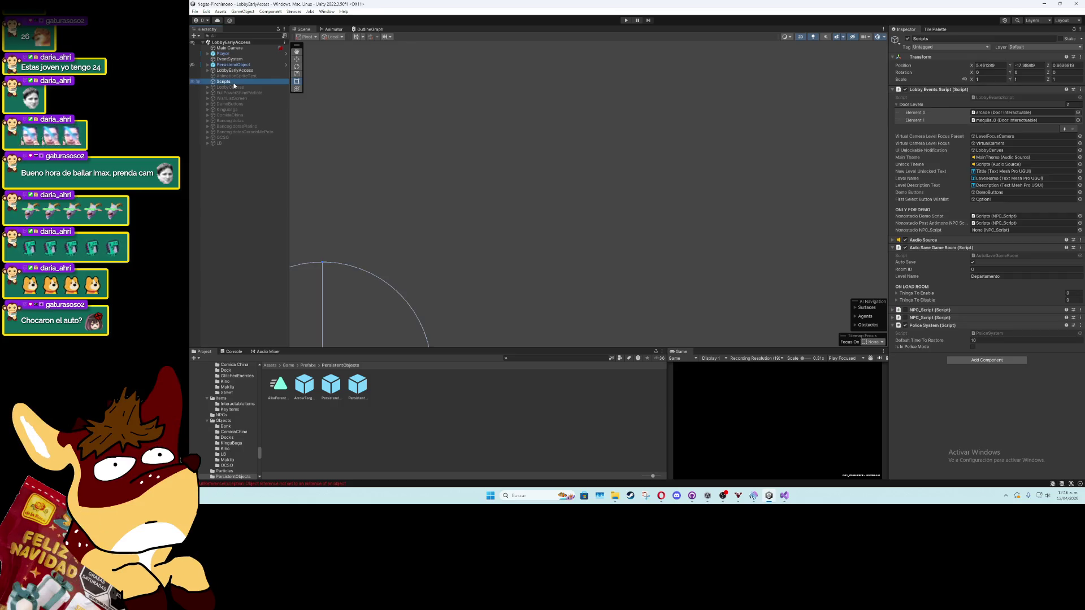
{"action": "left_click", "coordinate": [984, 276]}
{"action": "type", "text": "Lobby"}
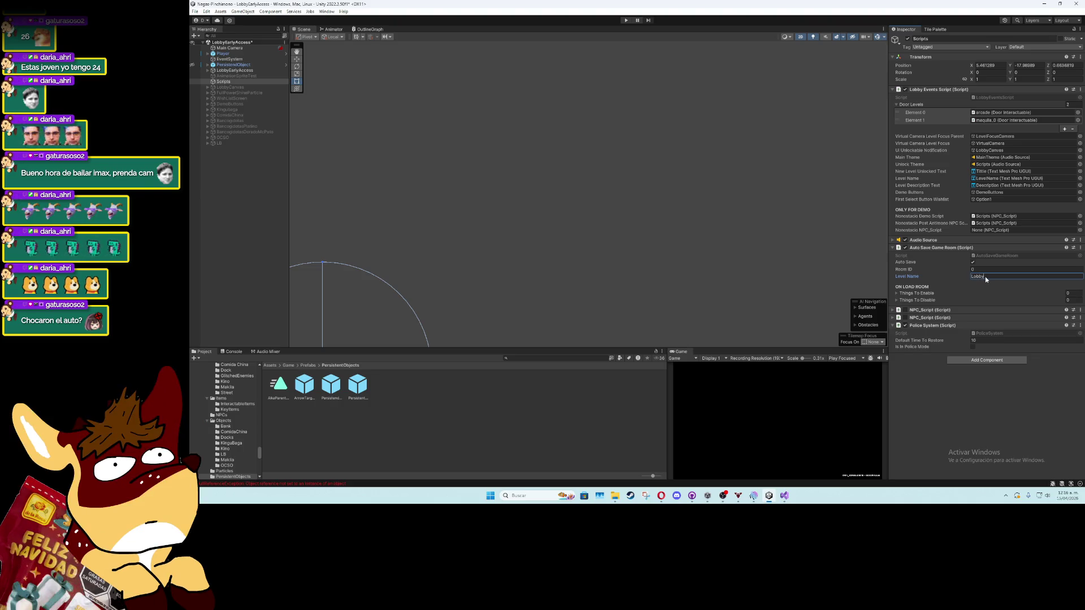
{"action": "left_click", "coordinate": [992, 395]}
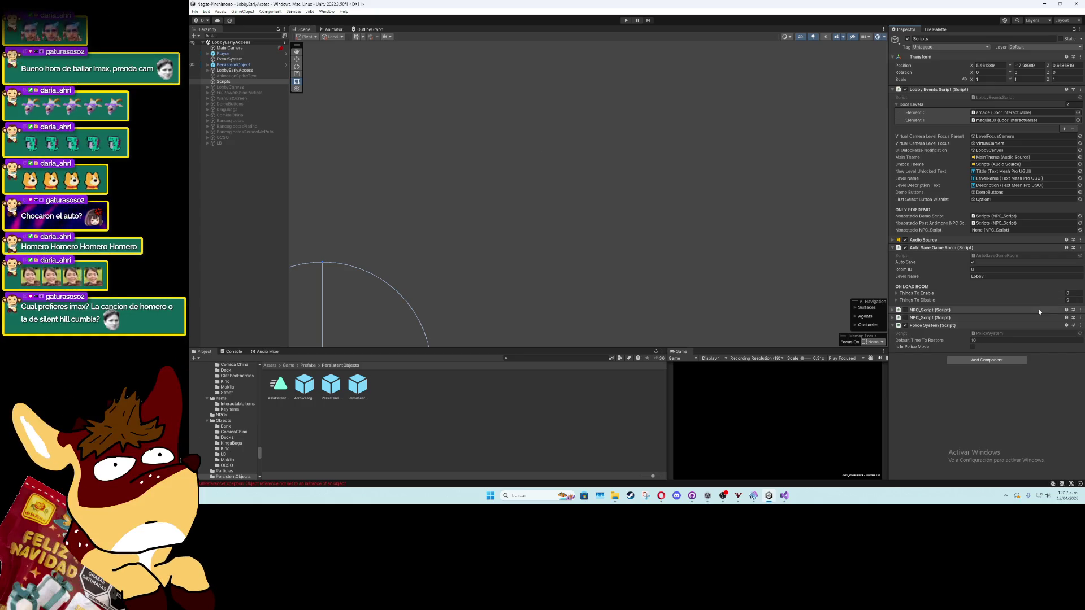
Remove the auto-save component from Scripts and select the LobbyEarlyAccess object
{"action": "left_click", "coordinate": [1075, 249]}
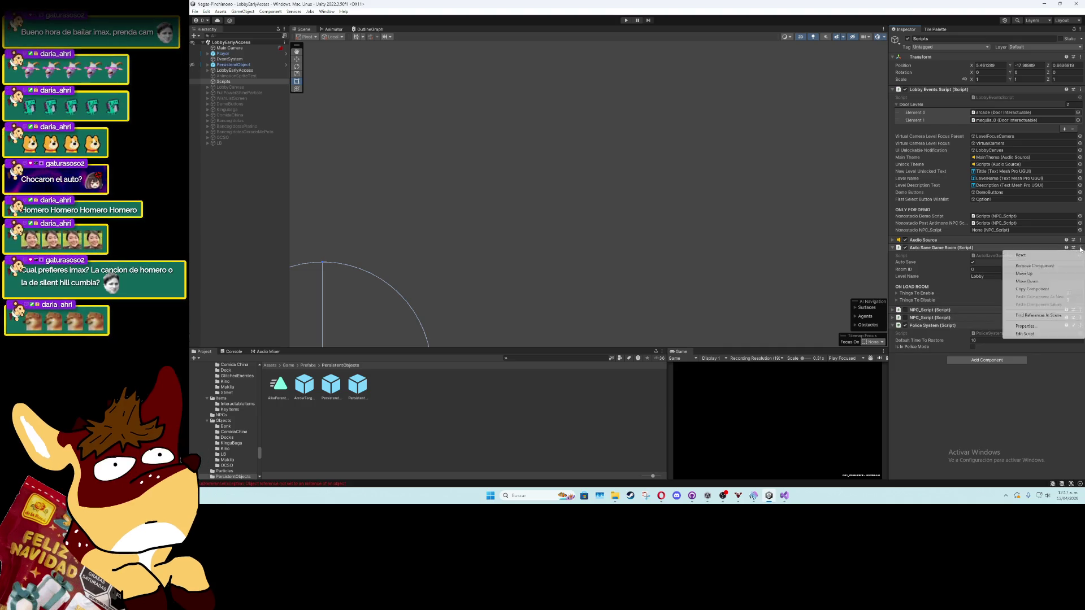
{"action": "left_click", "coordinate": [1042, 271]}
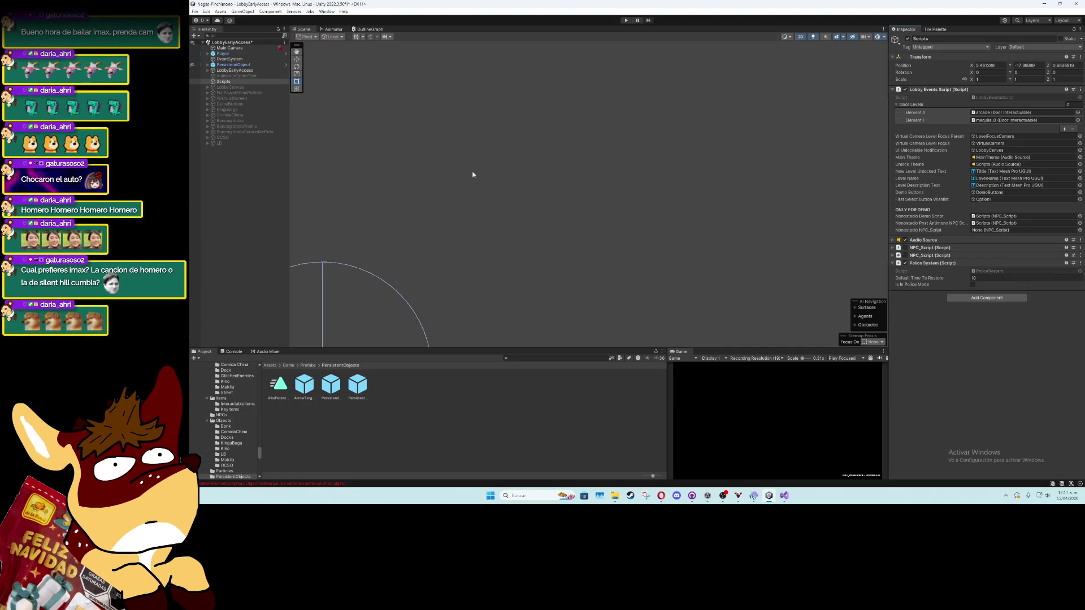
{"action": "left_click", "coordinate": [233, 88]}
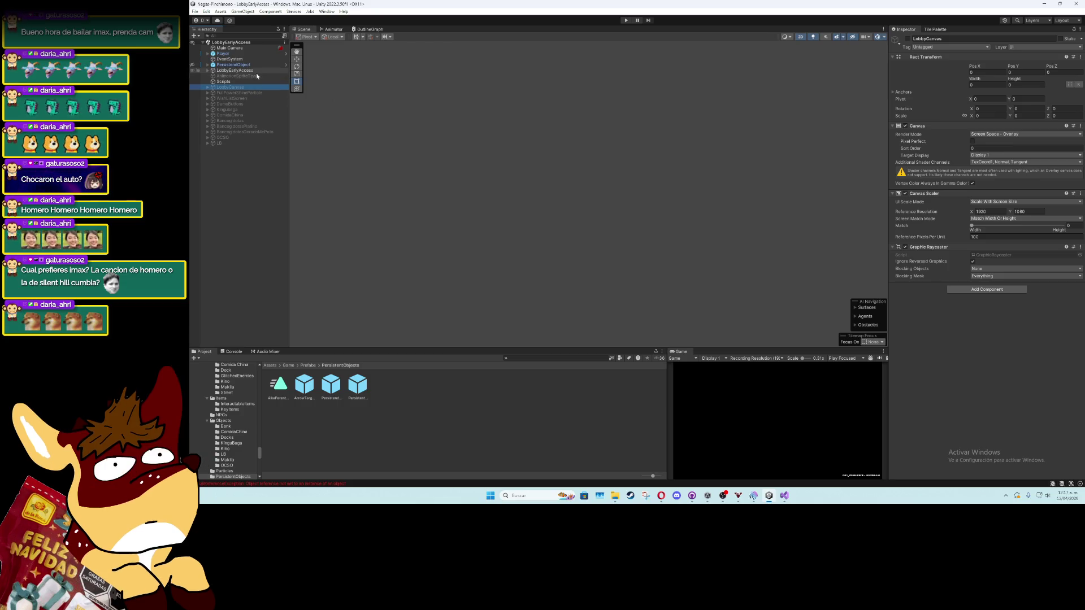
{"action": "left_click", "coordinate": [256, 73]}
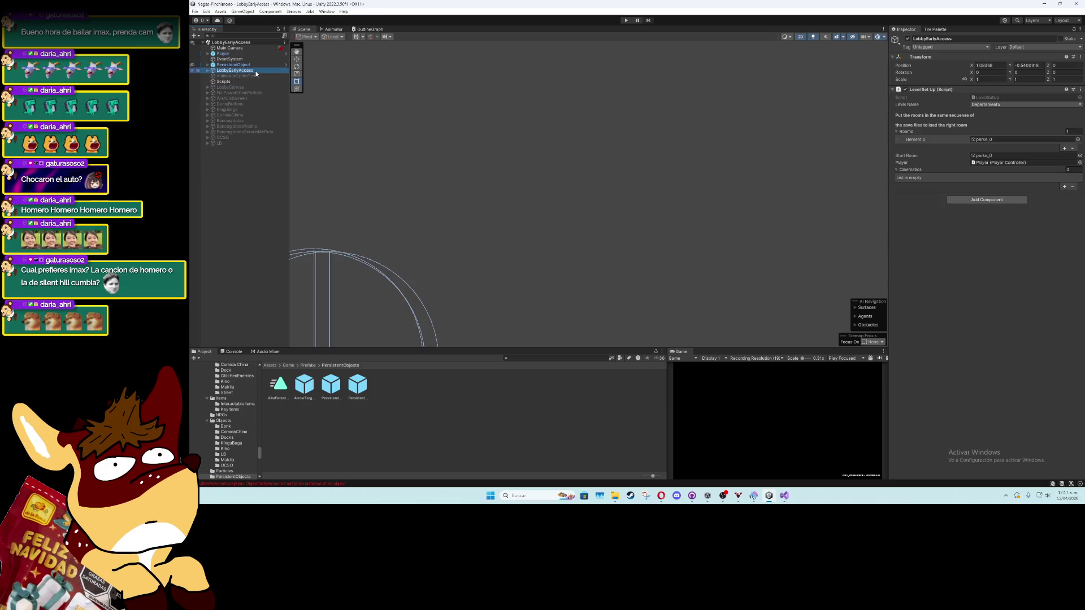
Add an Auto Save Game Room component to LobbyEarlyAccess with level name Lobby
{"action": "left_click", "coordinate": [966, 202]}
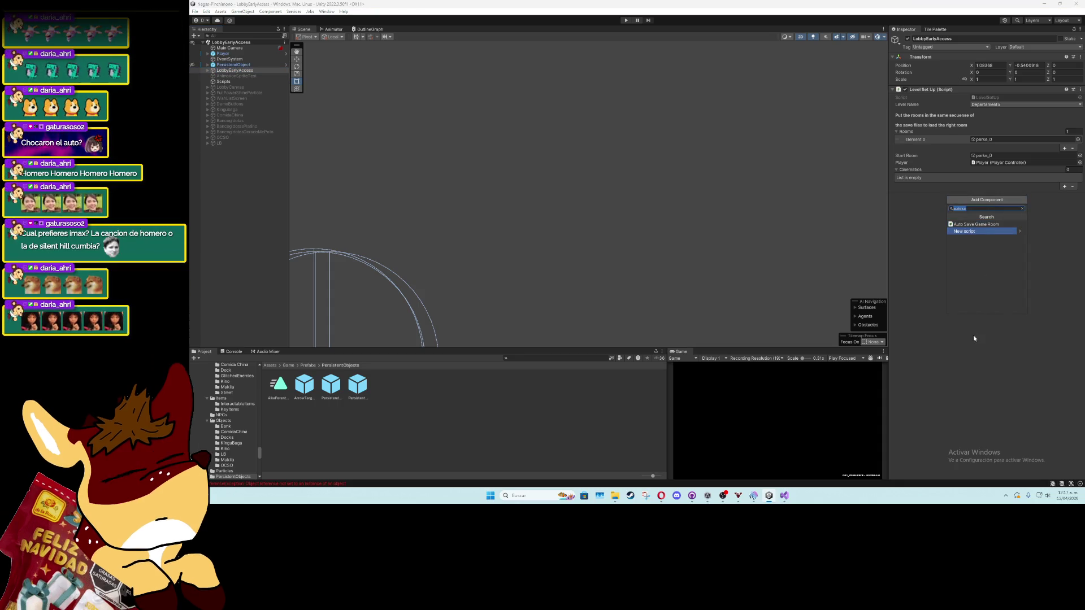
{"action": "left_click", "coordinate": [987, 226]}
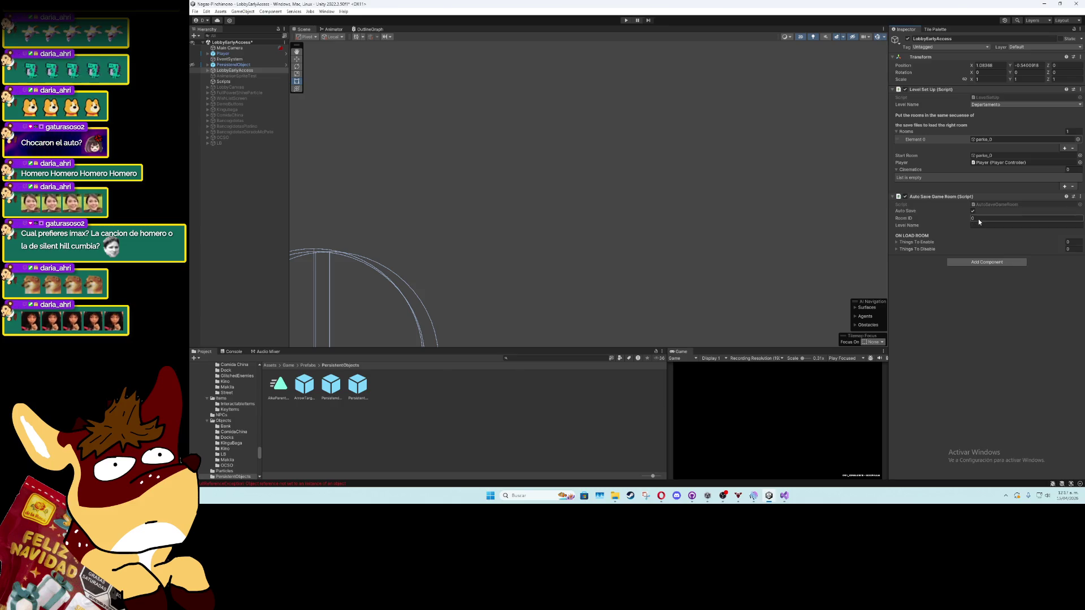
{"action": "left_click", "coordinate": [979, 226]}
{"action": "type", "text": "Lobby"}
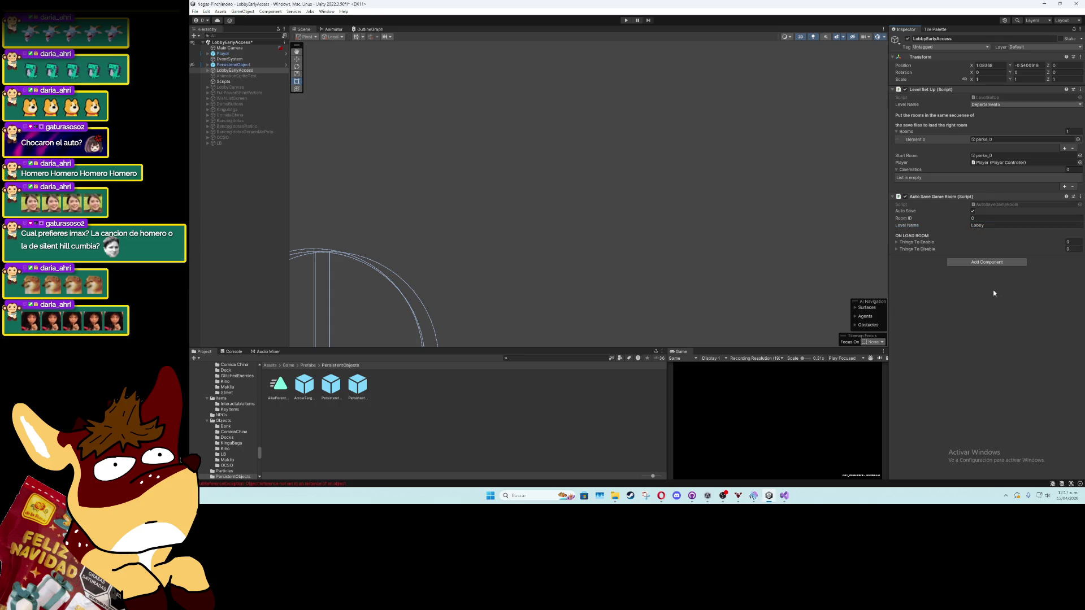
Name the Kinga Barja and Comida China rooms, giving Comida China room ID 2
{"action": "left_click", "coordinate": [228, 110]}
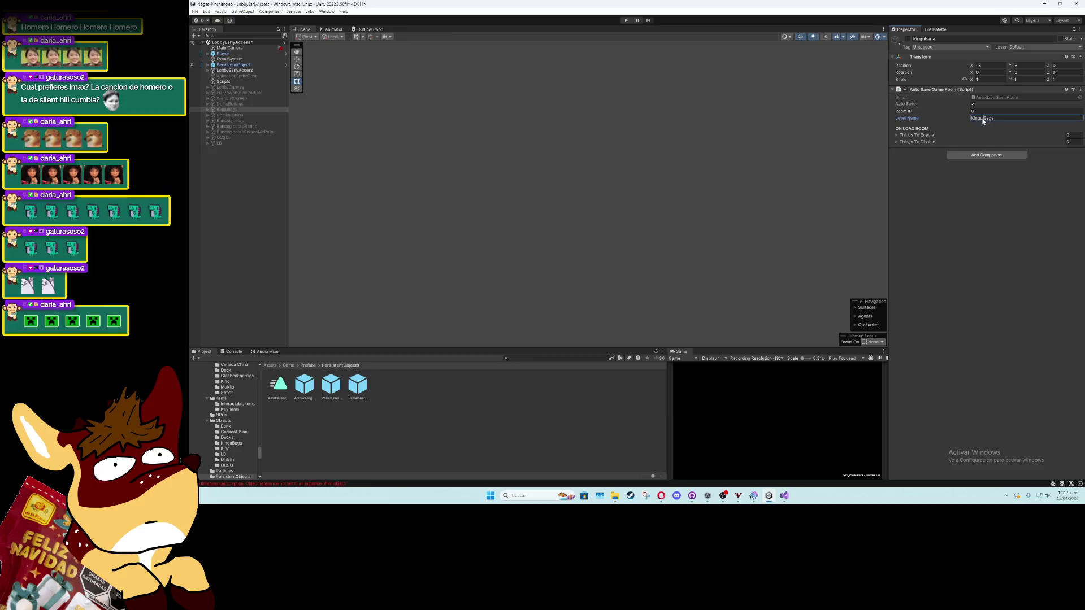
{"action": "left_click", "coordinate": [1000, 112]}
{"action": "left_click", "coordinate": [688, 183]}
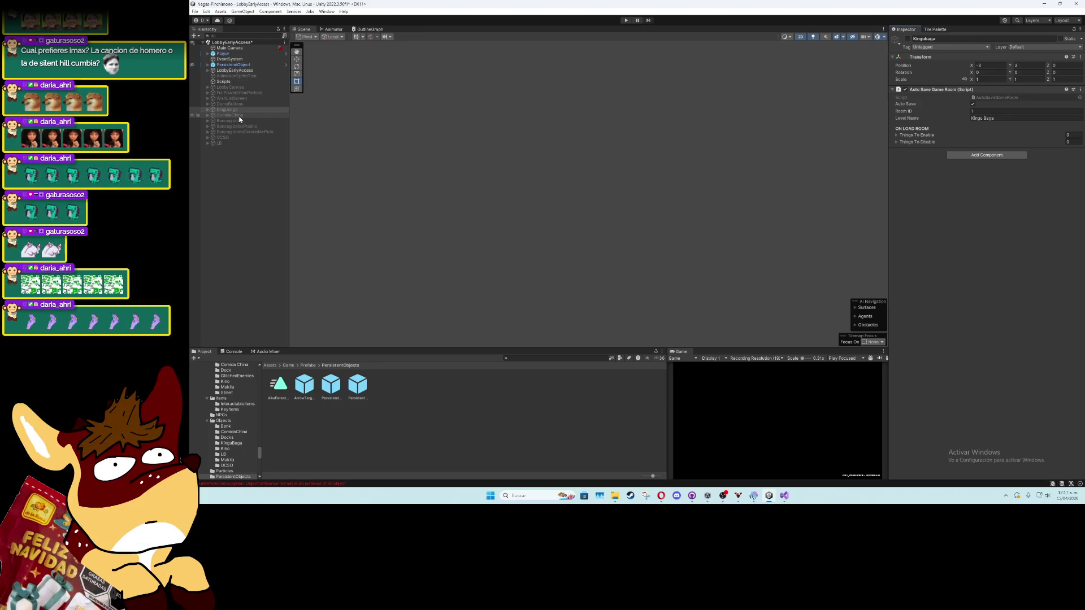
{"action": "left_click", "coordinate": [246, 116]}
{"action": "left_click", "coordinate": [984, 118]}
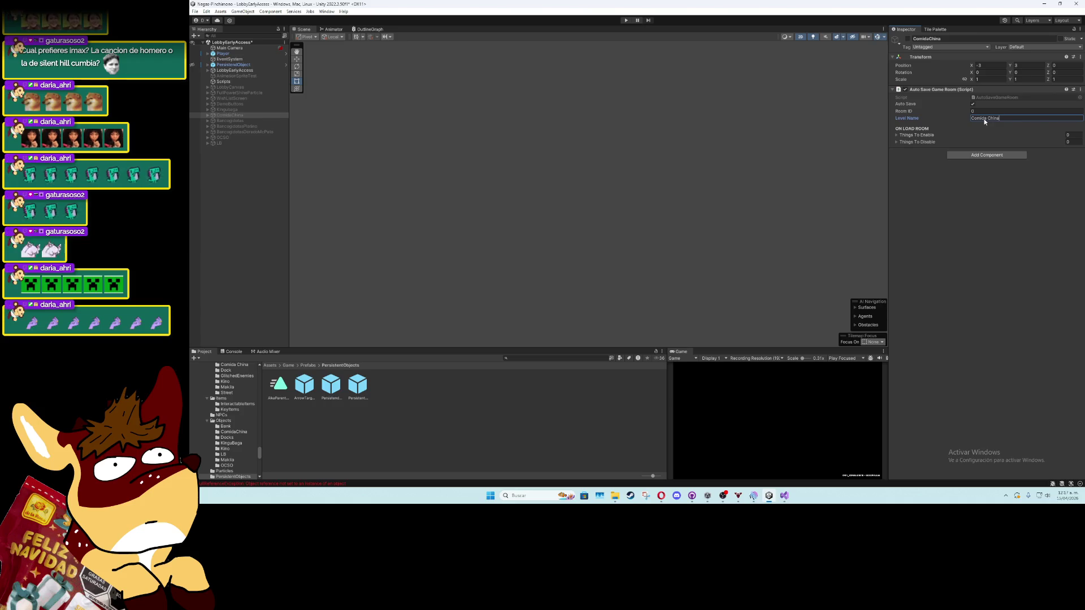
{"action": "left_click", "coordinate": [984, 111]}
{"action": "type", "text": "2"}
{"action": "left_click", "coordinate": [990, 213]}
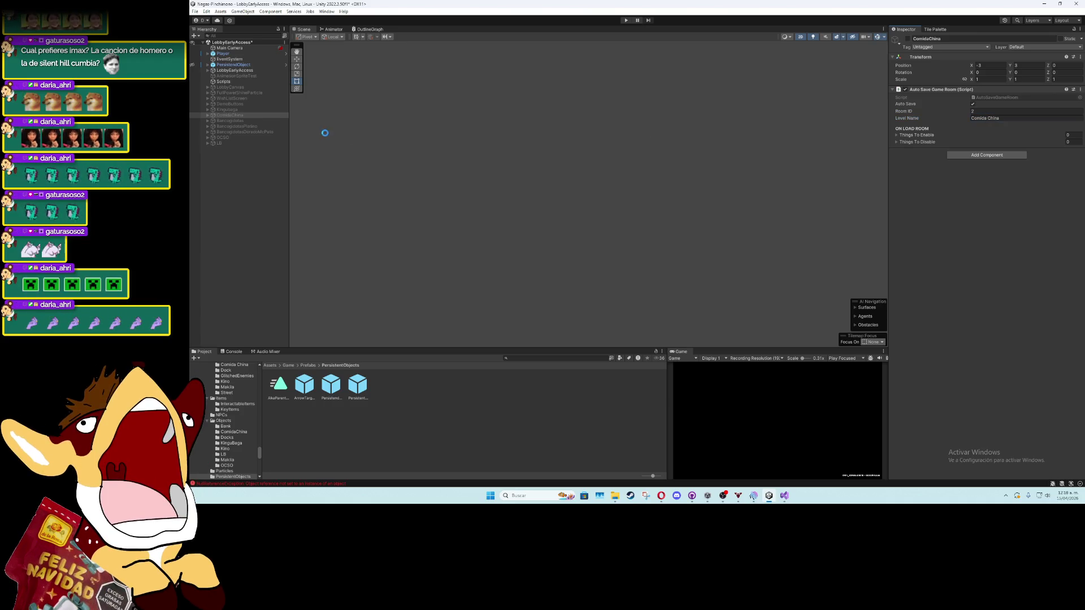
Give the first bank room and the platinum bank room their level names
{"action": "left_click", "coordinate": [261, 121]}
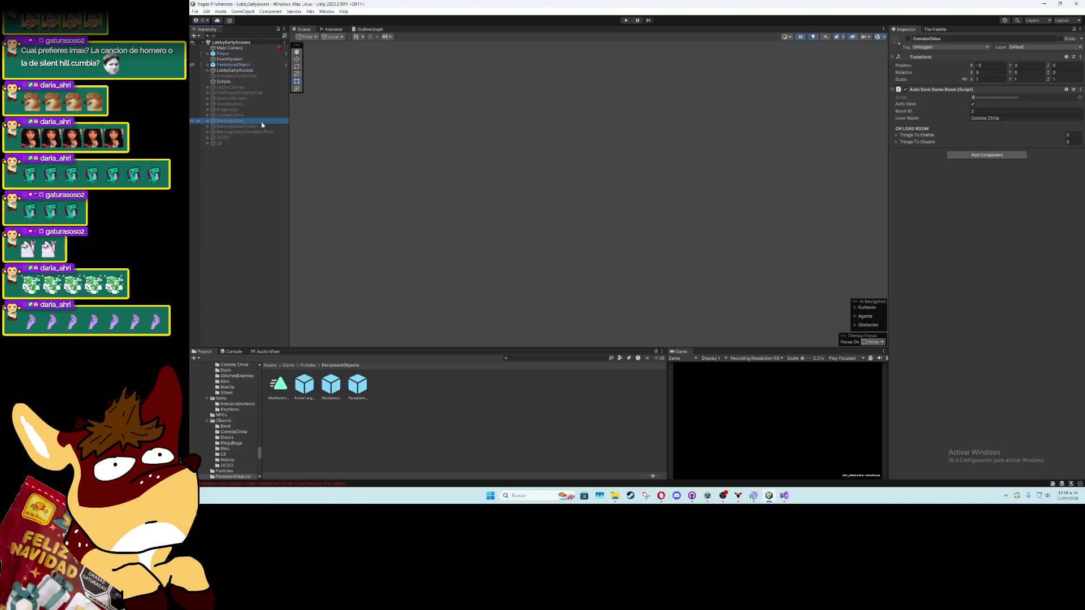
{"action": "left_click", "coordinate": [988, 118]}
{"action": "type", "text": "Banc"}
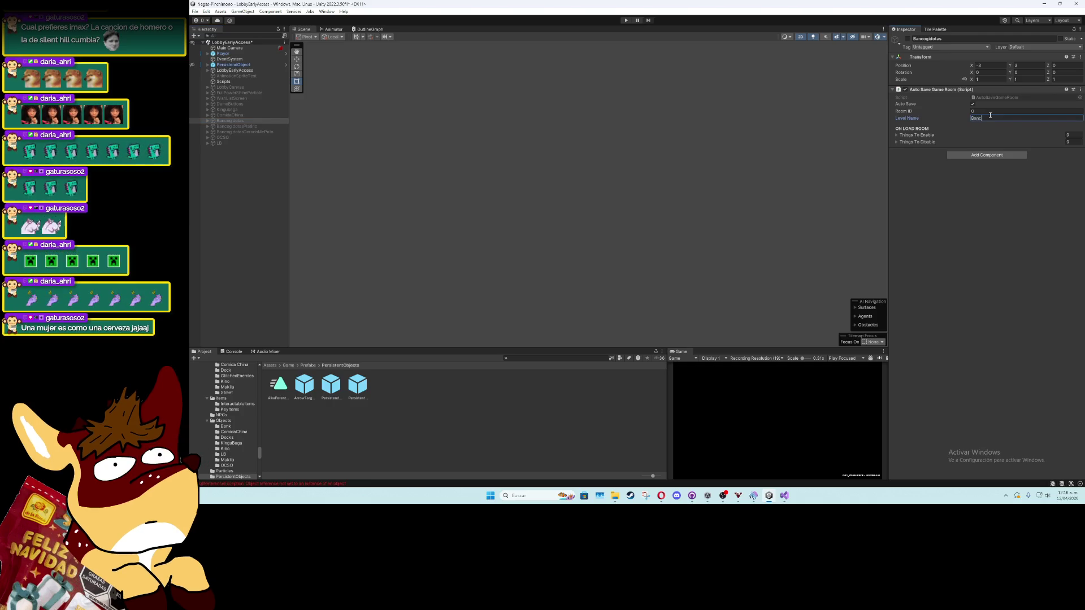
{"action": "type", "text": "ogidotas"}
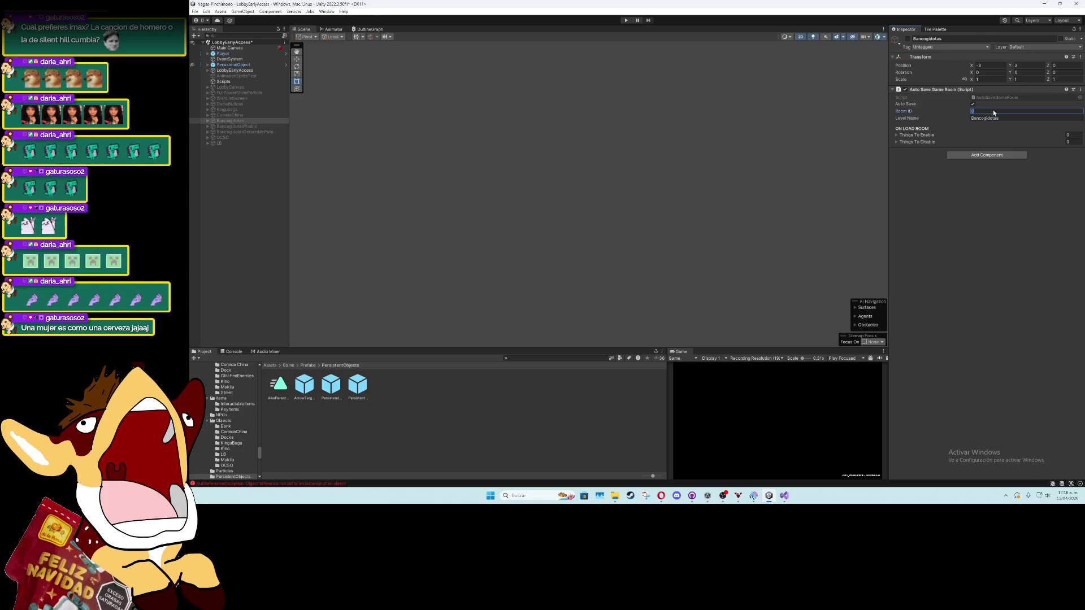
{"action": "left_click", "coordinate": [985, 193]}
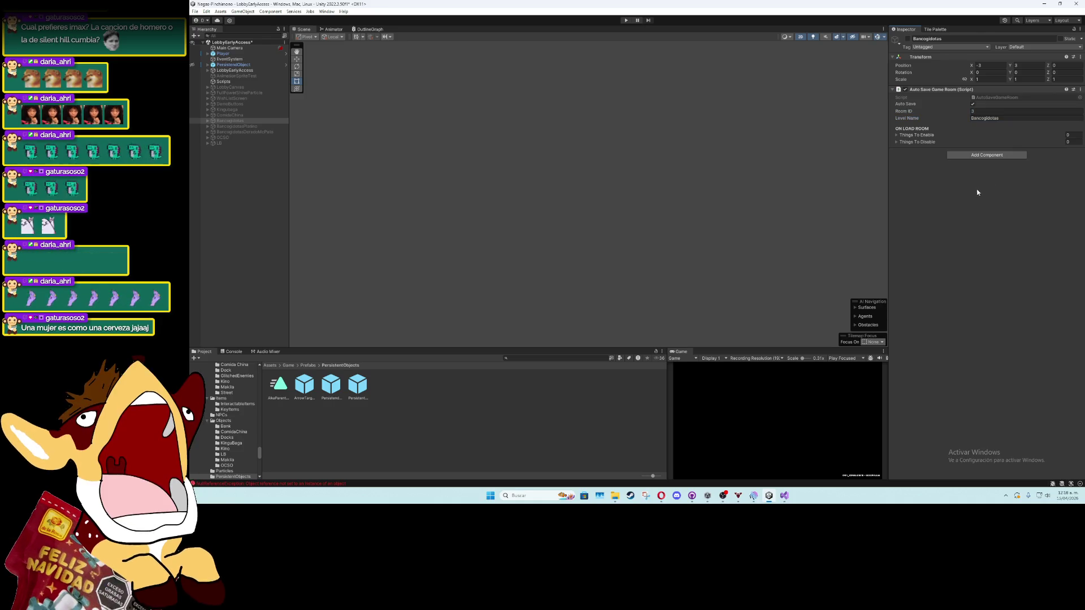
{"action": "left_click", "coordinate": [250, 126]}
{"action": "left_click", "coordinate": [984, 118]}
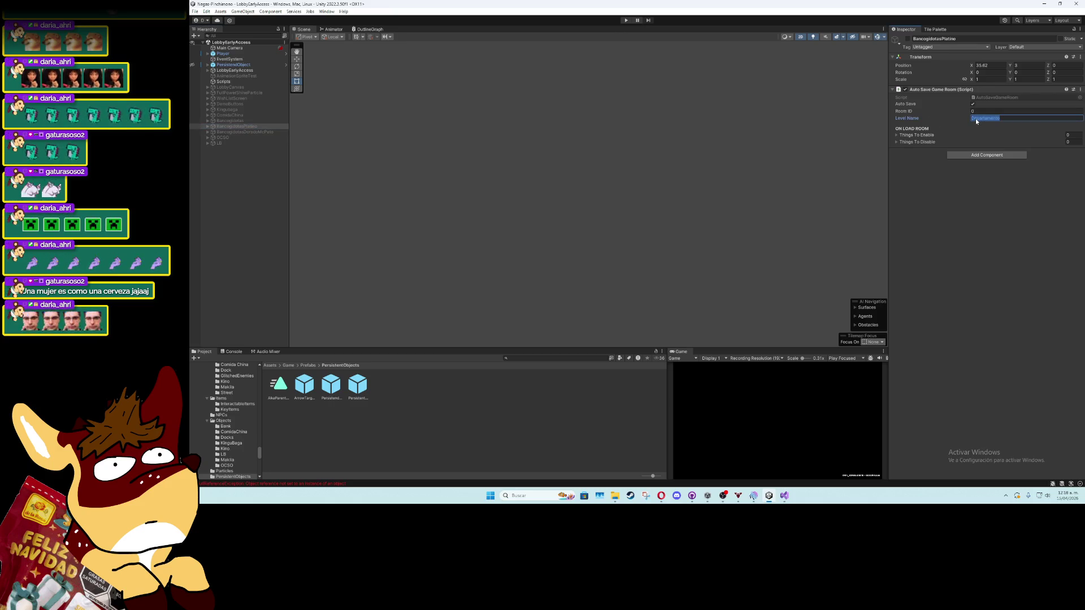
{"action": "type", "text": "Bancogid"}
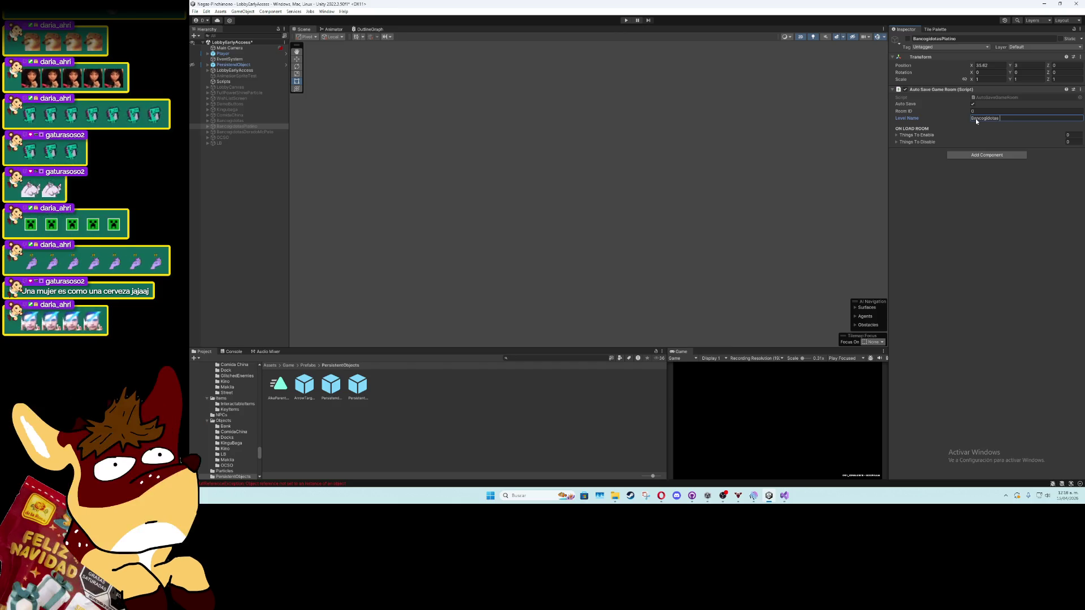
{"action": "type", "text": " Platinum"}
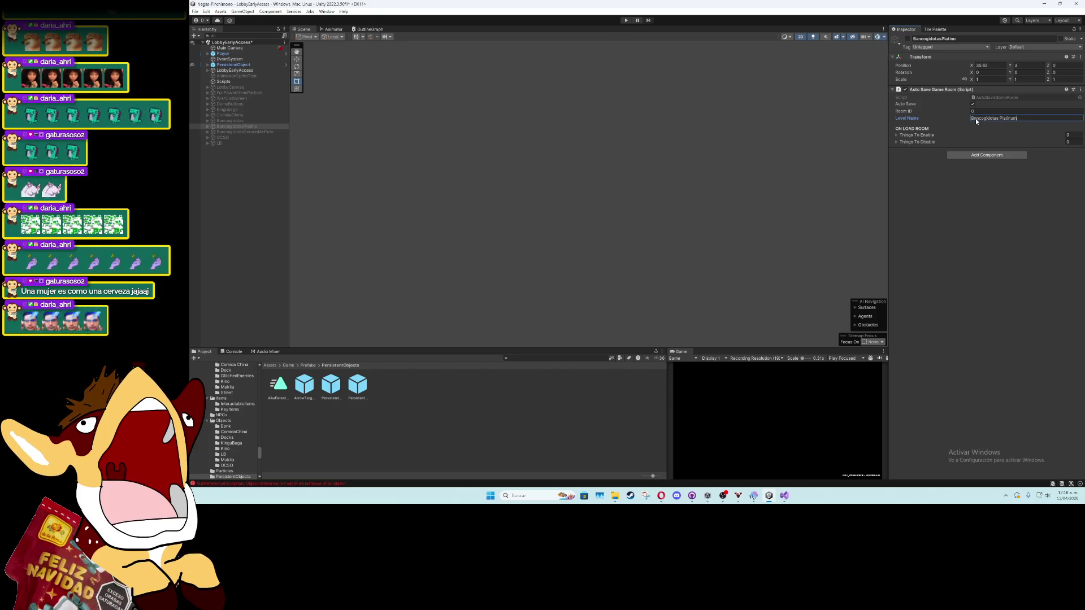
{"action": "key", "text": "Return"}
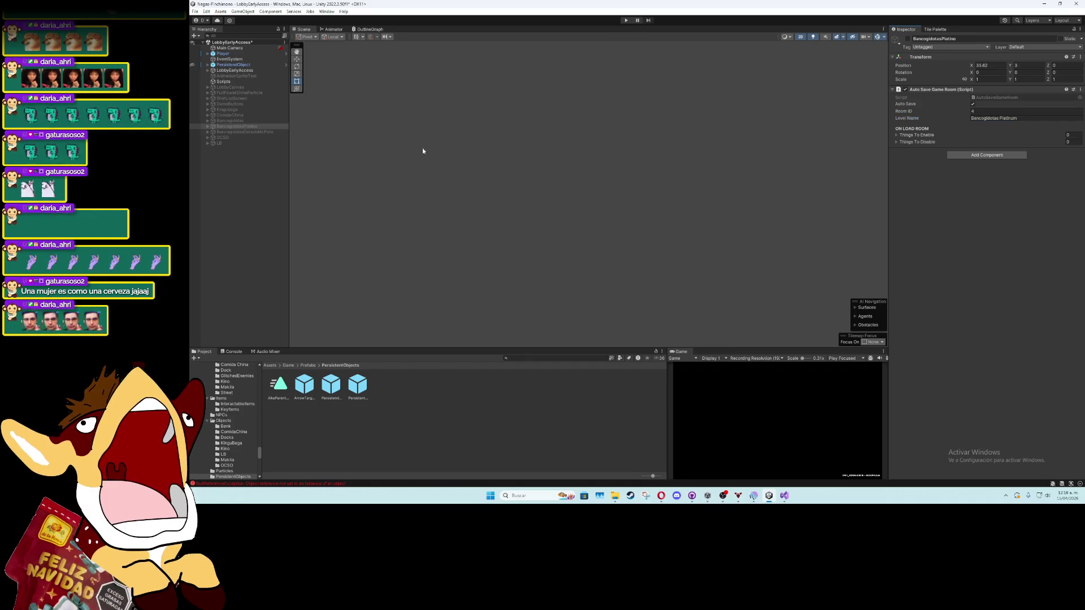
Name the next bank room's level and save the scene
{"action": "left_click", "coordinate": [246, 131]}
{"action": "left_click", "coordinate": [984, 117]}
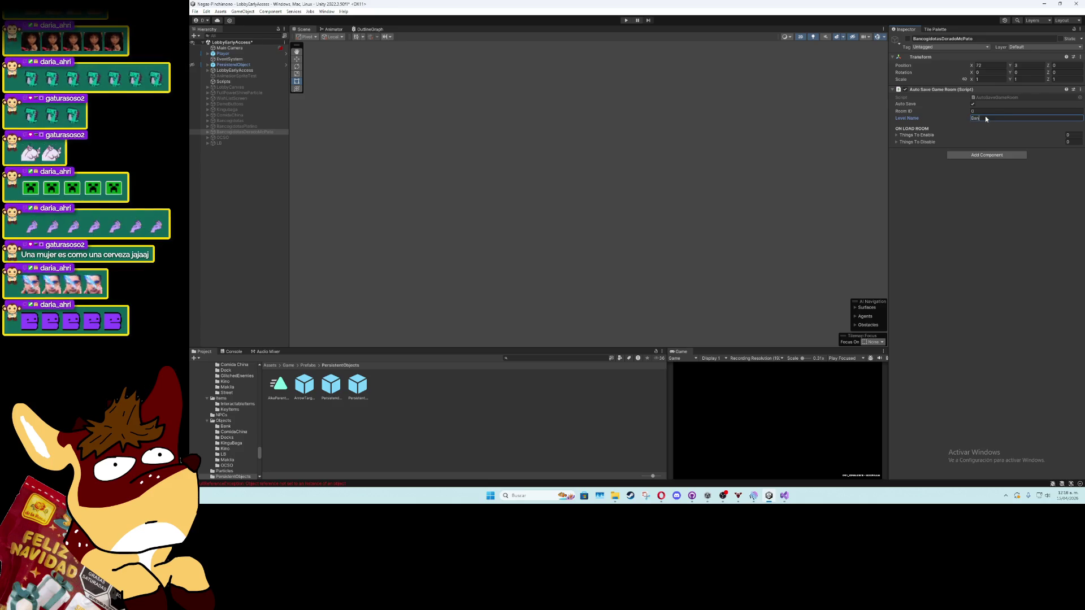
{"action": "type", "text": "cogidotas Gold"}
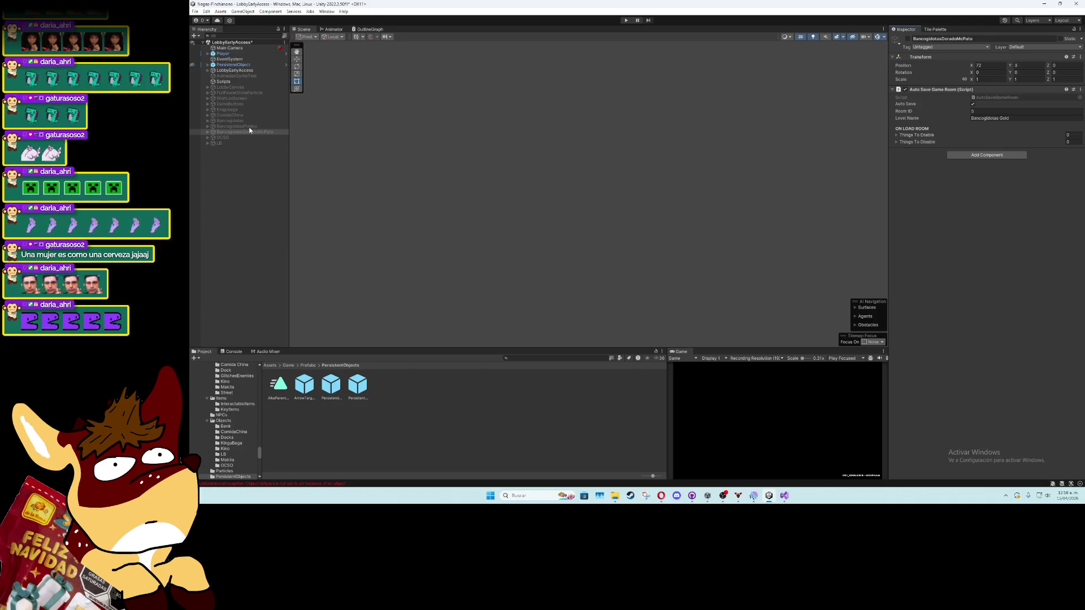
{"action": "key", "text": "ctrl+s"}
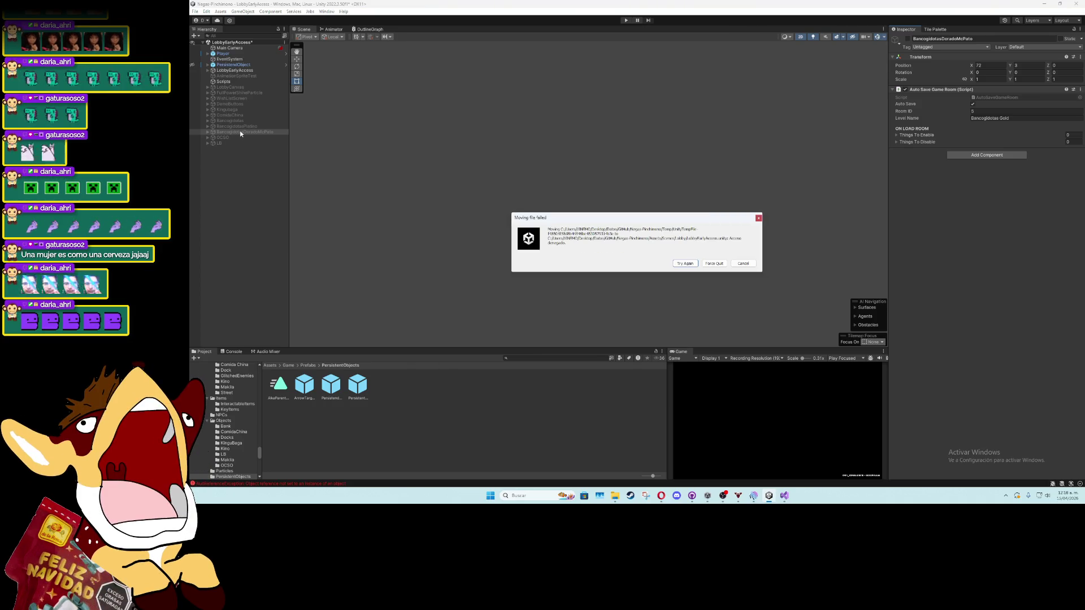
Retry the failed file move until the error clears, then inspect the Platino room
{"action": "left_click", "coordinate": [685, 264]}
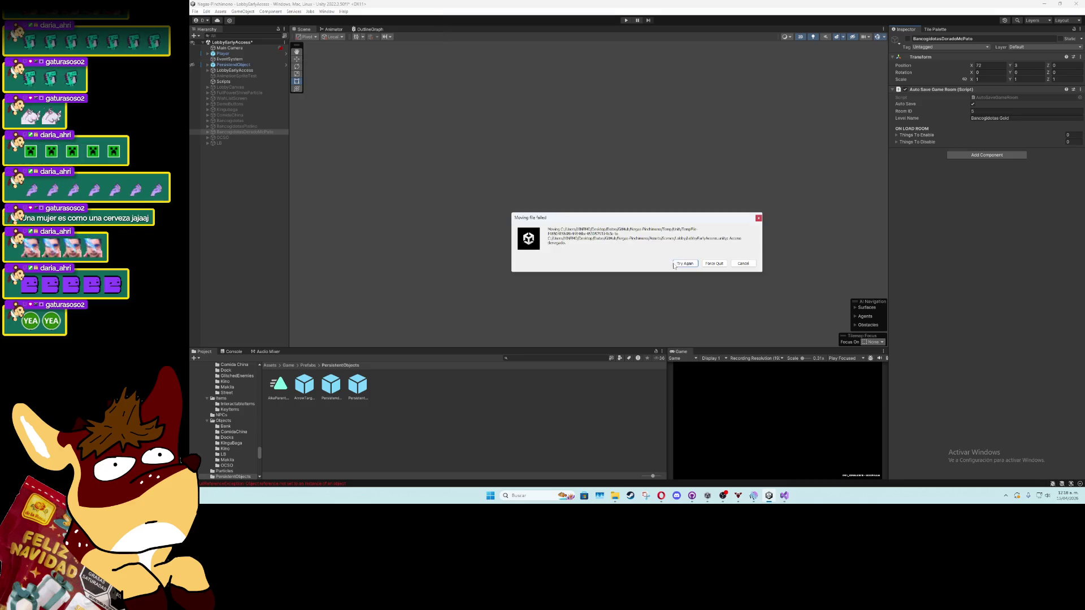
{"action": "left_click", "coordinate": [685, 263]}
{"action": "left_click", "coordinate": [685, 263]}
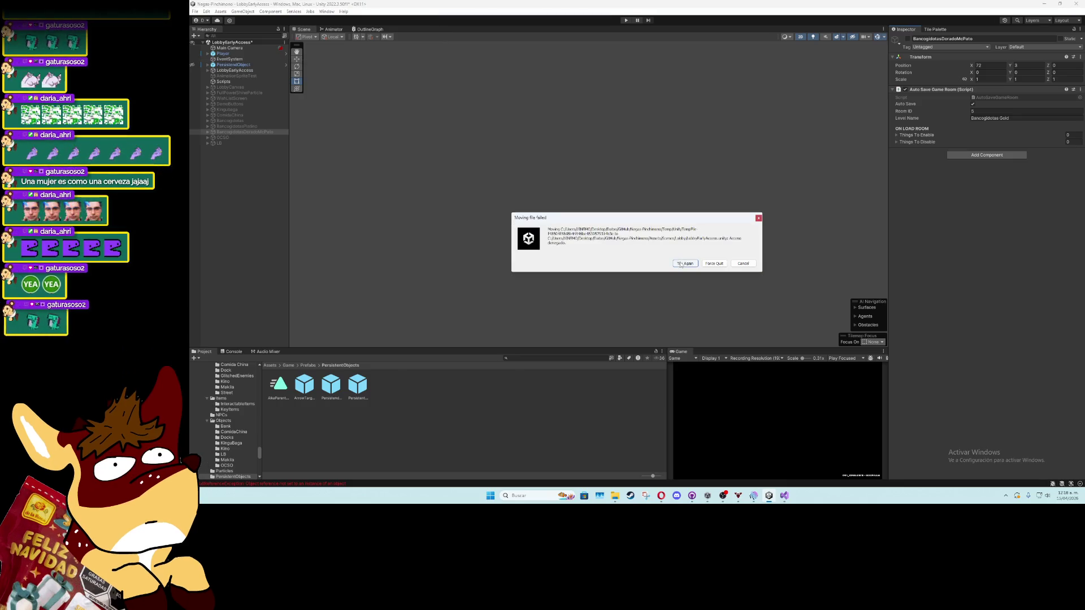
{"action": "left_click", "coordinate": [685, 263]}
{"action": "left_click", "coordinate": [256, 125]}
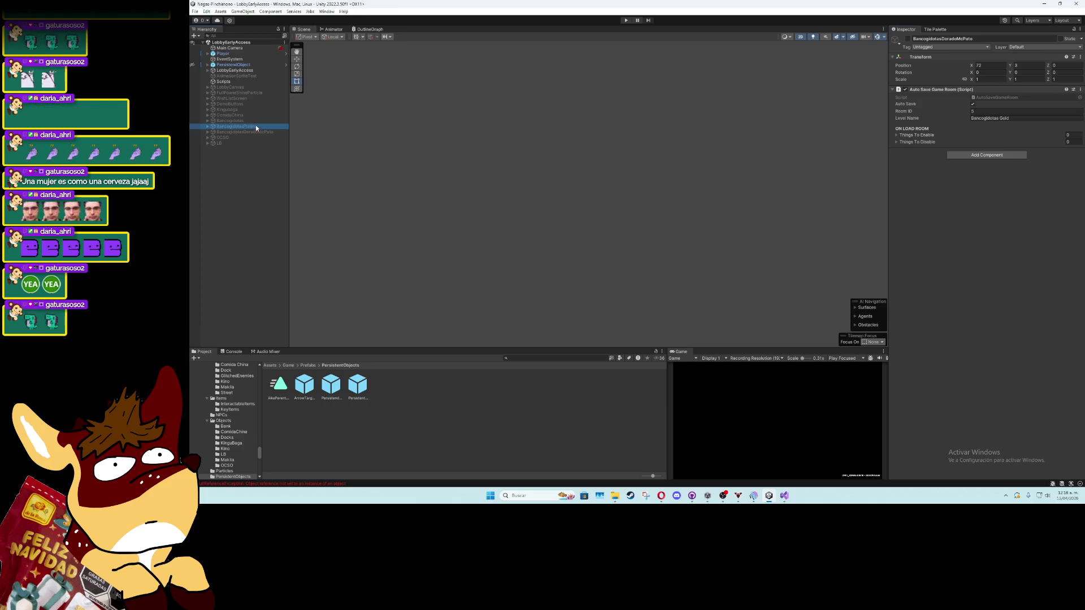
Give the OCSO room ID 6 and level name Ocso
{"action": "left_click", "coordinate": [257, 132]}
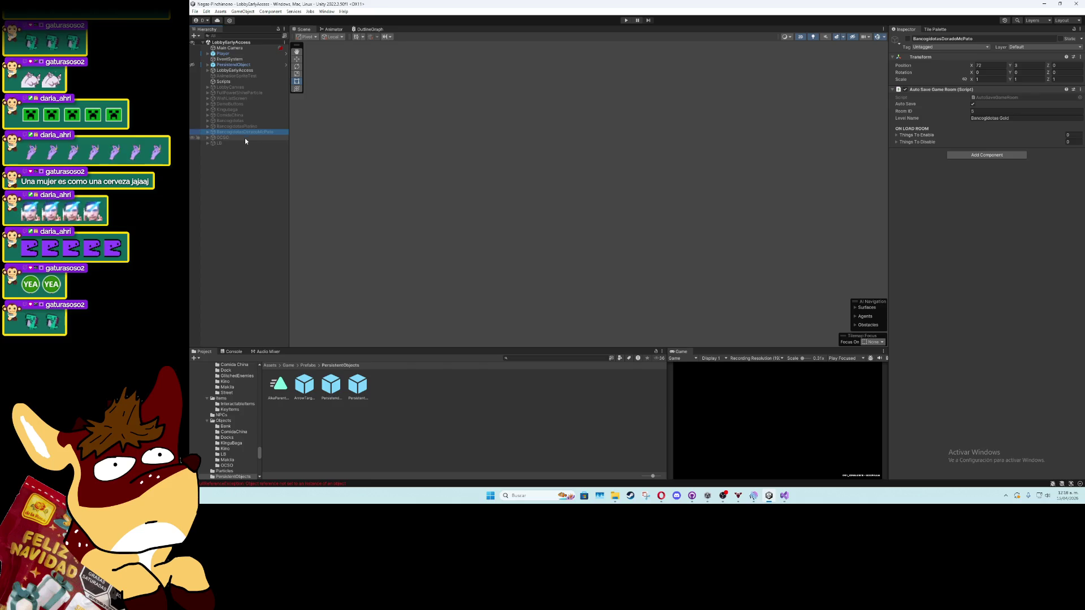
{"action": "left_click", "coordinate": [245, 139]}
{"action": "left_click", "coordinate": [1017, 111]}
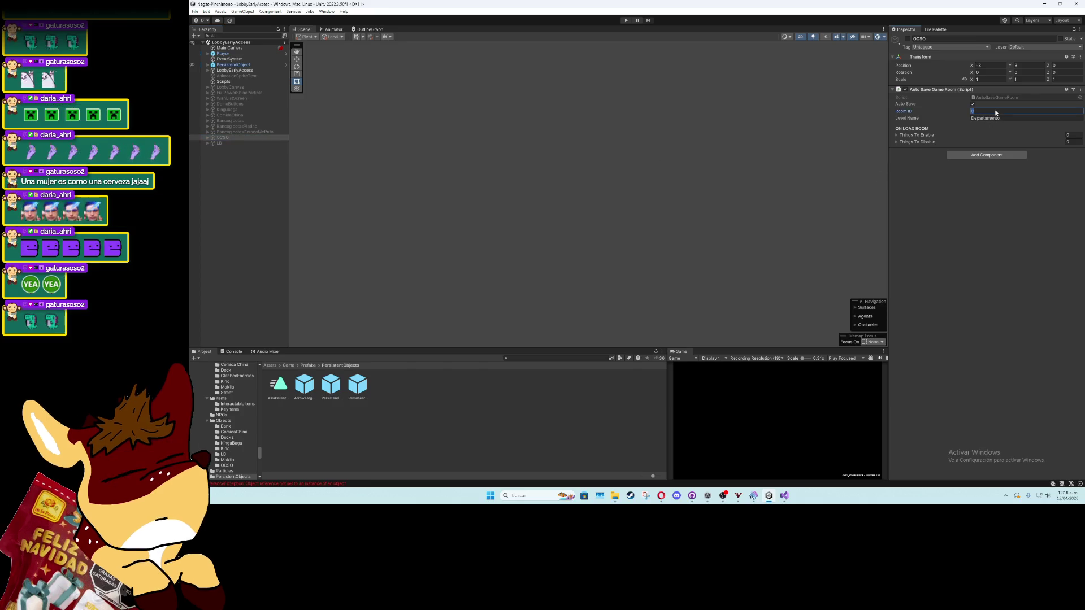
{"action": "type", "text": "6"}
{"action": "left_click", "coordinate": [986, 119]}
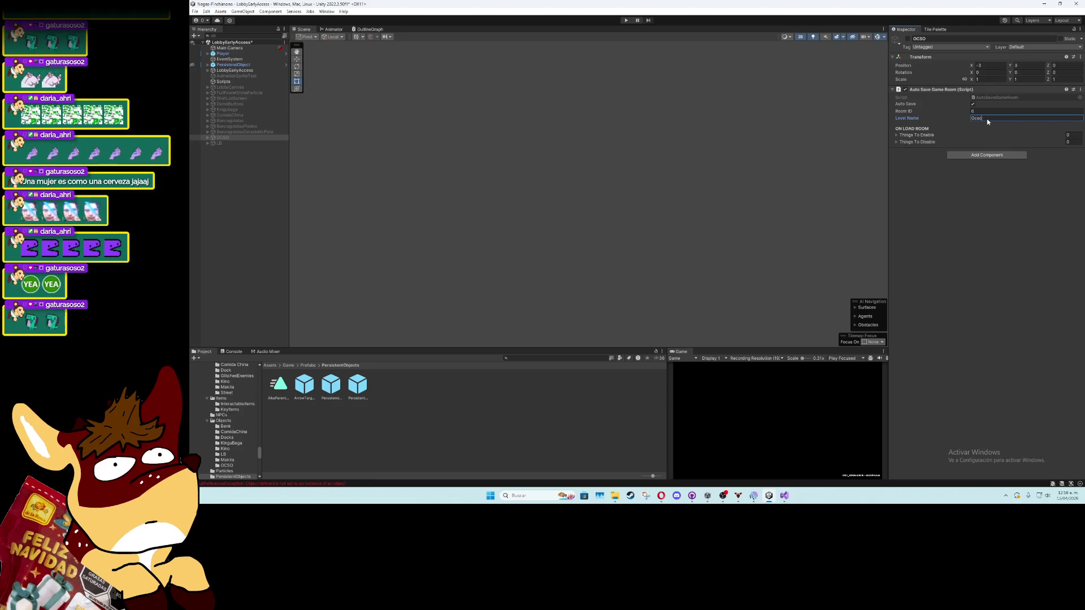
{"action": "type", "text": "Ocso"}
{"action": "key", "text": "Return"}
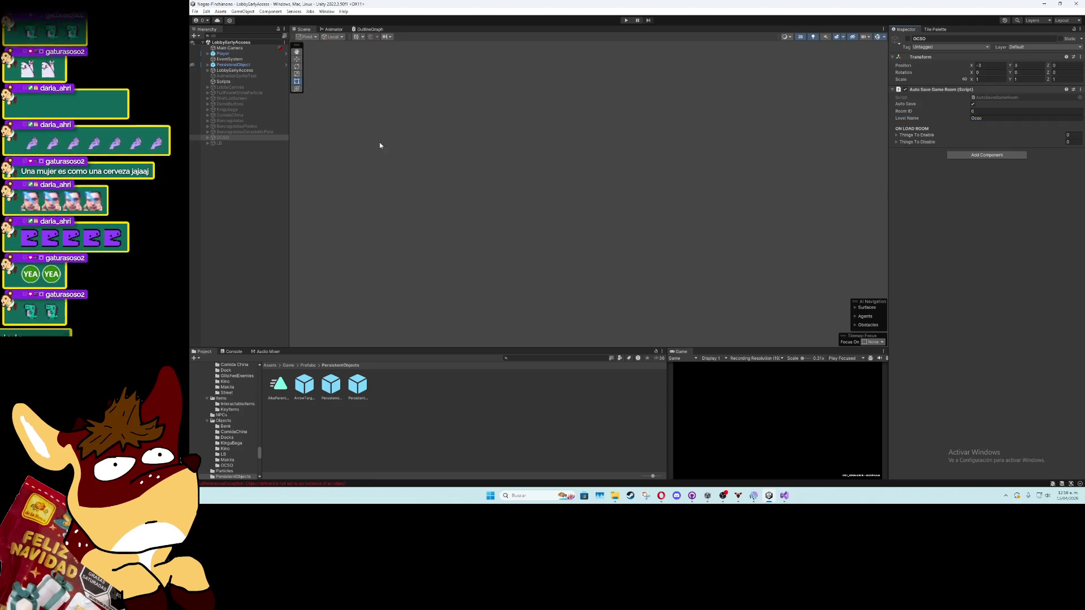
Give the LB room ID 9 and level name LB, then save the scene
{"action": "left_click", "coordinate": [279, 142]}
{"action": "left_click", "coordinate": [1010, 113]}
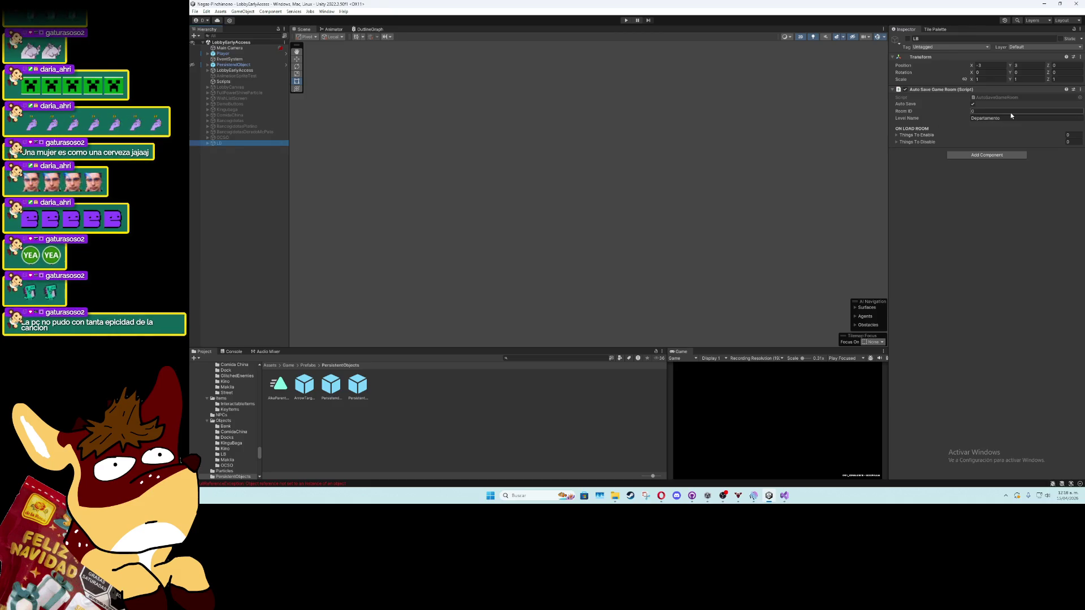
{"action": "type", "text": "9"}
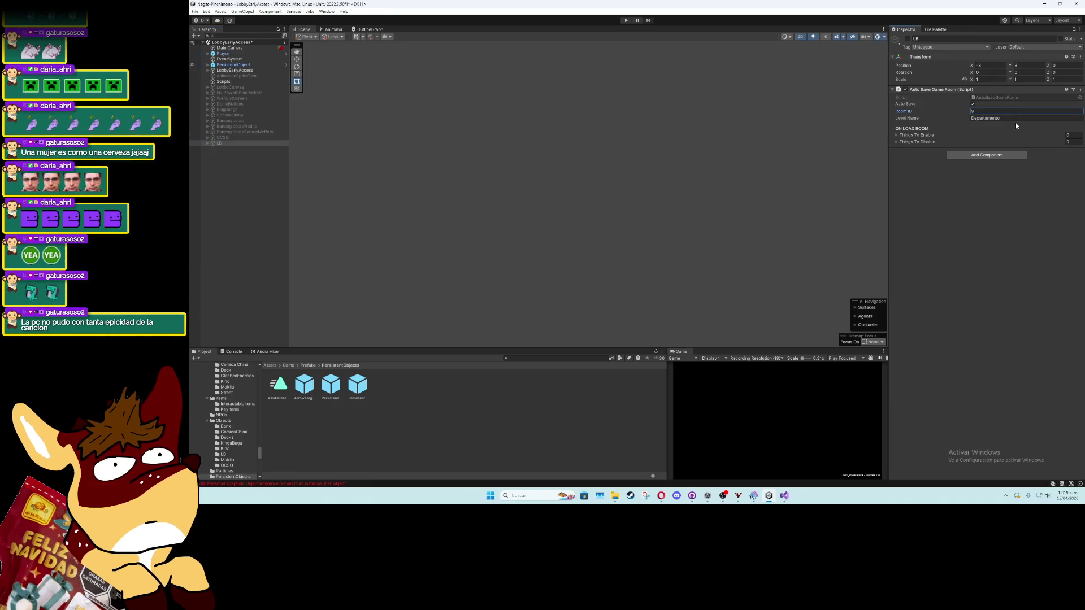
{"action": "left_click", "coordinate": [1017, 119]}
{"action": "key", "text": "Delete"}
{"action": "type", "text": "LB"}
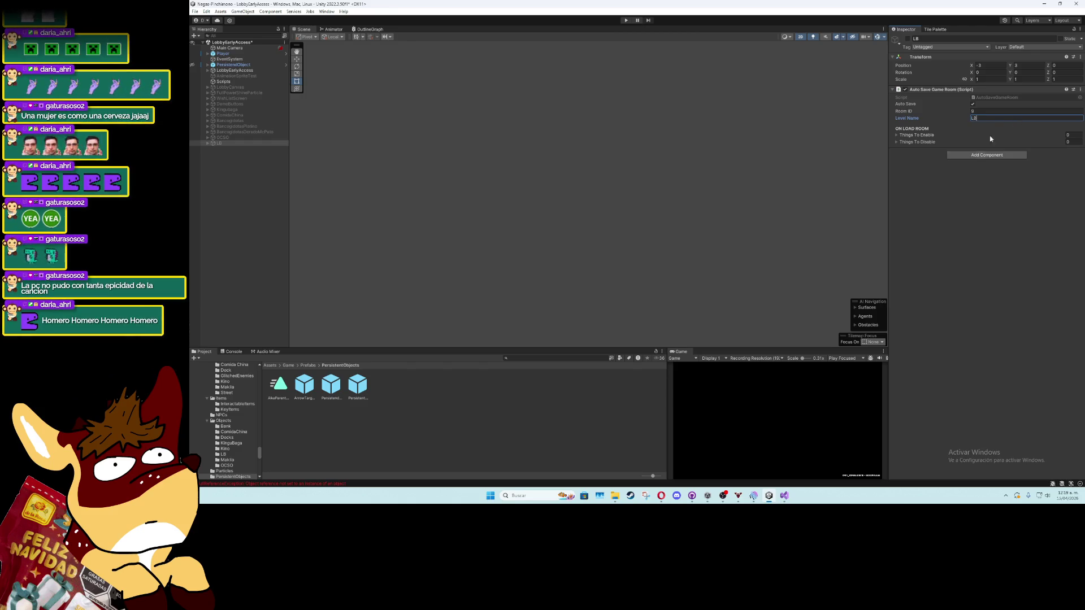
{"action": "left_click", "coordinate": [959, 215]}
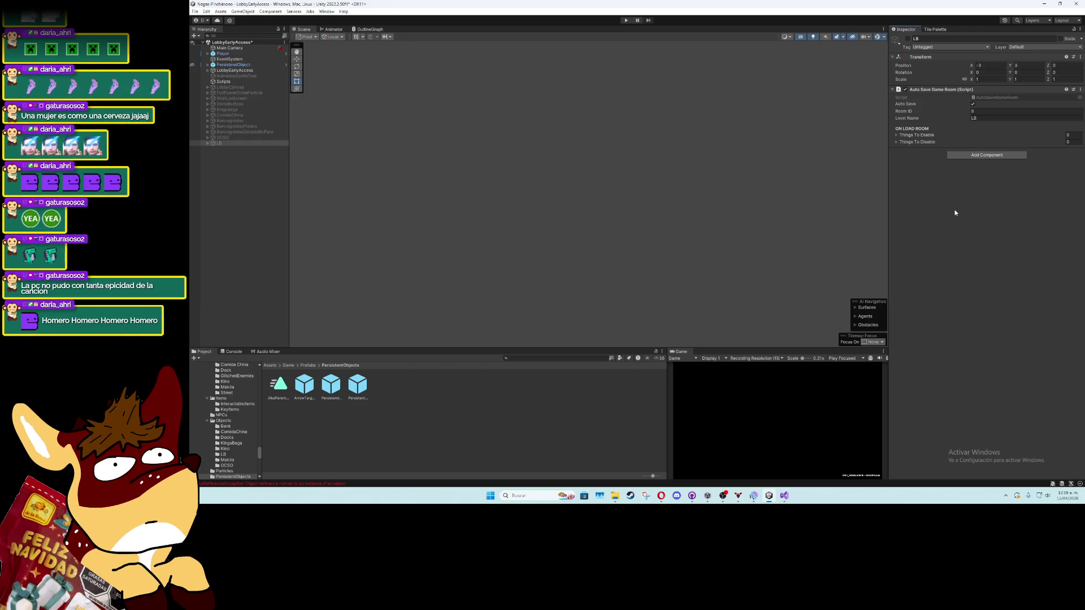
{"action": "key", "text": "ctrl+s"}
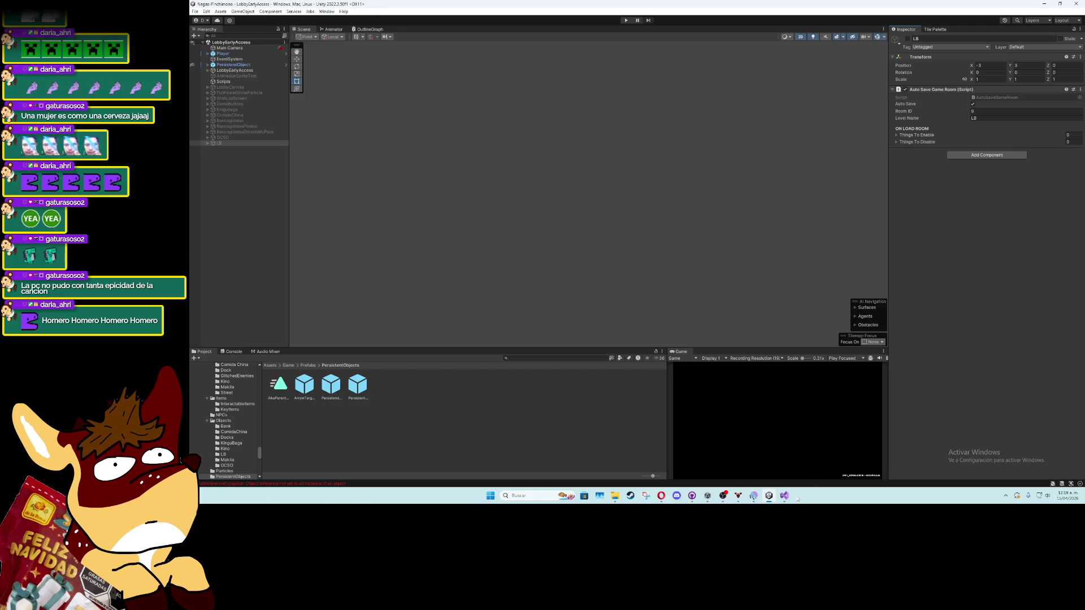
{"action": "left_click", "coordinate": [769, 496]}
{"action": "scroll", "coordinate": [542, 254], "scroll_direction": "down", "scroll_amount": 3}
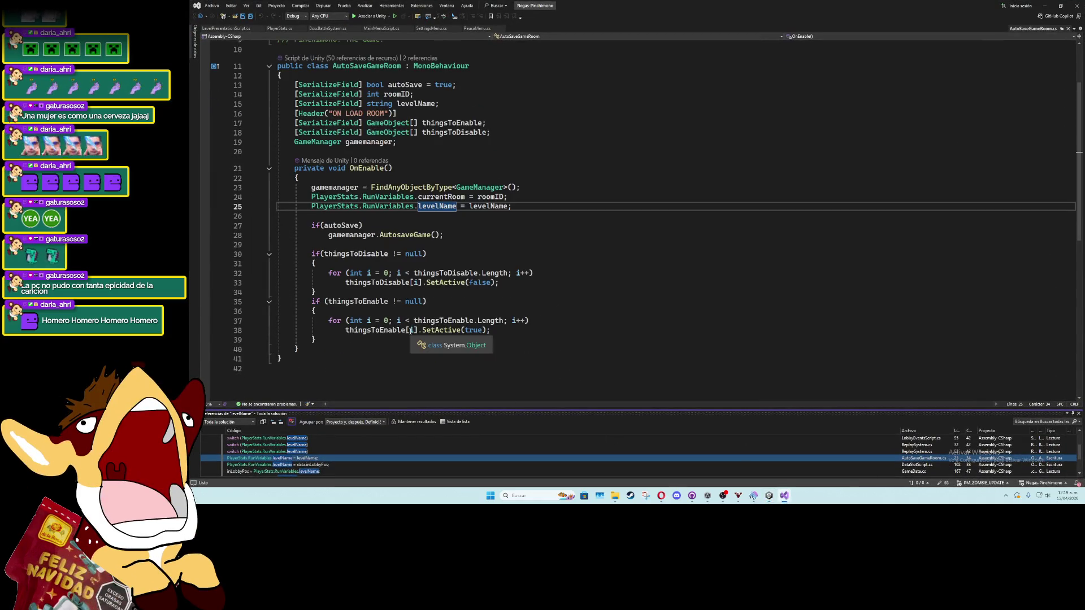
{"action": "scroll", "coordinate": [335, 461], "scroll_direction": "down", "scroll_amount": 2}
Jump to LevelPresentationScript's level switch and place the cursor at the Departamento number
{"action": "double_click", "coordinate": [333, 447]}
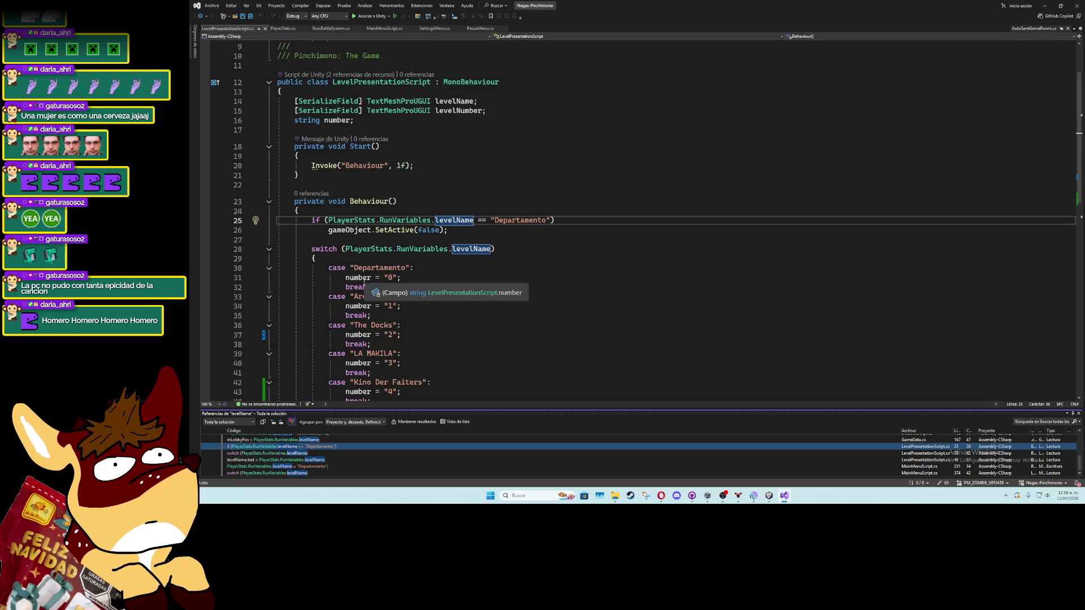
{"action": "mouse_move", "coordinate": [357, 278]}
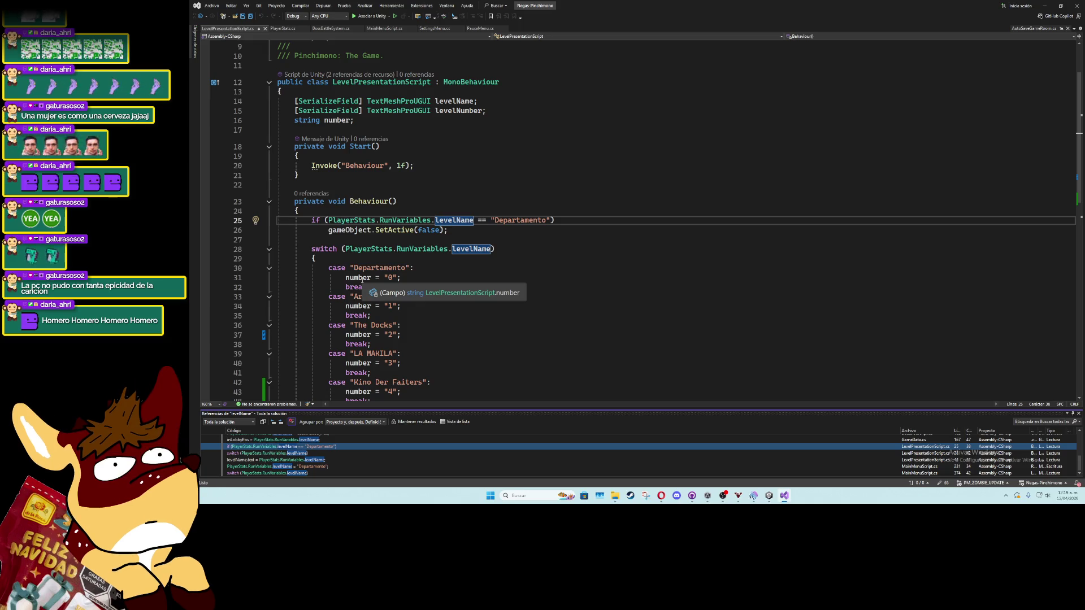
{"action": "scroll", "coordinate": [509, 265], "scroll_direction": "down", "scroll_amount": 4}
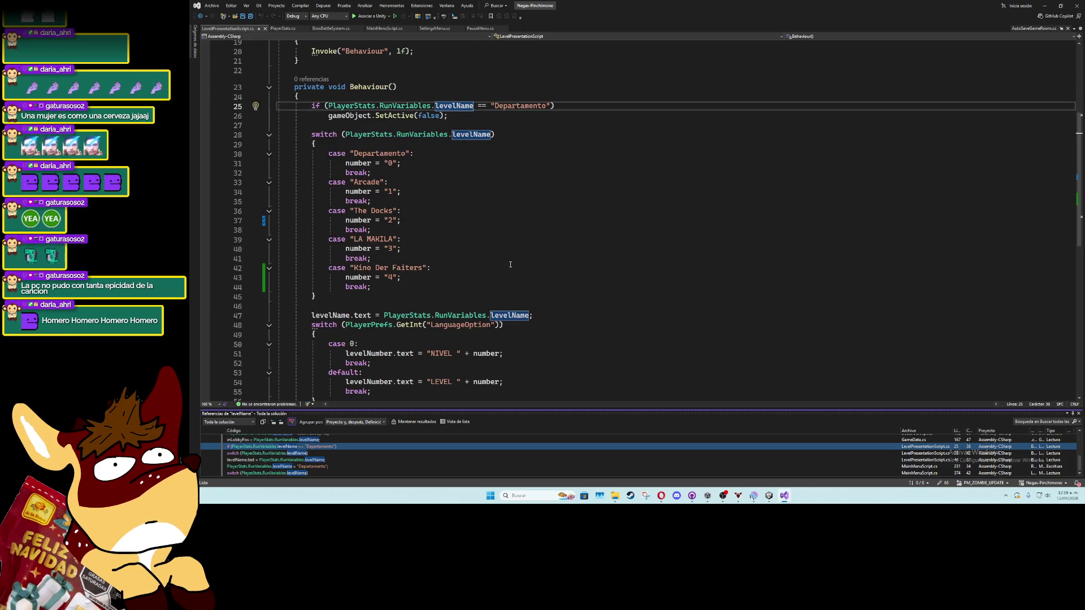
{"action": "scroll", "coordinate": [509, 265], "scroll_direction": "down", "scroll_amount": 1}
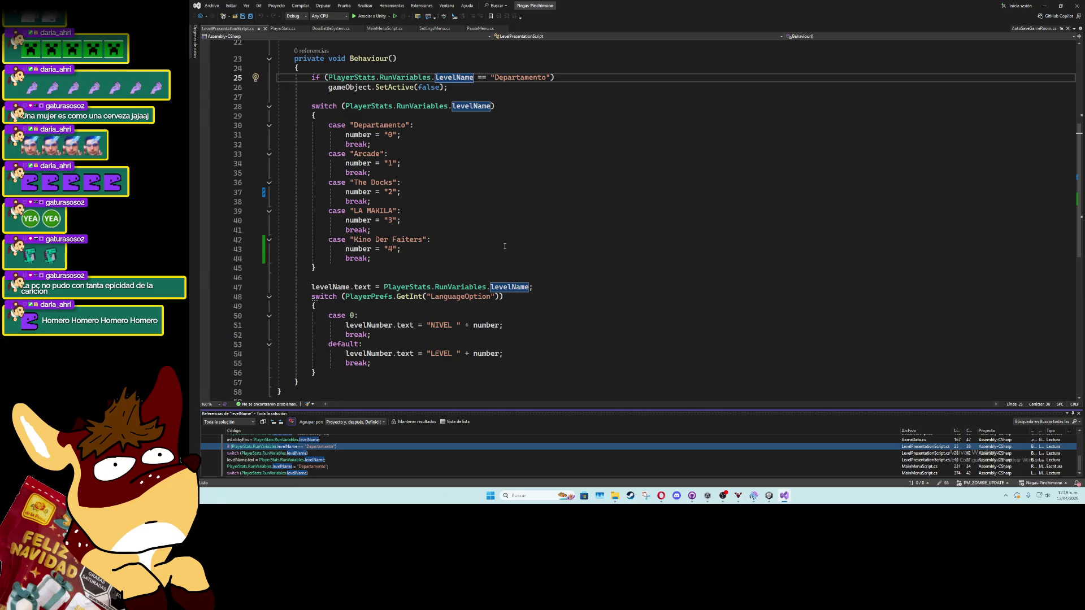
{"action": "scroll", "coordinate": [505, 246], "scroll_direction": "down", "scroll_amount": 3}
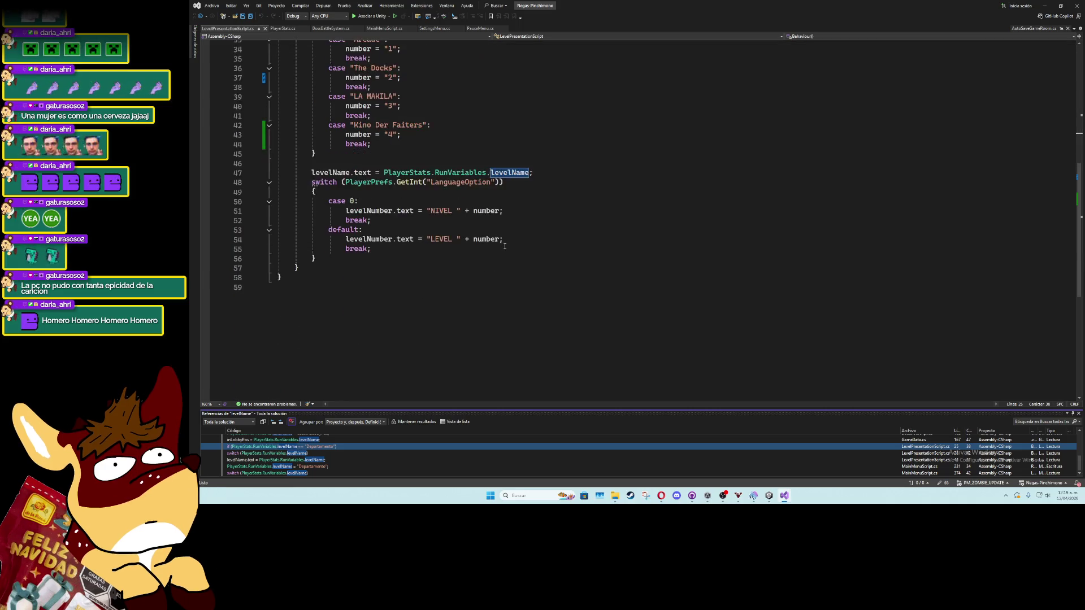
{"action": "scroll", "coordinate": [505, 246], "scroll_direction": "up", "scroll_amount": 3}
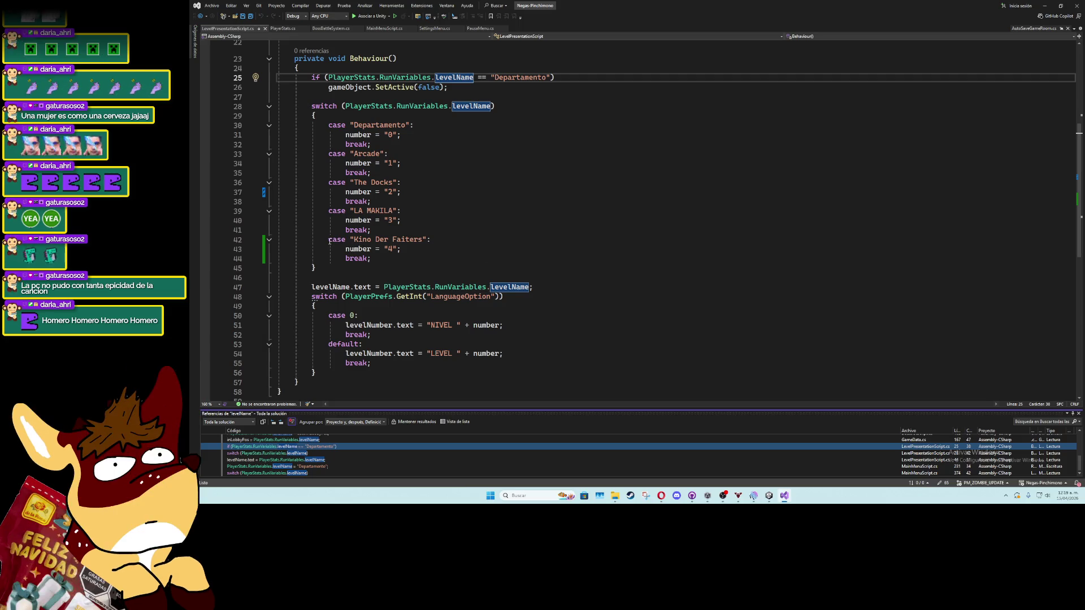
{"action": "left_click", "coordinate": [391, 135]}
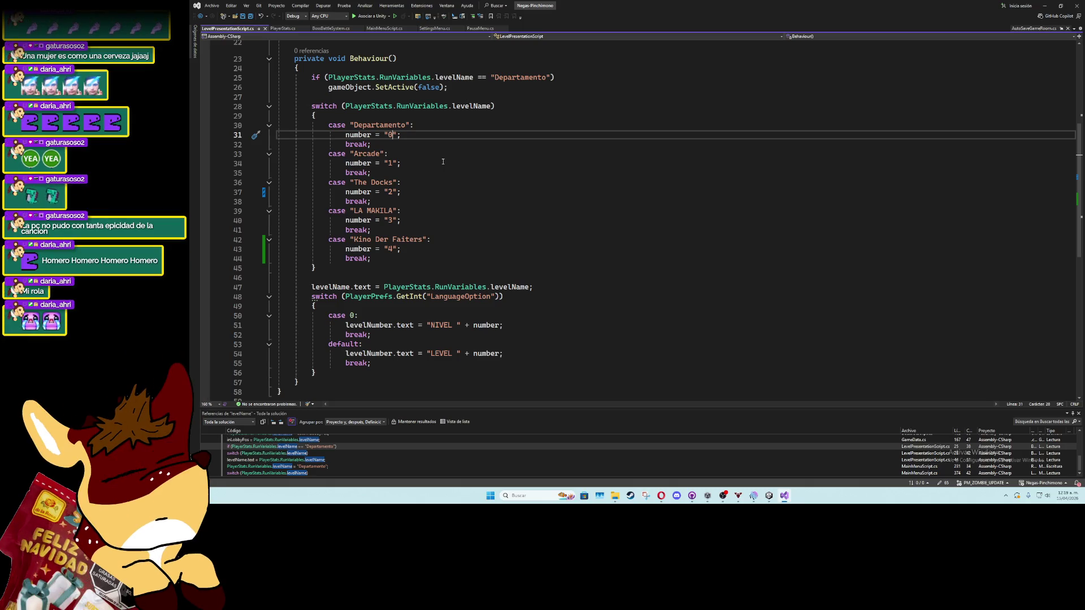
Empty the Departamento level number and save the script
{"action": "key", "text": "BackSpace"}
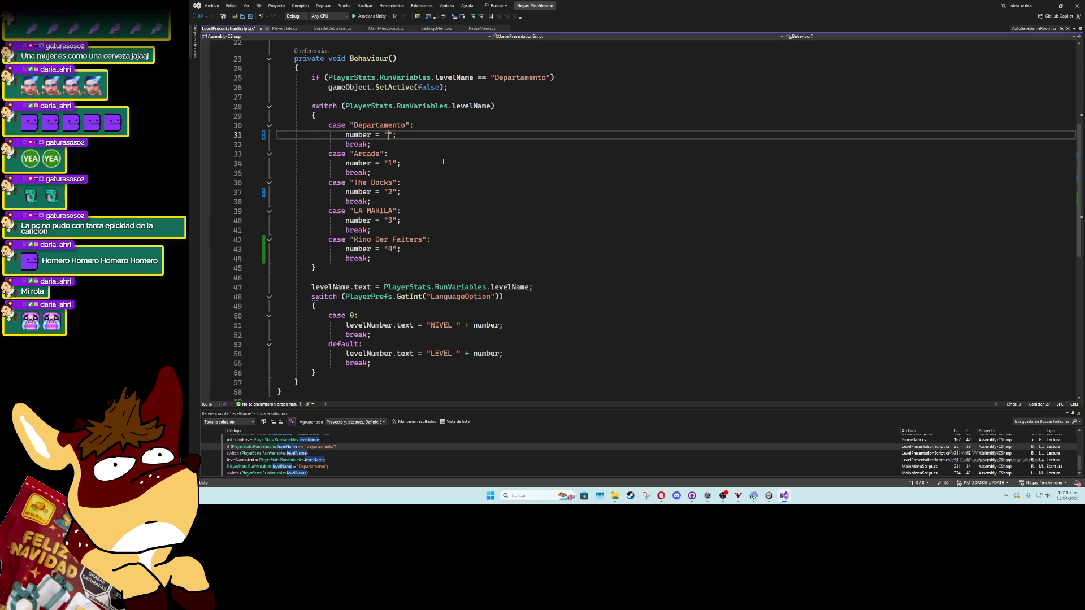
{"action": "left_click", "coordinate": [442, 161]}
{"action": "key", "text": "ctrl+s"}
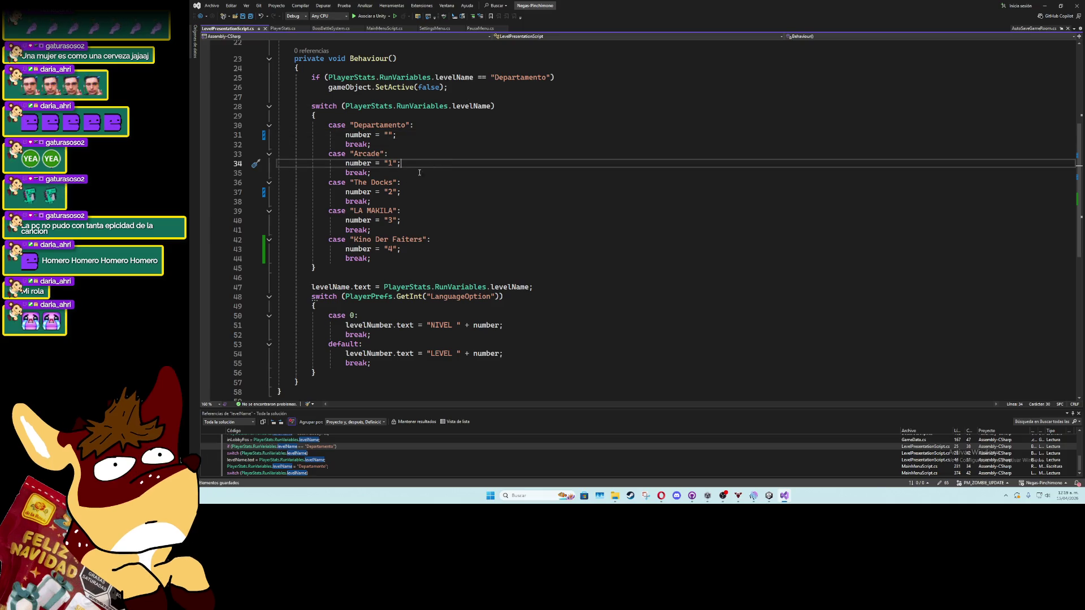
{"action": "left_click_drag", "start_coordinate": [330, 240], "coordinate": [384, 258]}
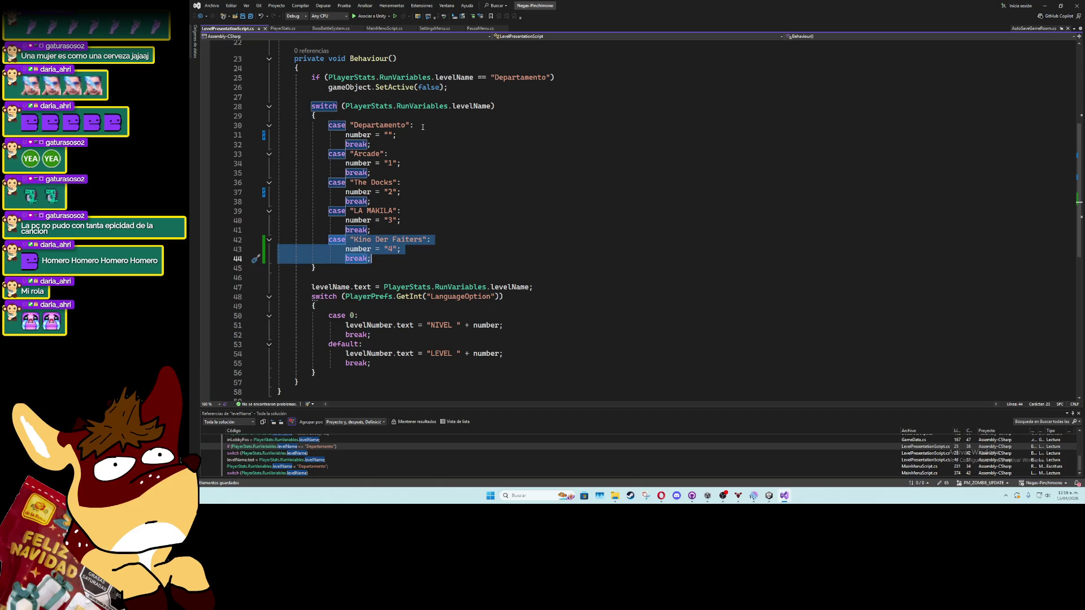
Add a Lobby case below Departamento and begin another case line
{"action": "left_click", "coordinate": [442, 124]}
{"action": "key", "text": "Return"}
{"action": "type", "text": "case \""}
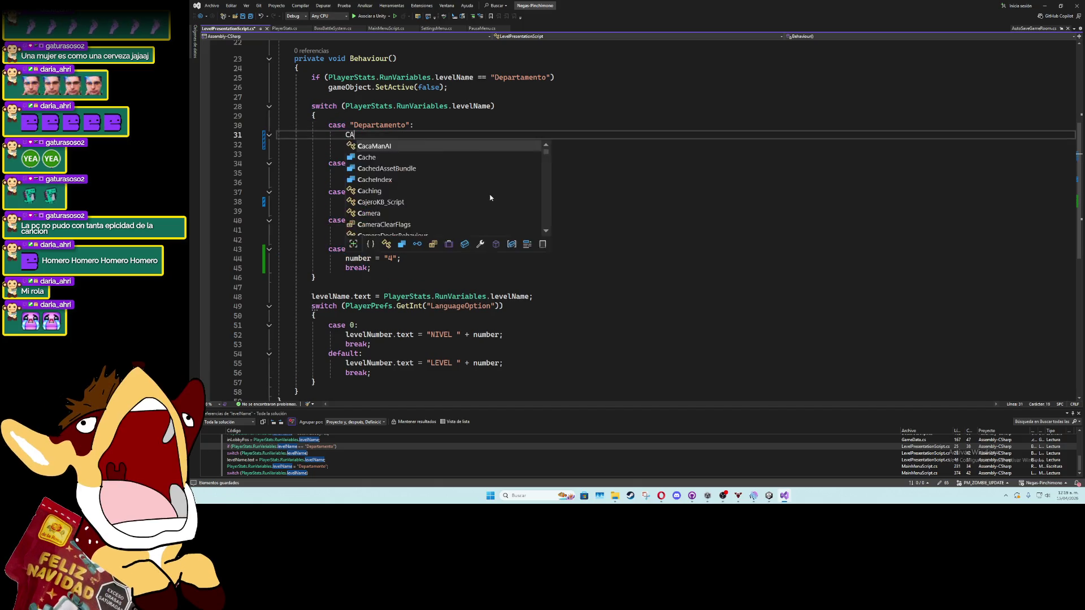
{"action": "key", "text": "Escape"}
{"action": "type", "text": "Lobby\""}
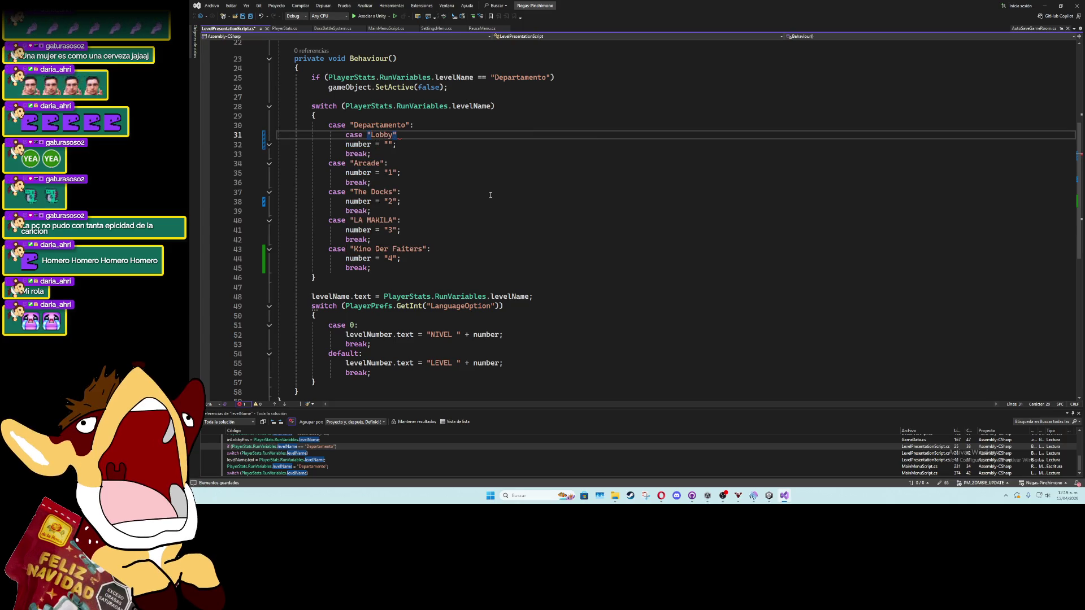
{"action": "type", "text": ":"}
{"action": "key", "text": "Return"}
{"action": "type", "text": "case \""}
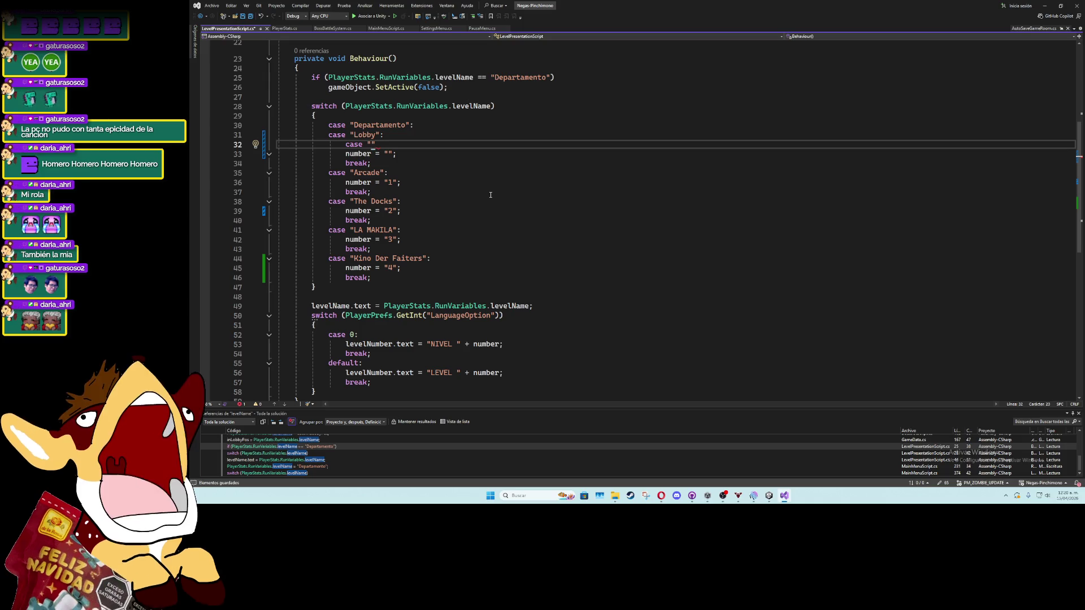
{"action": "type", "text": "Barcogido"}
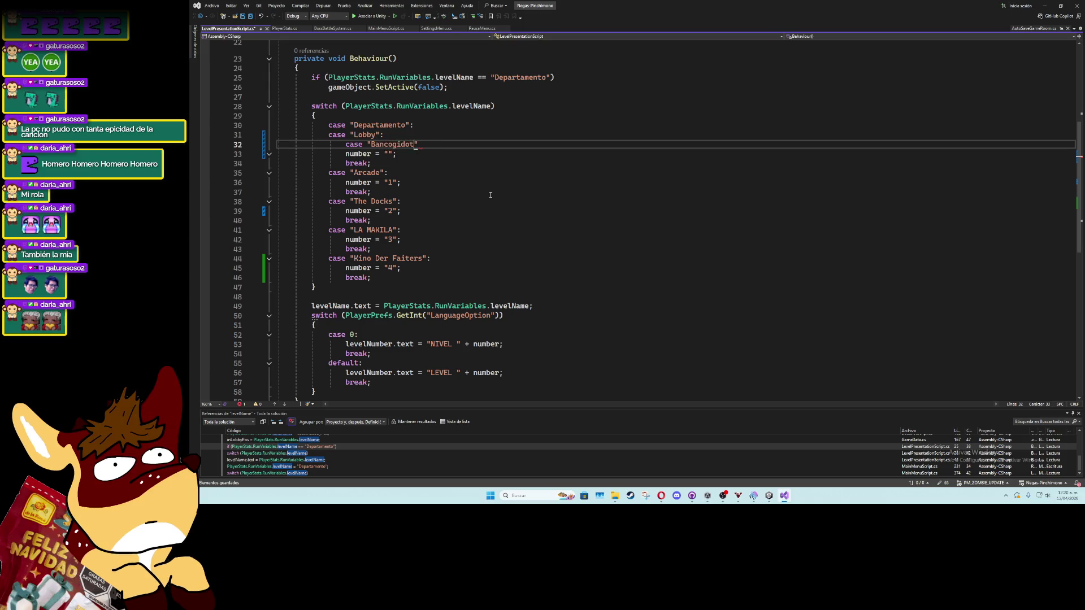
{"action": "type", "text": "tas"}
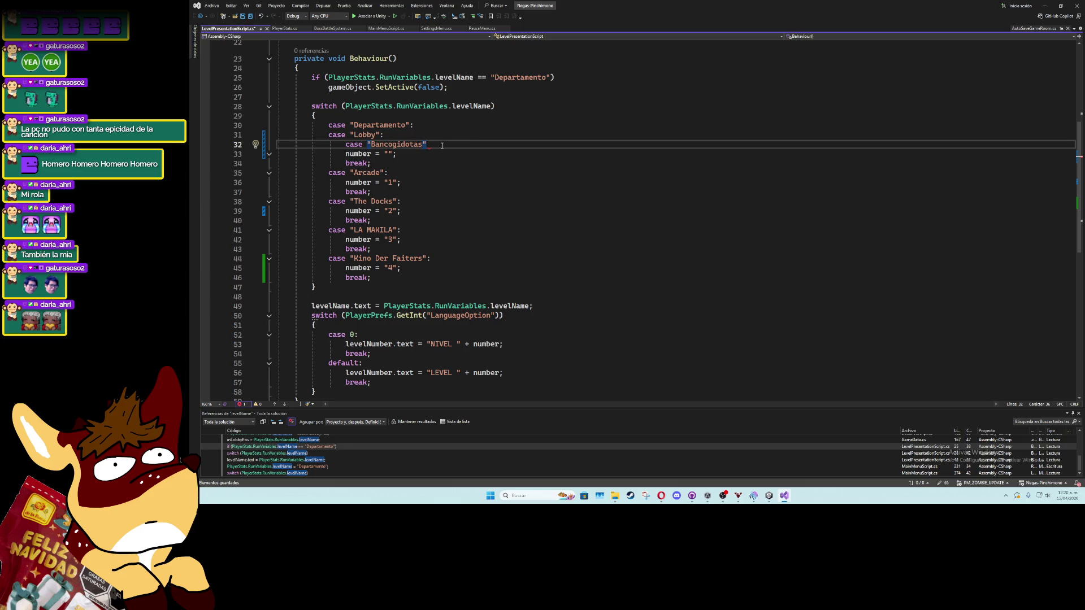
{"action": "type", "text": ":"}
Duplicate the Bancogidotas case line and rename the copies for the bank variants and Ocso
{"action": "left_click_drag", "start_coordinate": [415, 144], "coordinate": [331, 145]}
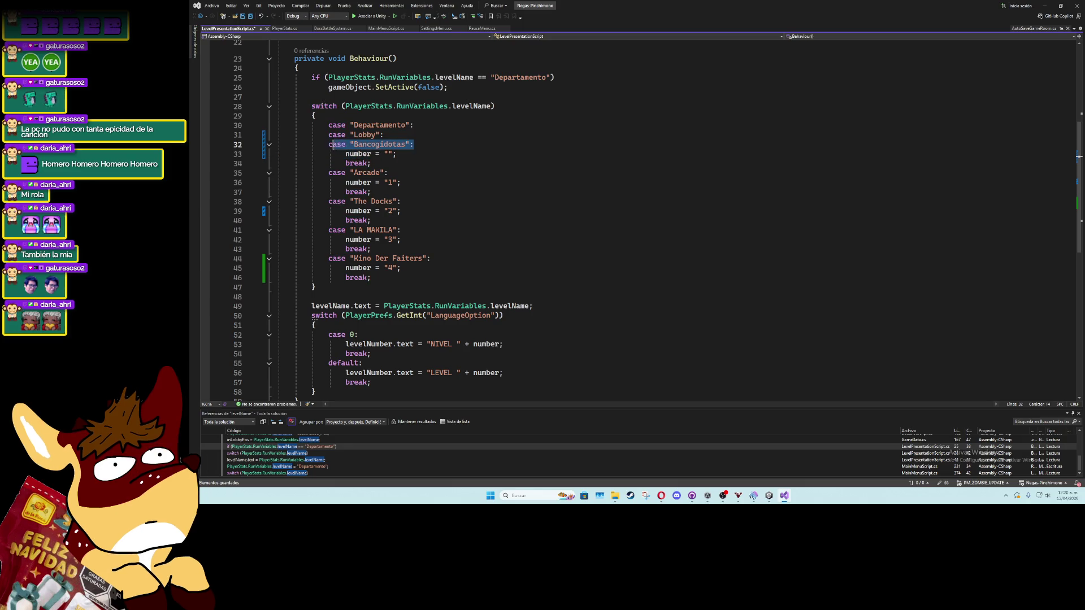
{"action": "key", "text": "ctrl+d"}
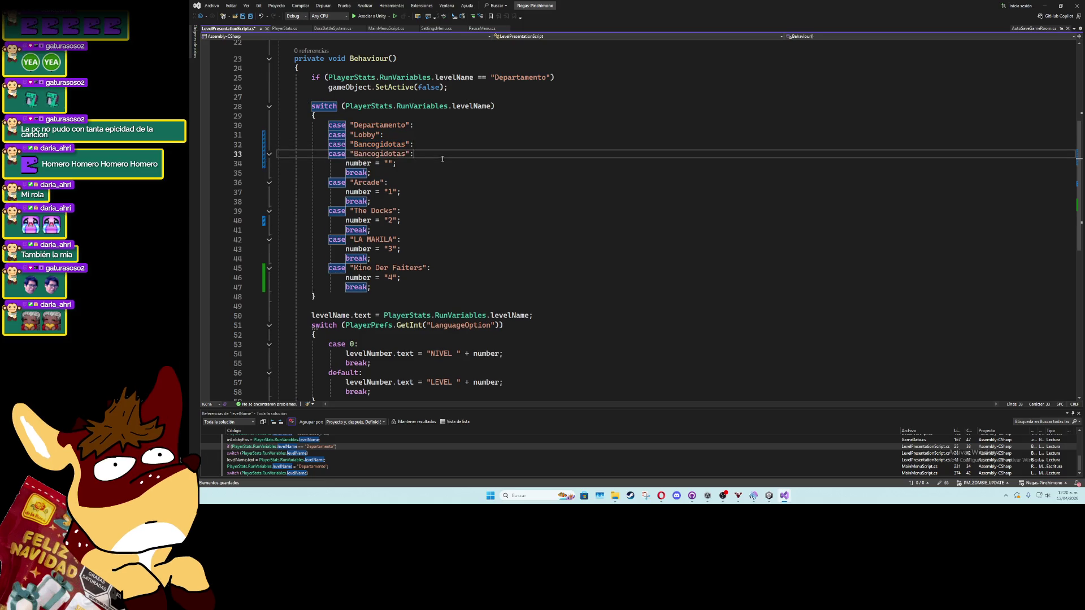
{"action": "double_click", "coordinate": [391, 153]}
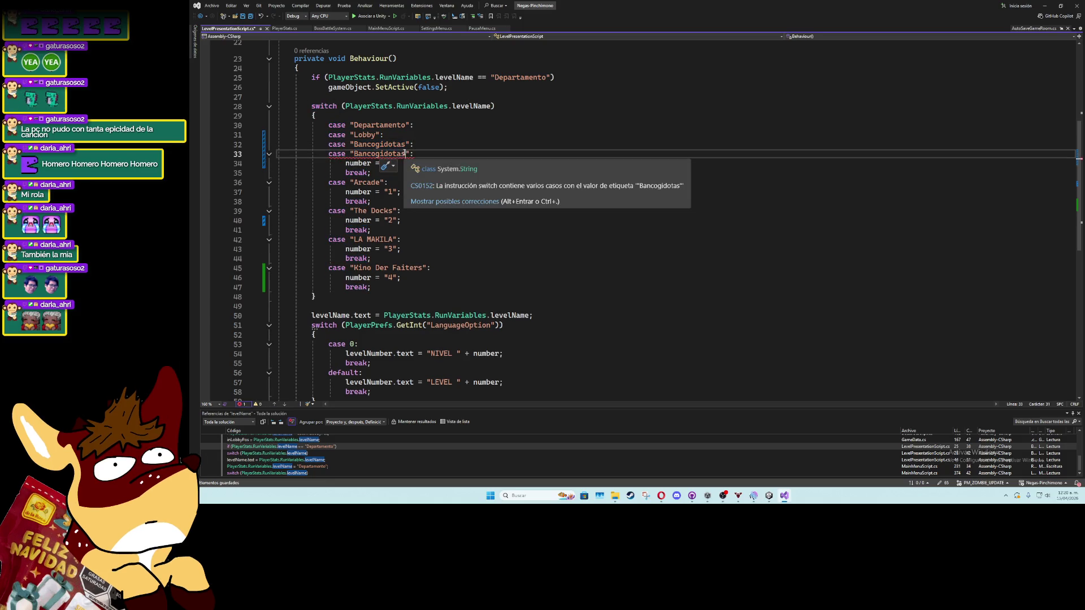
{"action": "left_click", "coordinate": [407, 154]}
{"action": "type", "text": "Platinum"}
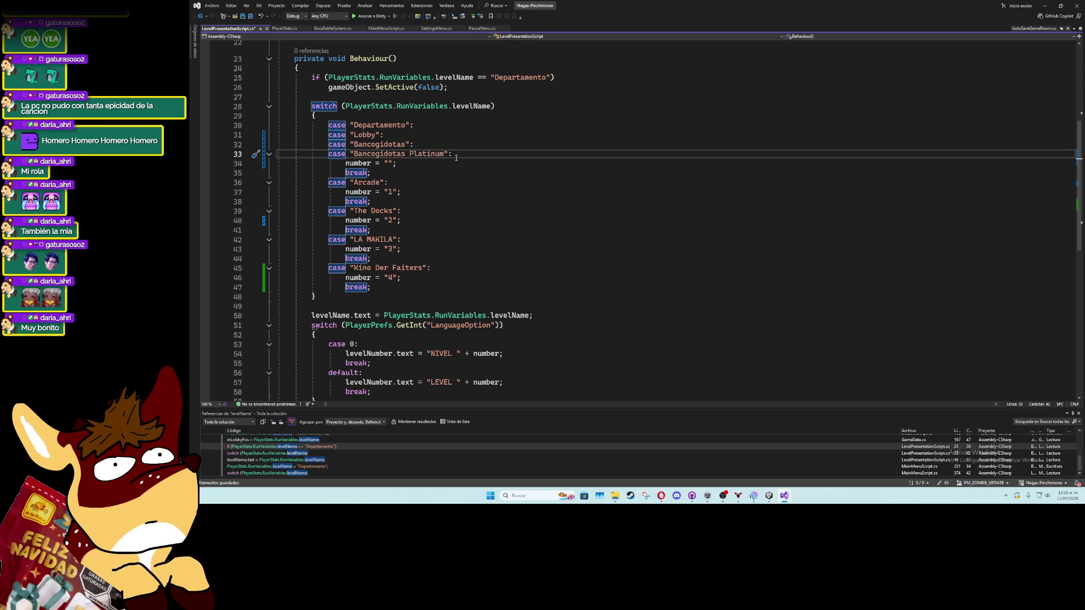
{"action": "key", "text": "ctrl+d"}
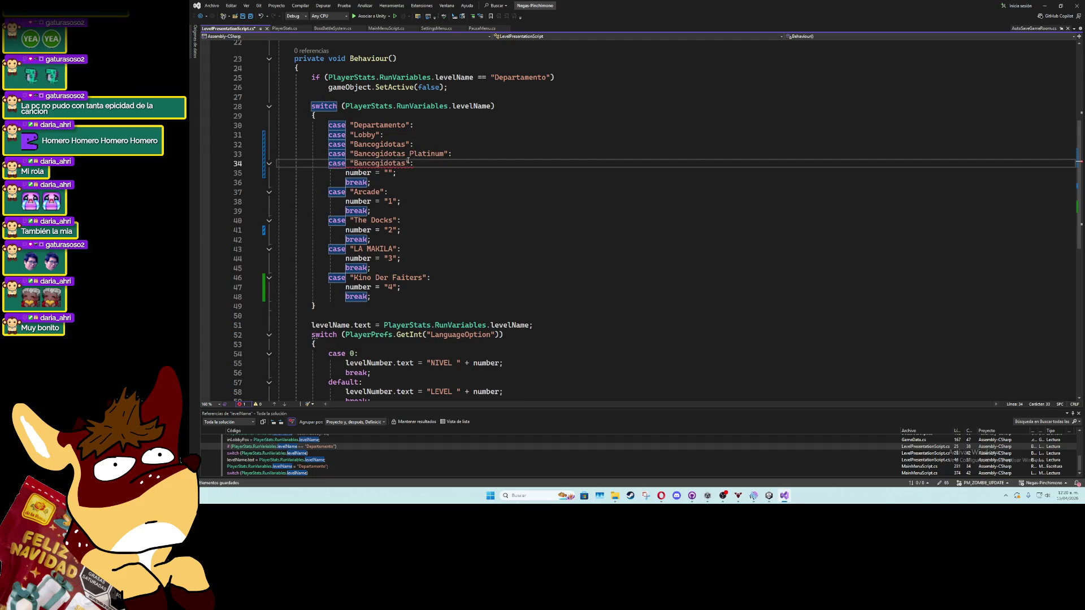
{"action": "key", "text": "ctrl+BackSpace"}
{"action": "type", "text": "Gold"}
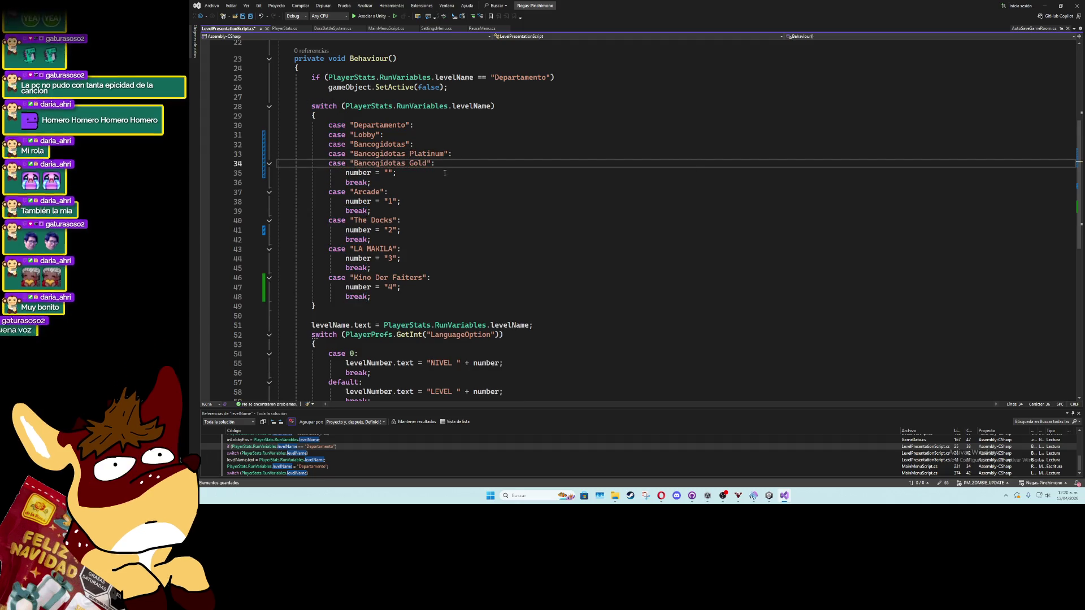
{"action": "key", "text": "ctrl+d"}
{"action": "key", "text": "ctrl+BackSpace"}
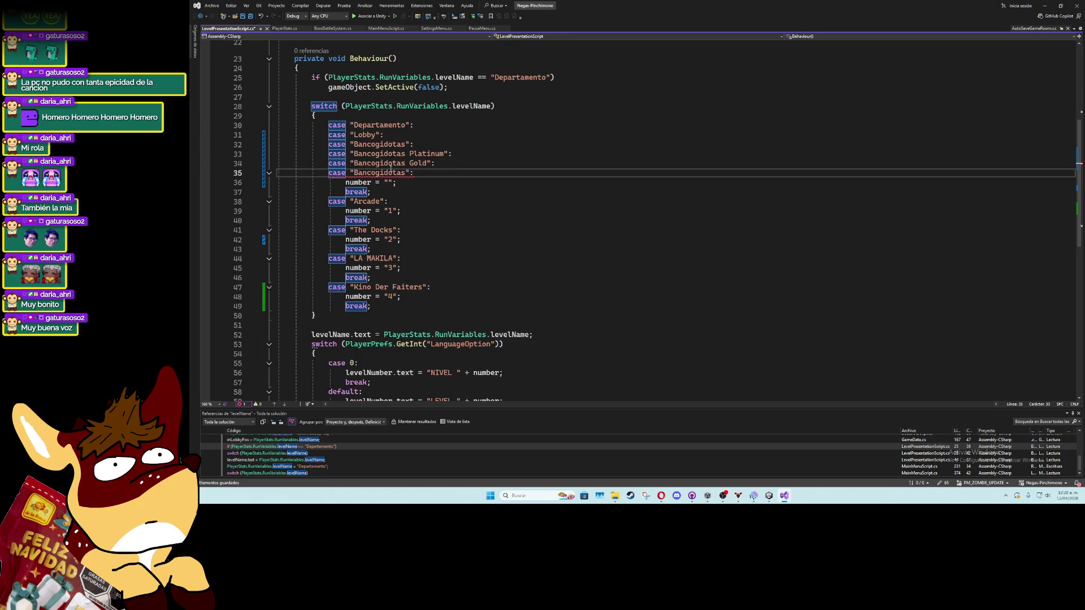
{"action": "double_click", "coordinate": [391, 174]}
{"action": "type", "text": "Ocs"}
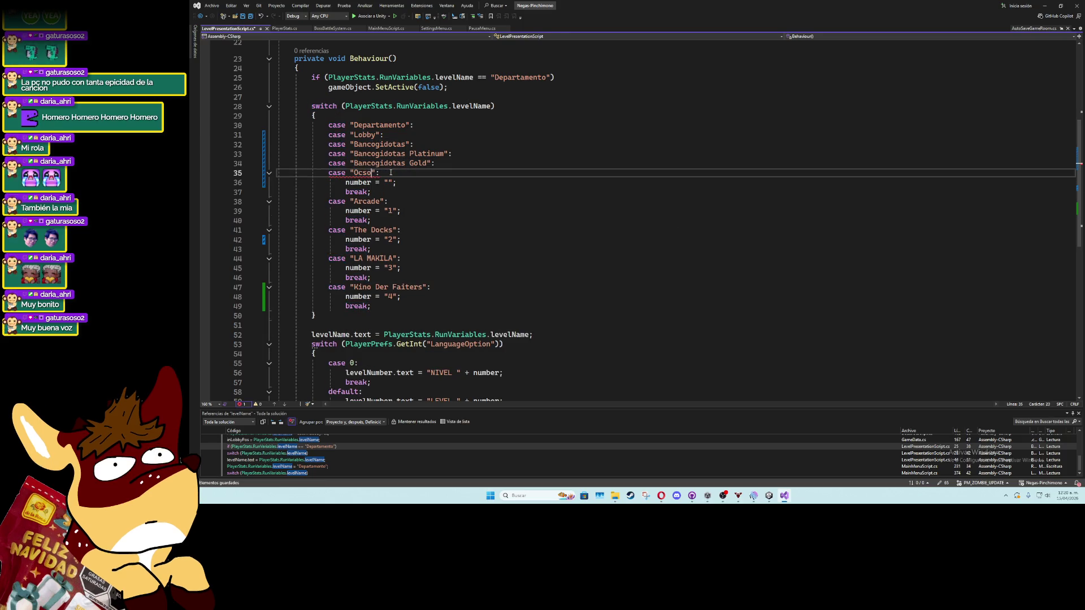
Add Comida China and LB cases below Ocso
{"action": "key", "text": "ctrl+v"}
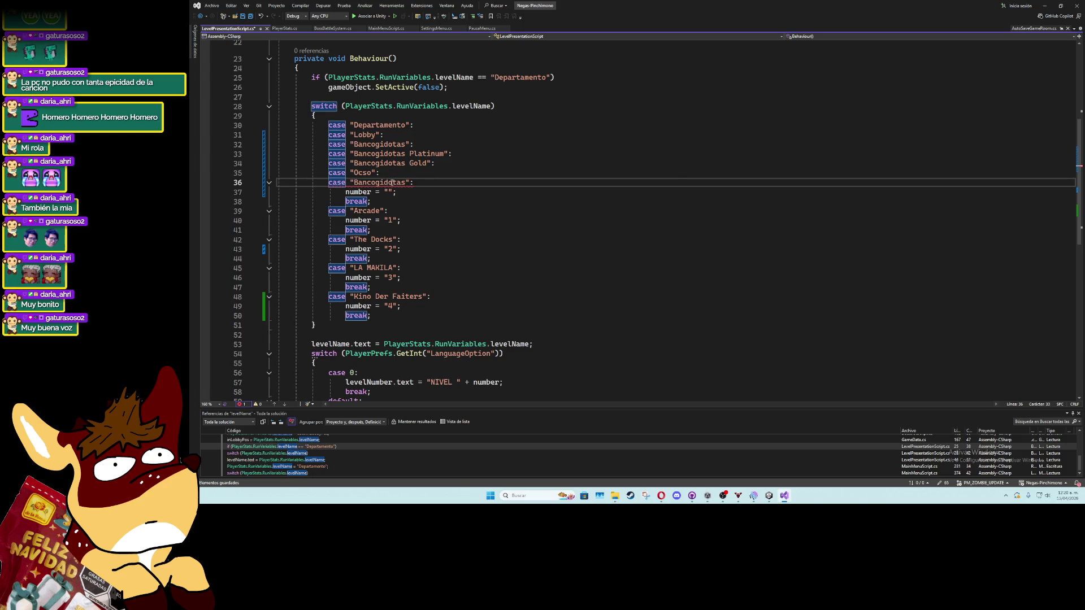
{"action": "double_click", "coordinate": [382, 182]}
{"action": "type", "text": "Comid"}
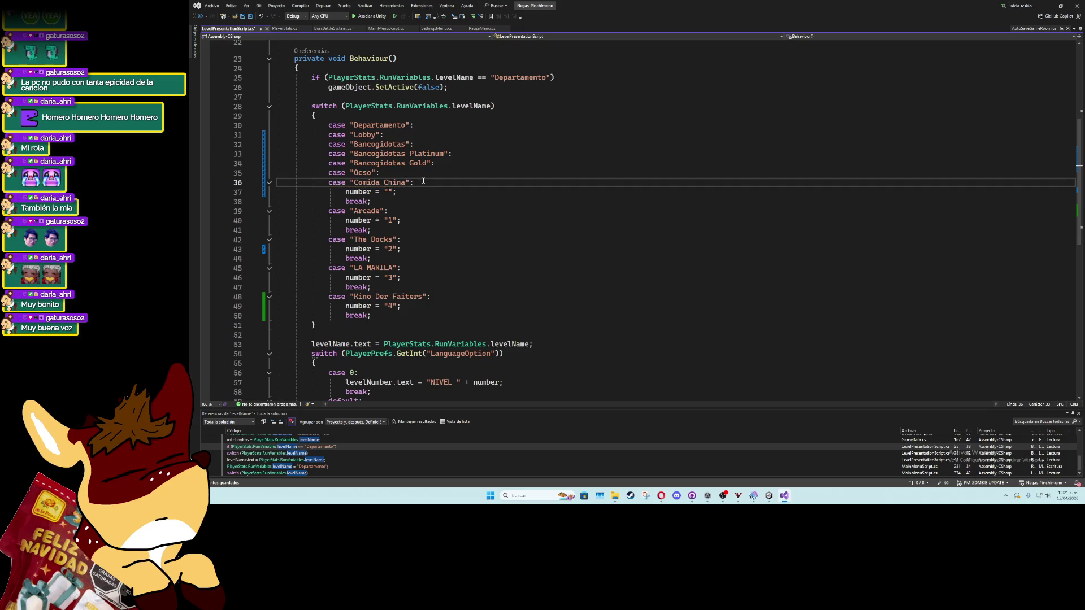
{"action": "key", "text": "ctrl+v"}
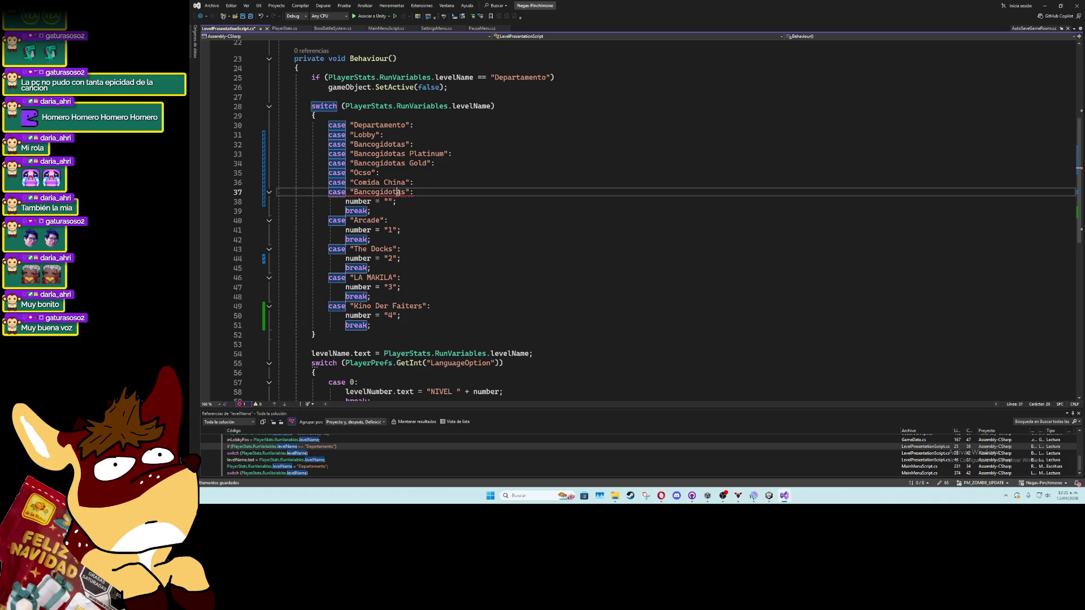
{"action": "double_click", "coordinate": [382, 192]}
{"action": "type", "text": "LB"}
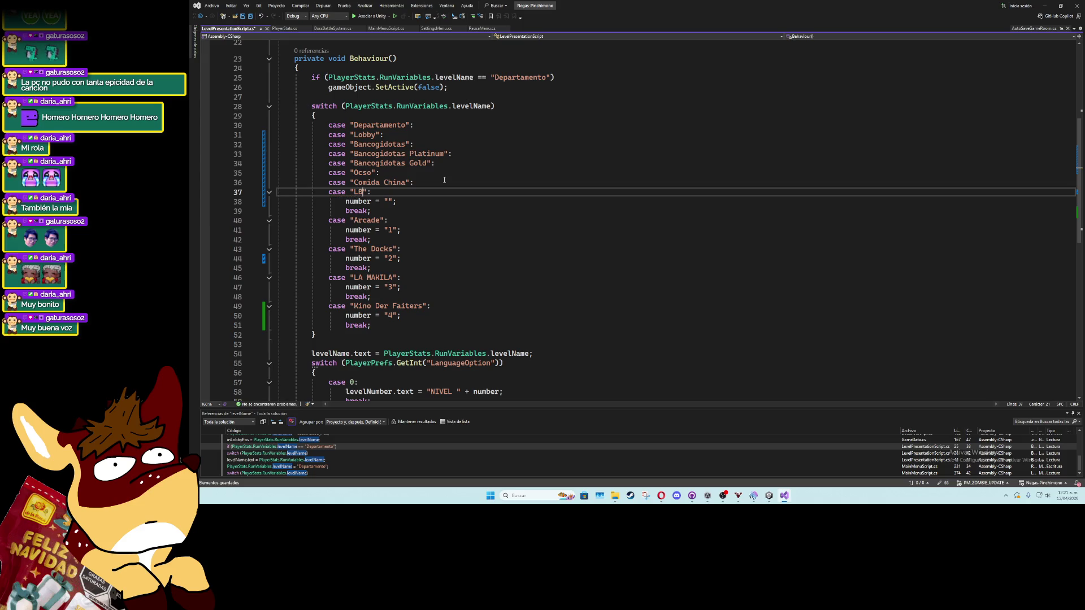
Remove the blank line below LB and copy the Lobby-through-LB case lines
{"action": "key", "text": "End"}
{"action": "key", "text": "Return"}
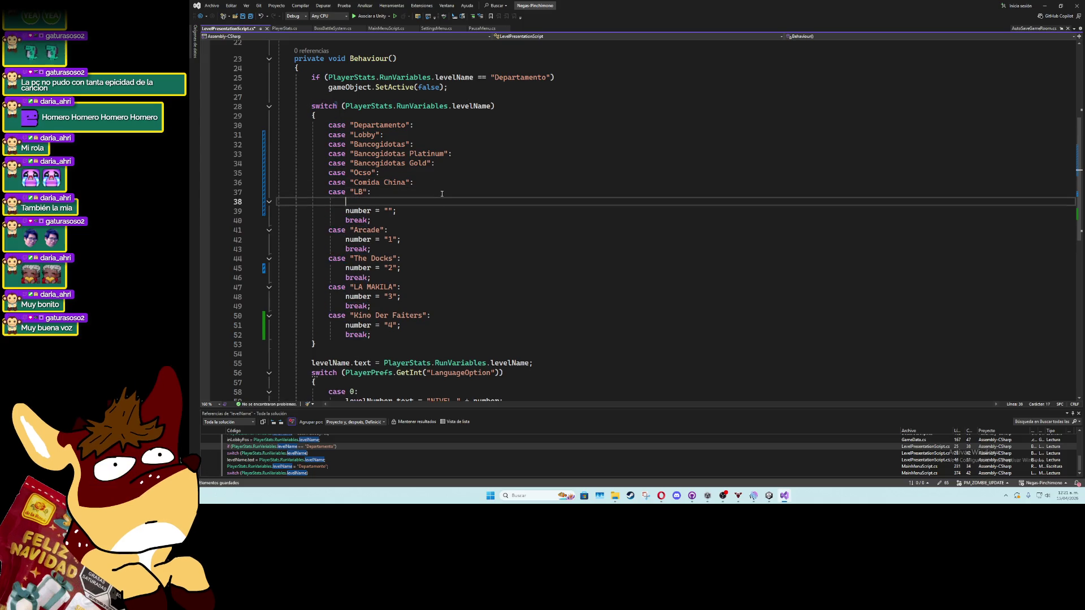
{"action": "left_click", "coordinate": [431, 193]}
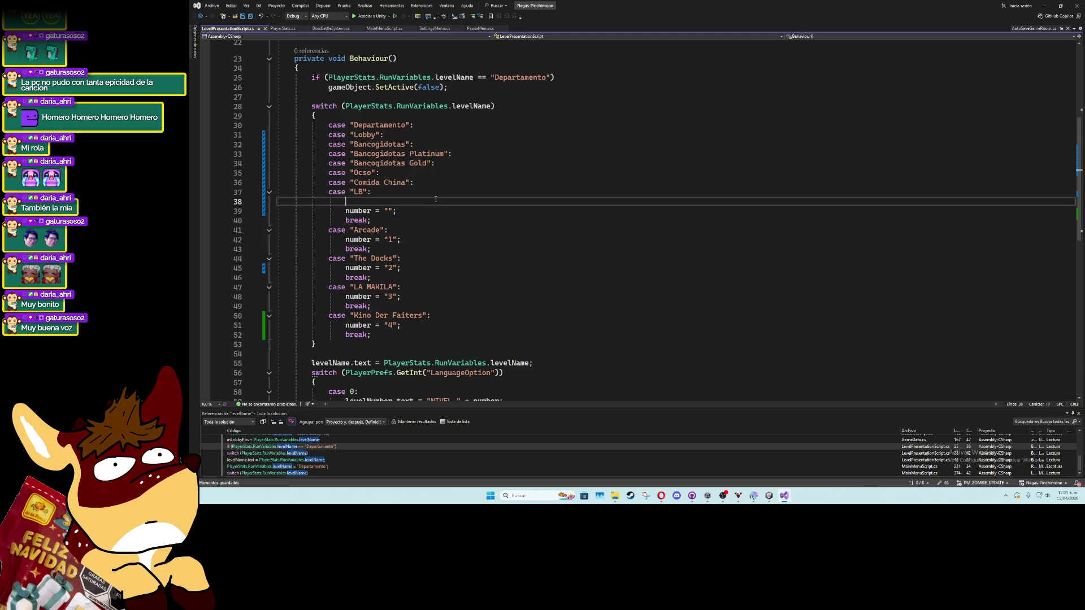
{"action": "key", "text": "Delete"}
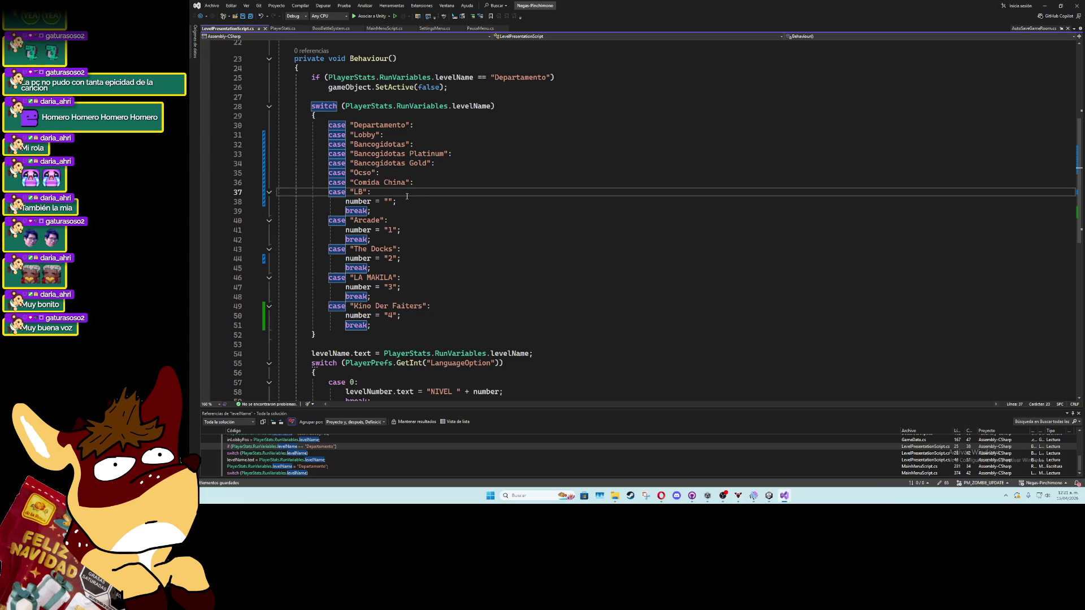
{"action": "left_click_drag", "start_coordinate": [374, 193], "coordinate": [329, 136]}
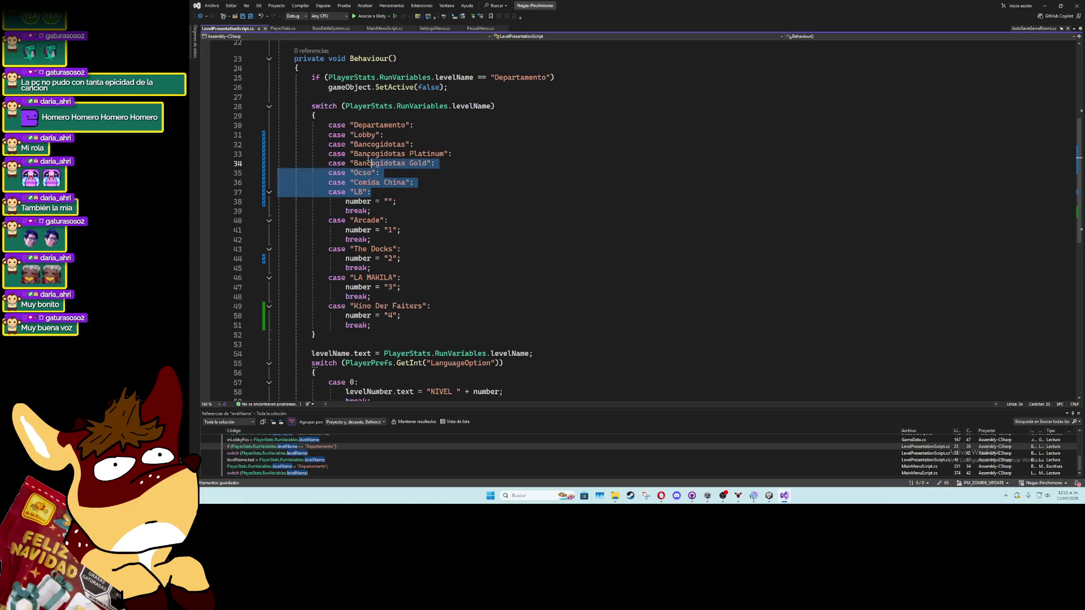
{"action": "left_click", "coordinate": [438, 176]}
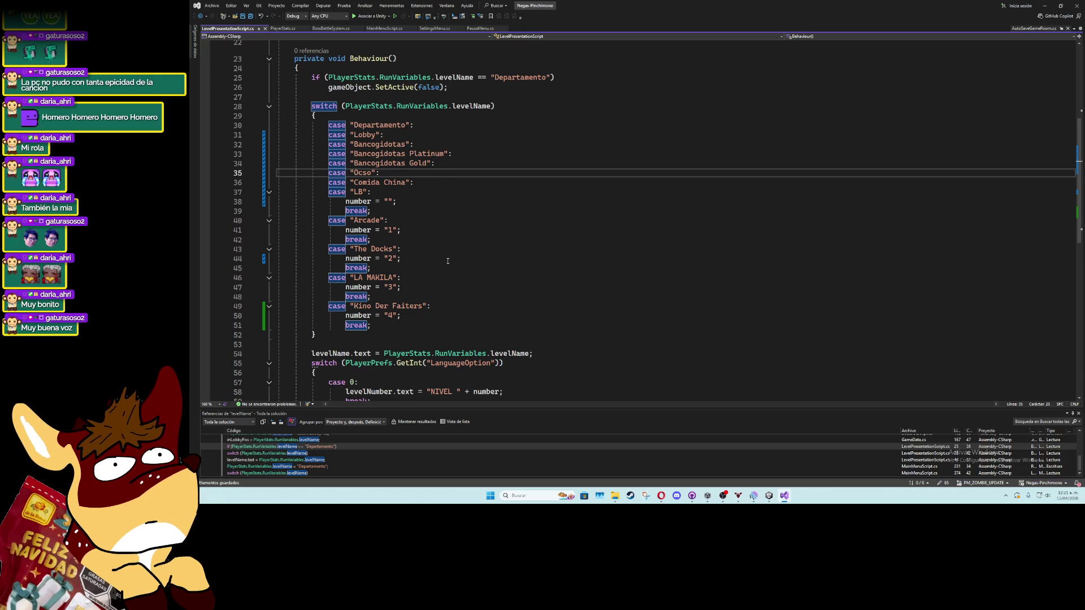
{"action": "scroll", "coordinate": [439, 278], "scroll_direction": "down", "scroll_amount": 3}
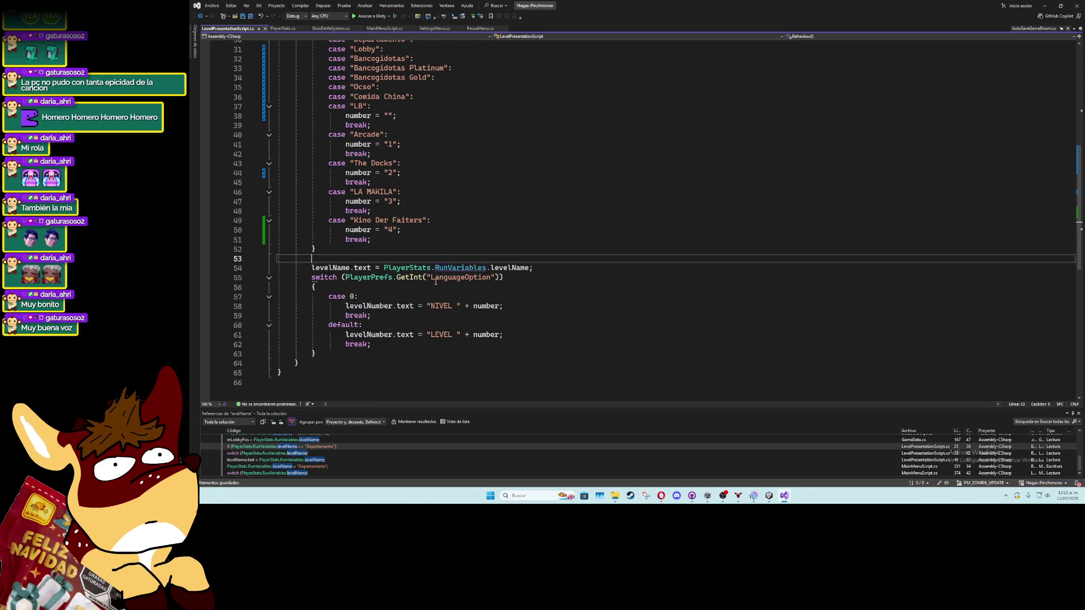
Navigate via references to the Lobby case in MainMenuScript's level-loading switch
{"action": "double_click", "coordinate": [321, 463]}
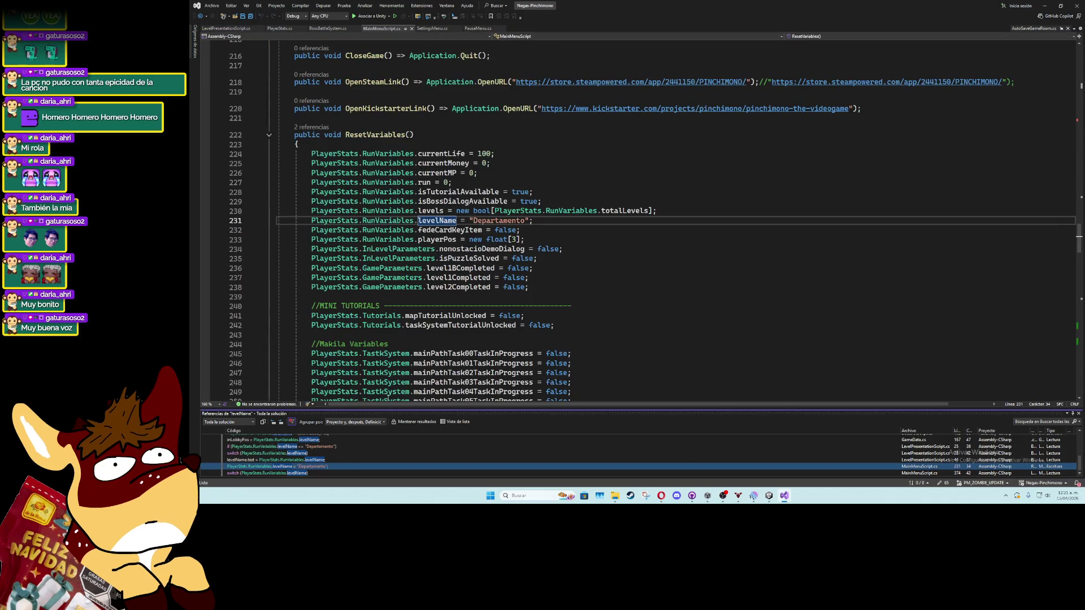
{"action": "double_click", "coordinate": [326, 459]}
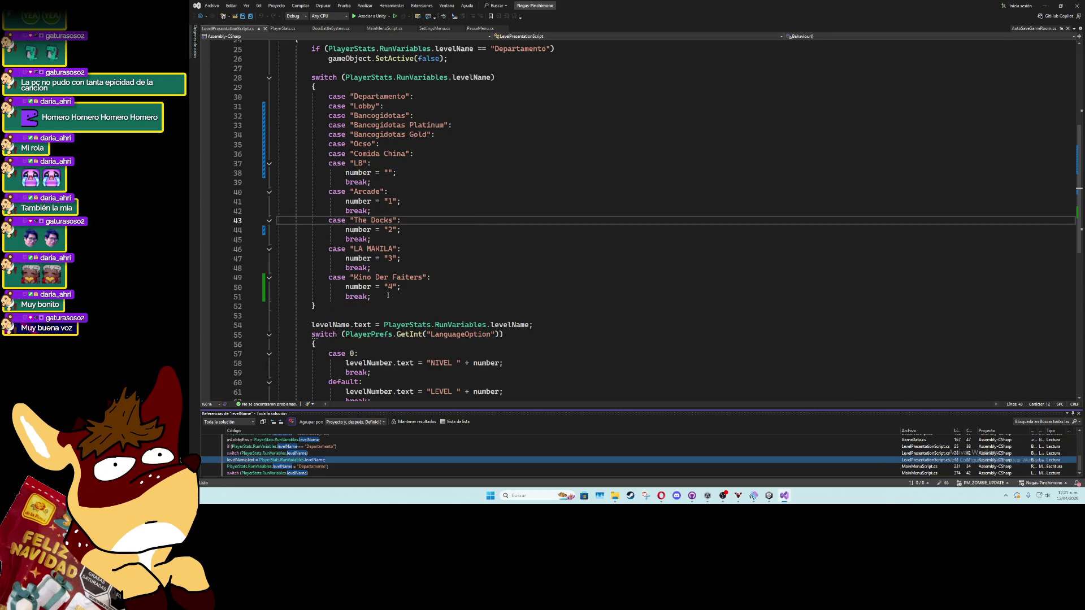
{"action": "double_click", "coordinate": [305, 473]}
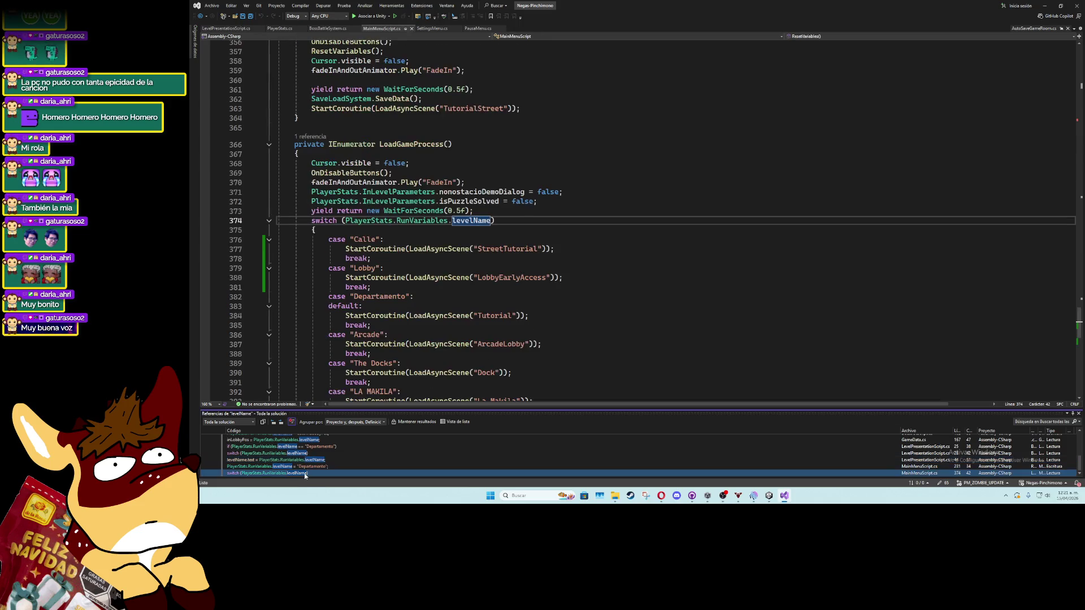
{"action": "scroll", "coordinate": [390, 325], "scroll_direction": "down", "scroll_amount": 3}
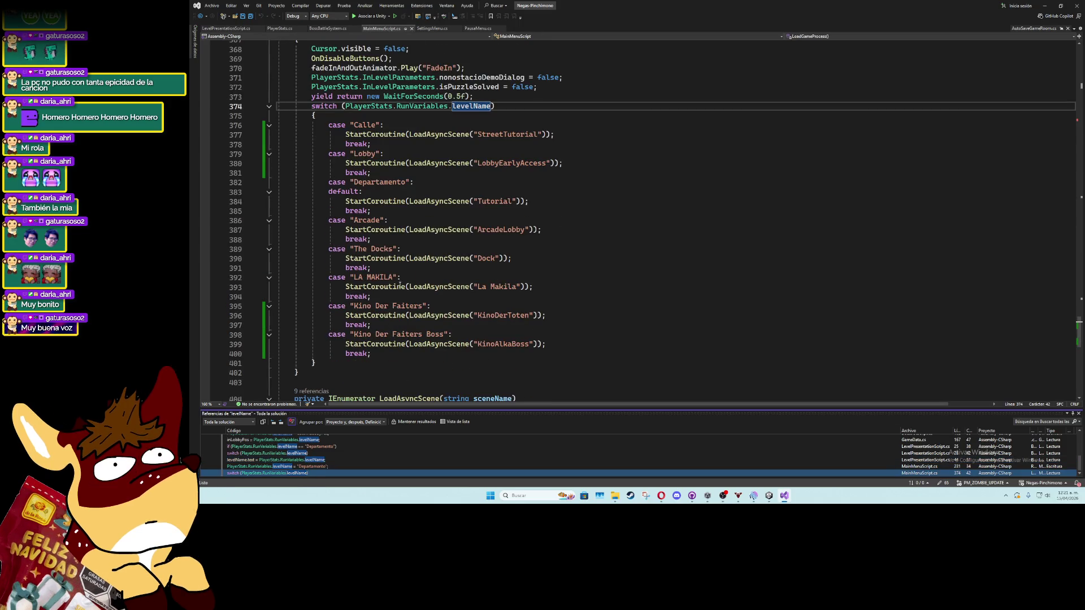
{"action": "left_click", "coordinate": [405, 155]}
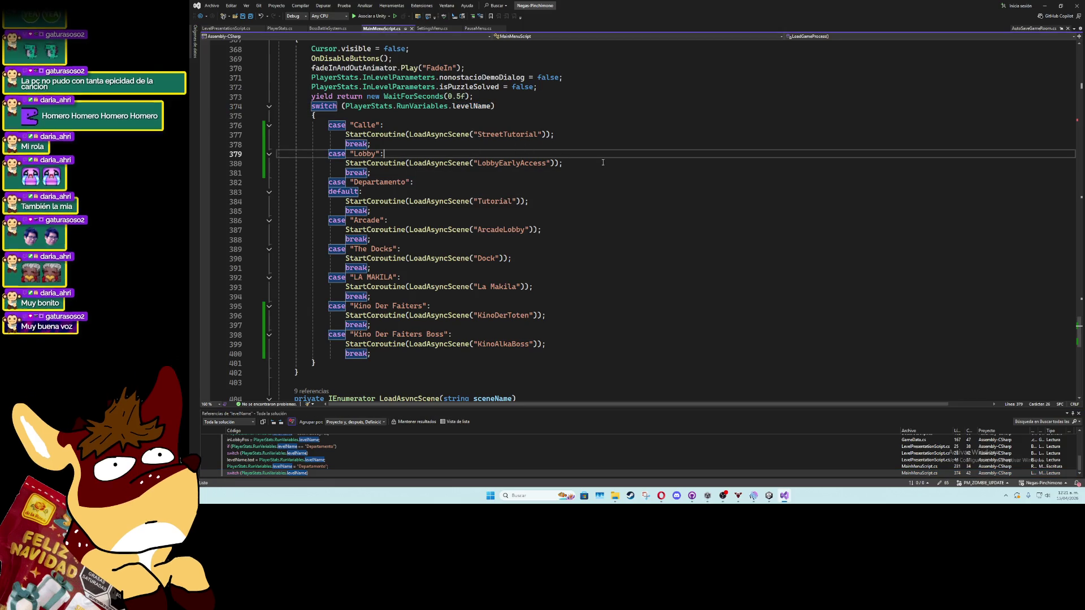
Paste the room cases so all load LobbyEarlyAccess, drop the duplicate Lobby line, save, and return to Unity
{"action": "type", "text": "case \"Lobby\": case \"Bancogidotas\": case \"Bancogidotas Platinum\": case \"Bancogidotas Gold\": case \"Ocso\": case \"Comida China\": case \"LB\":"}
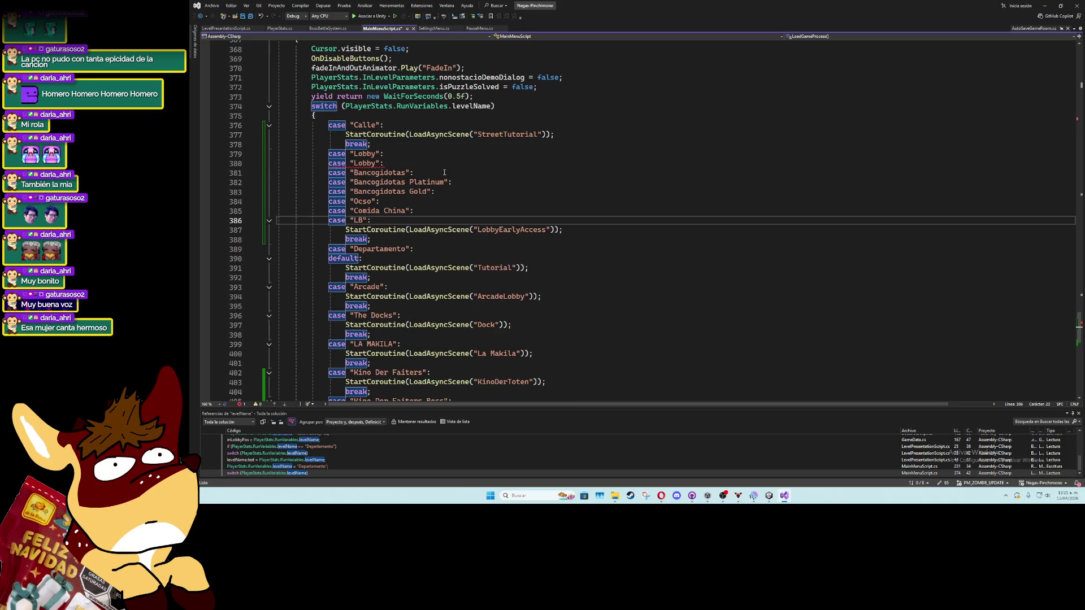
{"action": "key", "text": "ctrl+x"}
{"action": "left_click", "coordinate": [436, 201]}
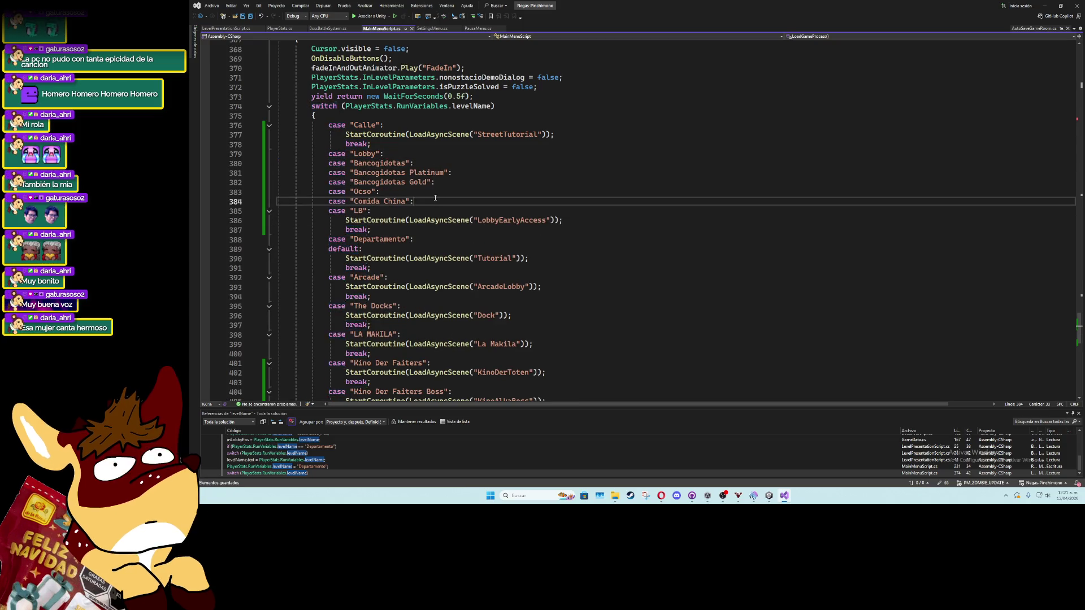
{"action": "key", "text": "ctrl+s"}
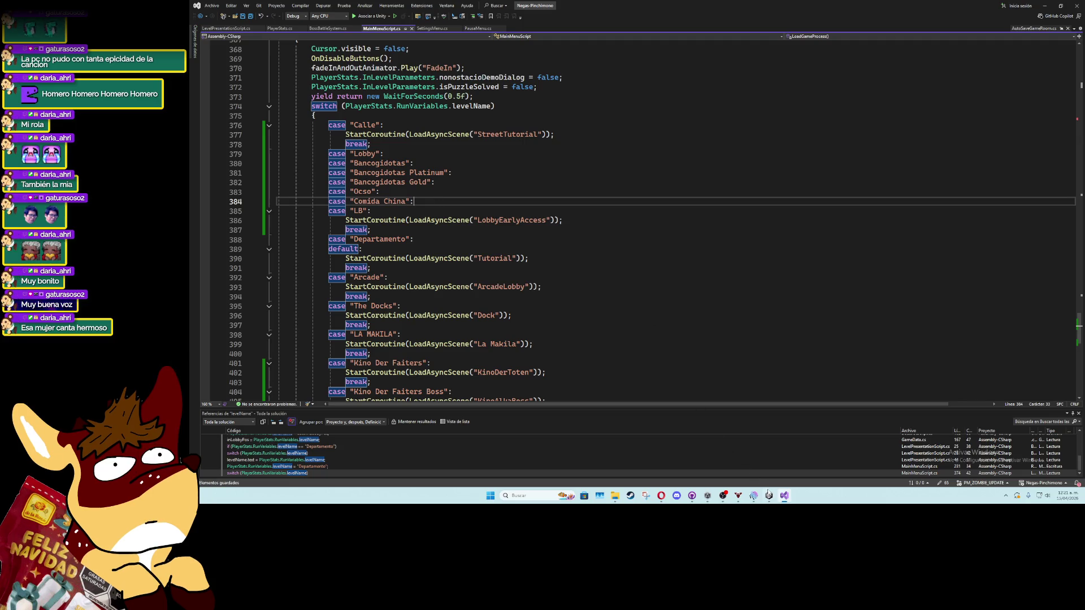
{"action": "key", "text": "alt+Tab"}
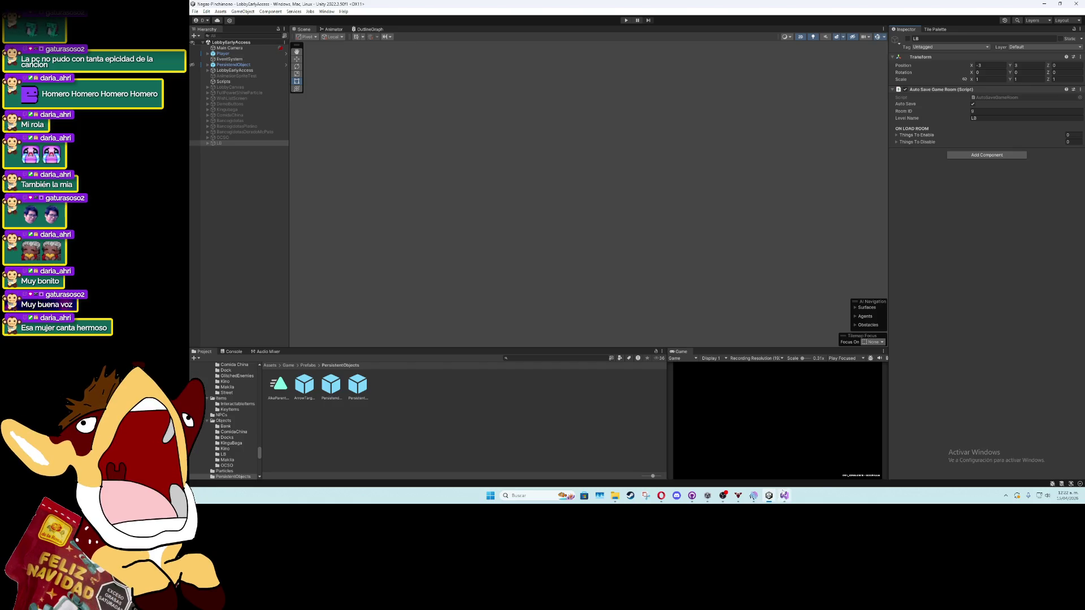
Duplicate the Comida China case in MainMenuScript and start renaming it Kingu Baga
{"action": "left_click", "coordinate": [785, 495]}
{"action": "key", "text": "ctrl+d"}
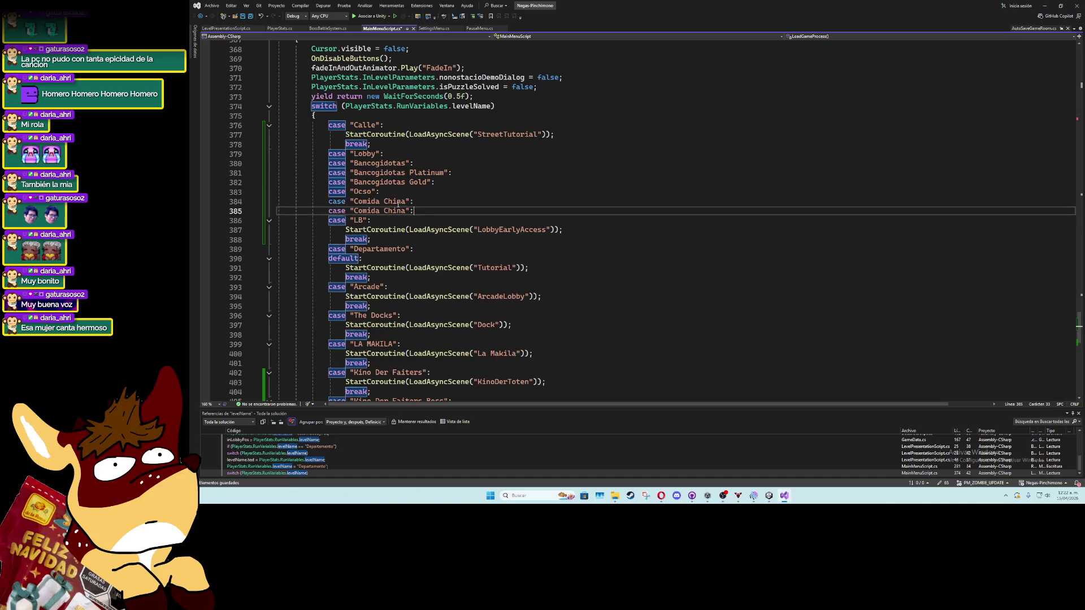
{"action": "double_click", "coordinate": [392, 210]}
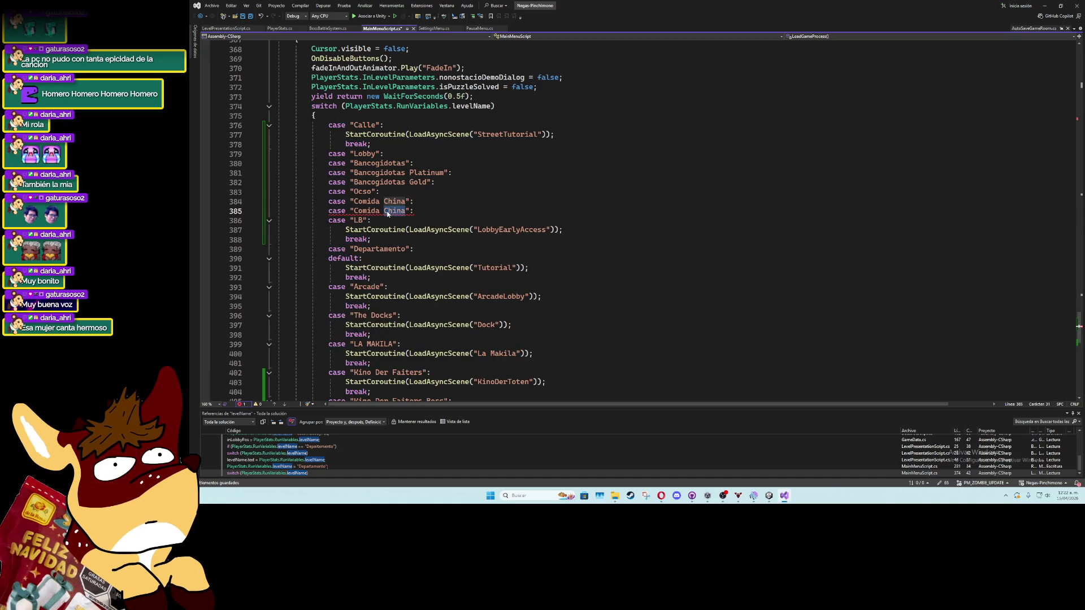
{"action": "type", "text": "Com"}
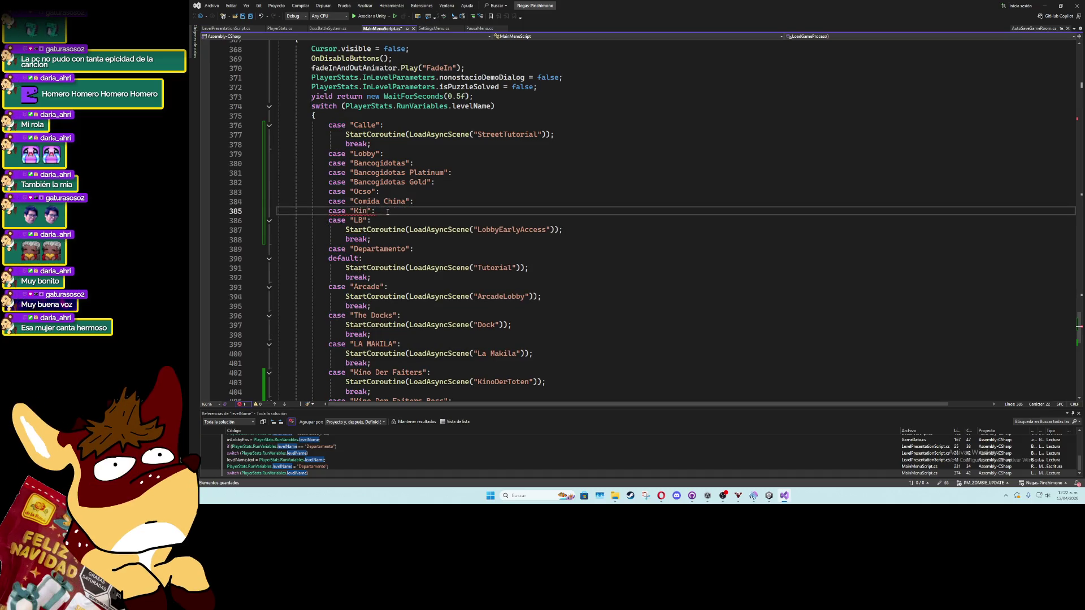
{"action": "type", "text": "Baga"}
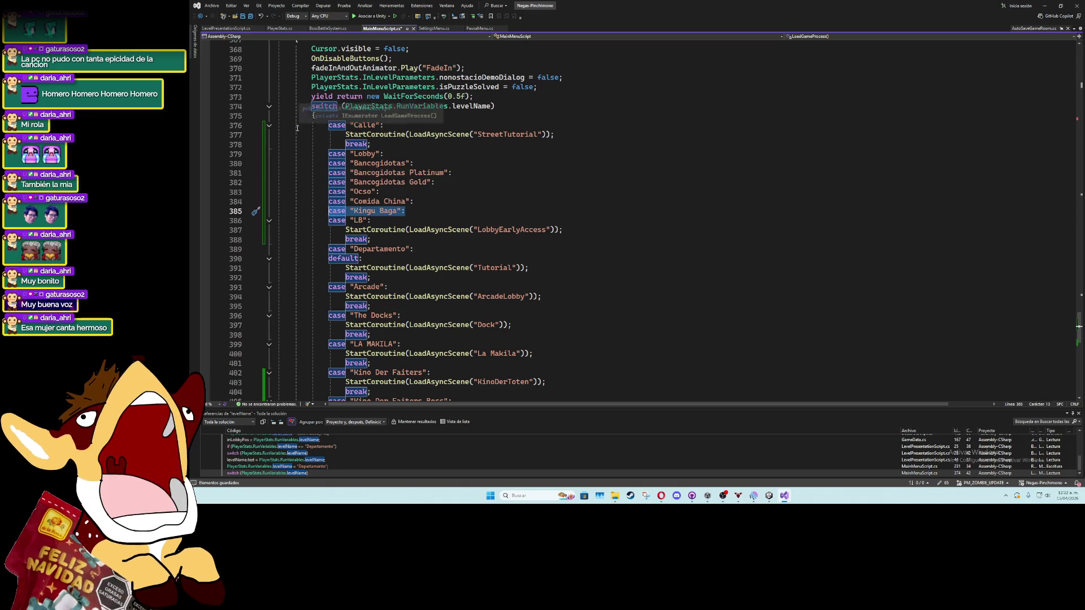
{"action": "left_click", "coordinate": [228, 29]}
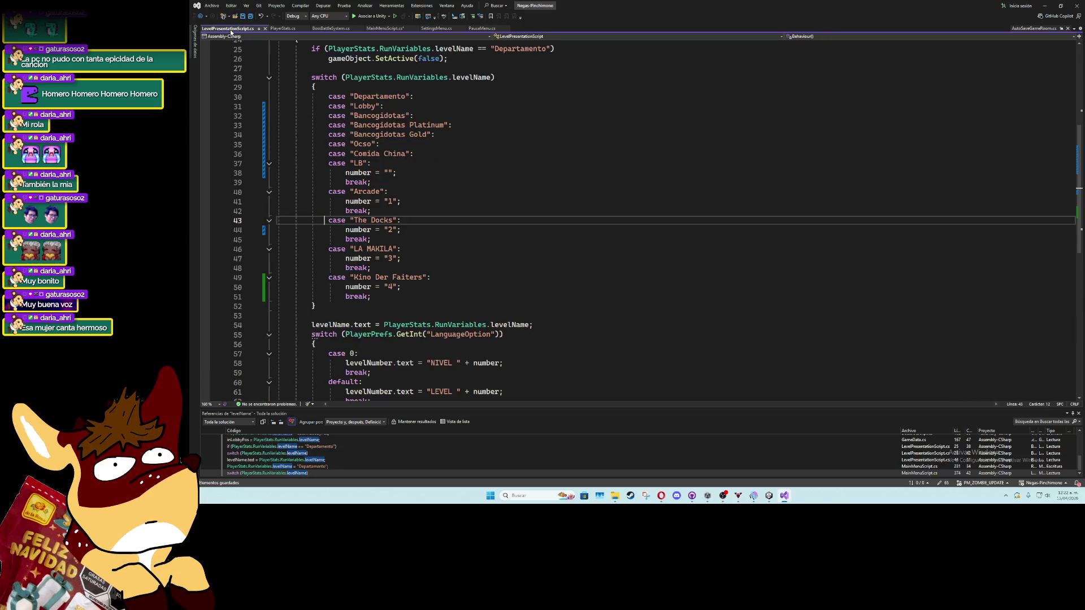
{"action": "left_click", "coordinate": [417, 153]}
{"action": "key", "text": "Return"}
{"action": "key", "text": "ctrl+v"}
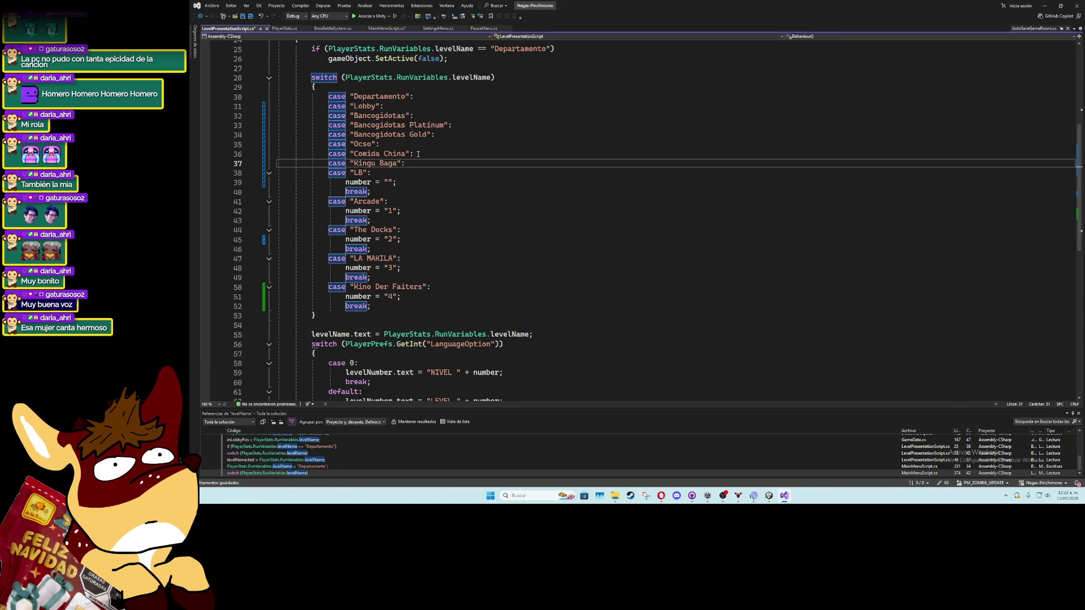
{"action": "left_click", "coordinate": [437, 145]}
{"action": "key", "text": "ctrl+s"}
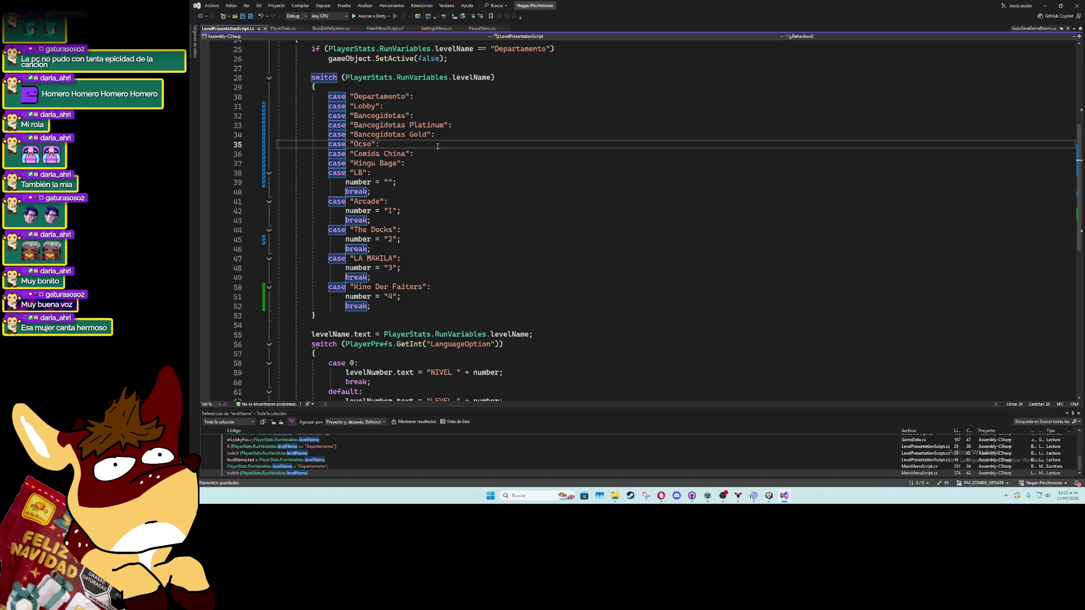
{"action": "scroll", "coordinate": [458, 261], "scroll_direction": "down", "scroll_amount": 2}
{"action": "scroll", "coordinate": [458, 253], "scroll_direction": "up", "scroll_amount": 1}
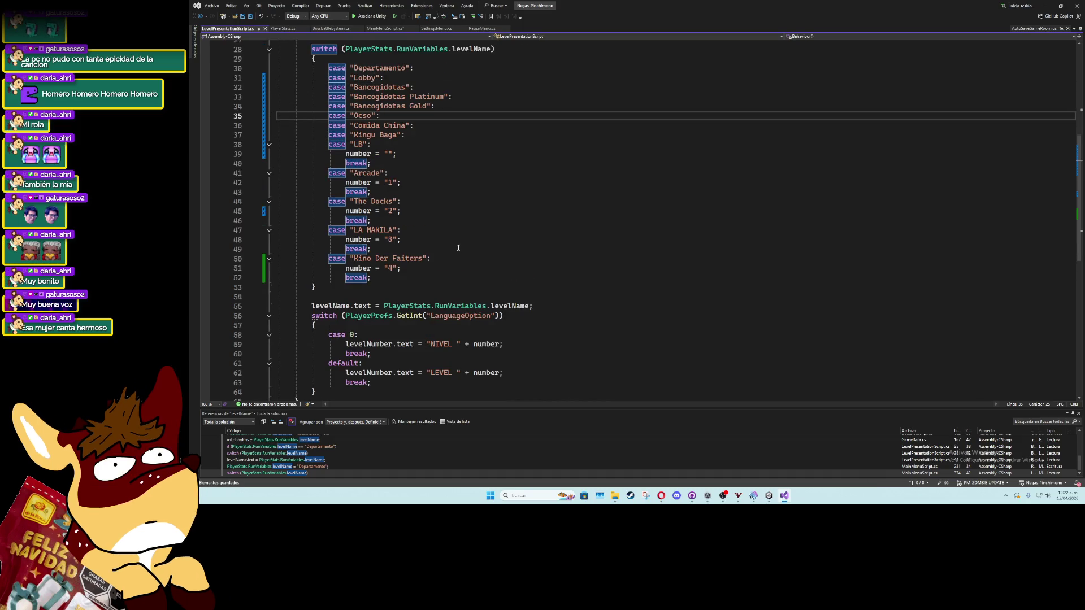
{"action": "left_click", "coordinate": [390, 153]}
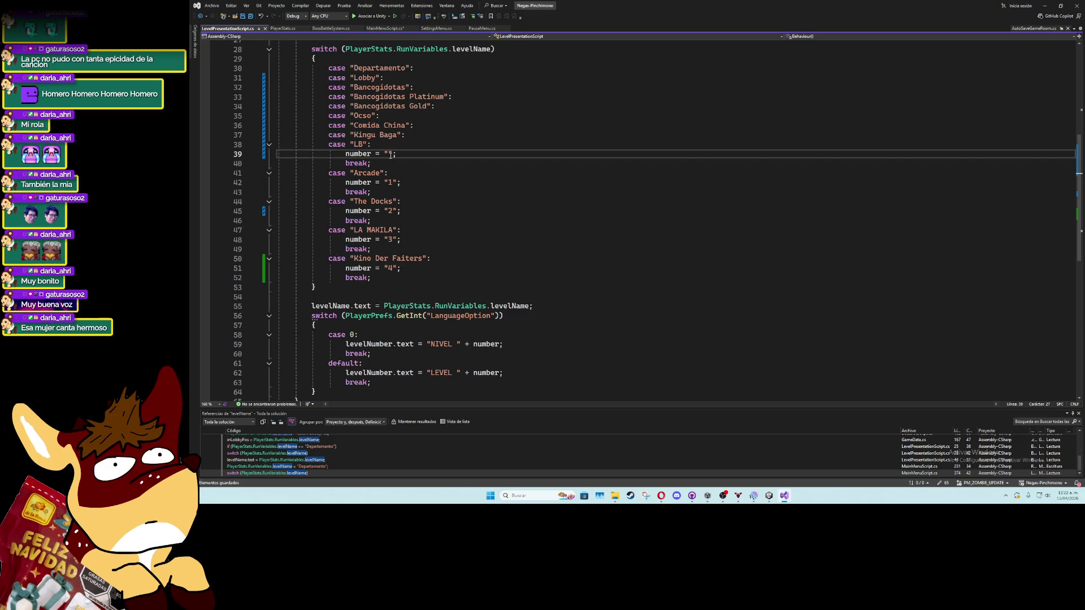
{"action": "type", "text": "0"}
{"action": "left_click", "coordinate": [428, 160]}
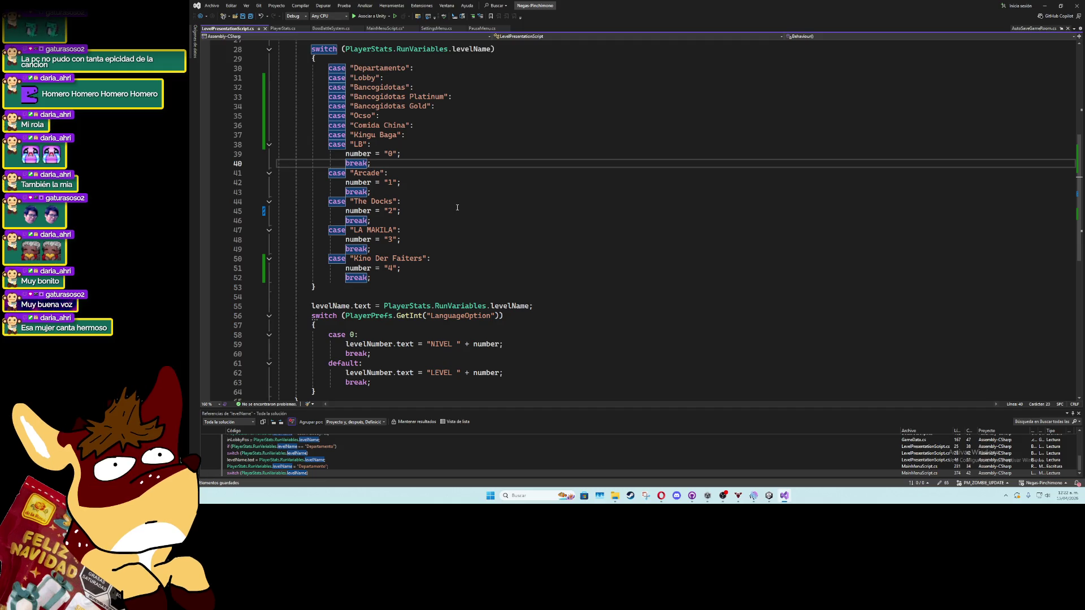
{"action": "key", "text": "Up"}
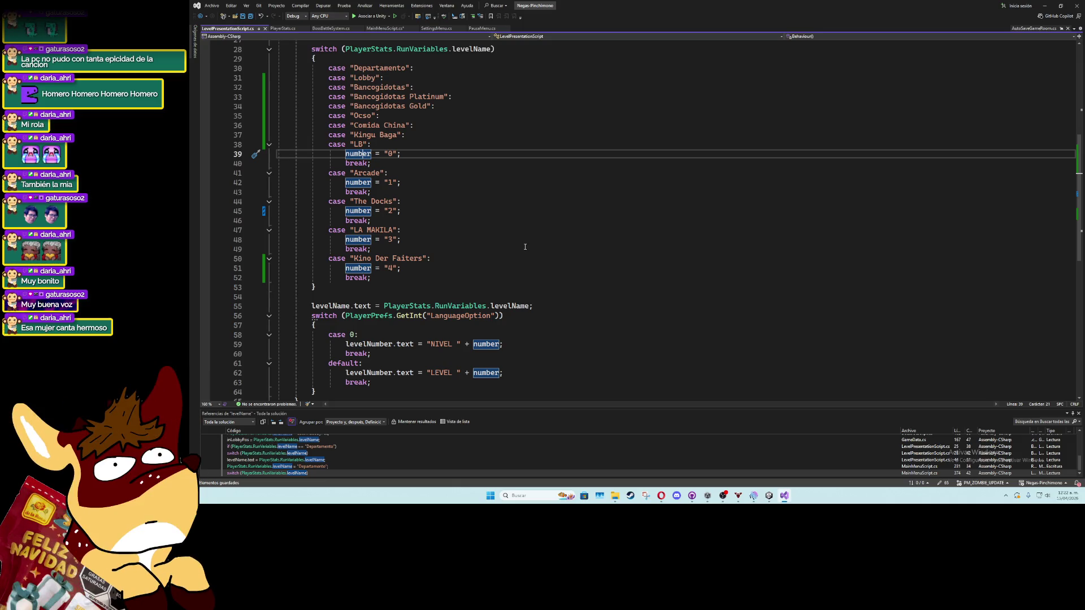
{"action": "scroll", "coordinate": [524, 246], "scroll_direction": "up", "scroll_amount": 2}
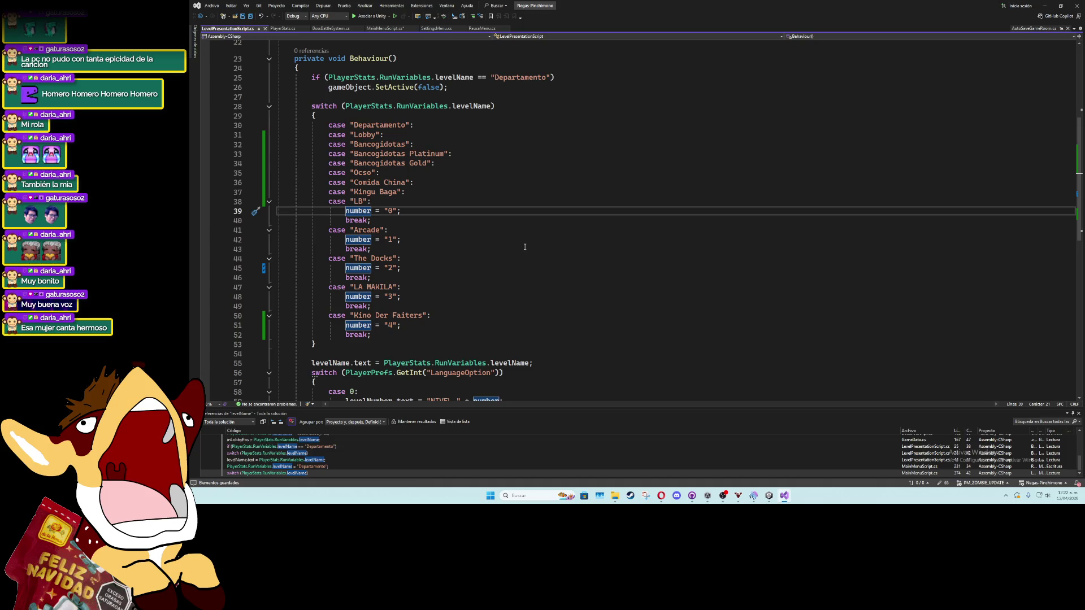
Add a "Kino Der Faiters Boss" case sharing level number 4
{"action": "left_click", "coordinate": [434, 315]}
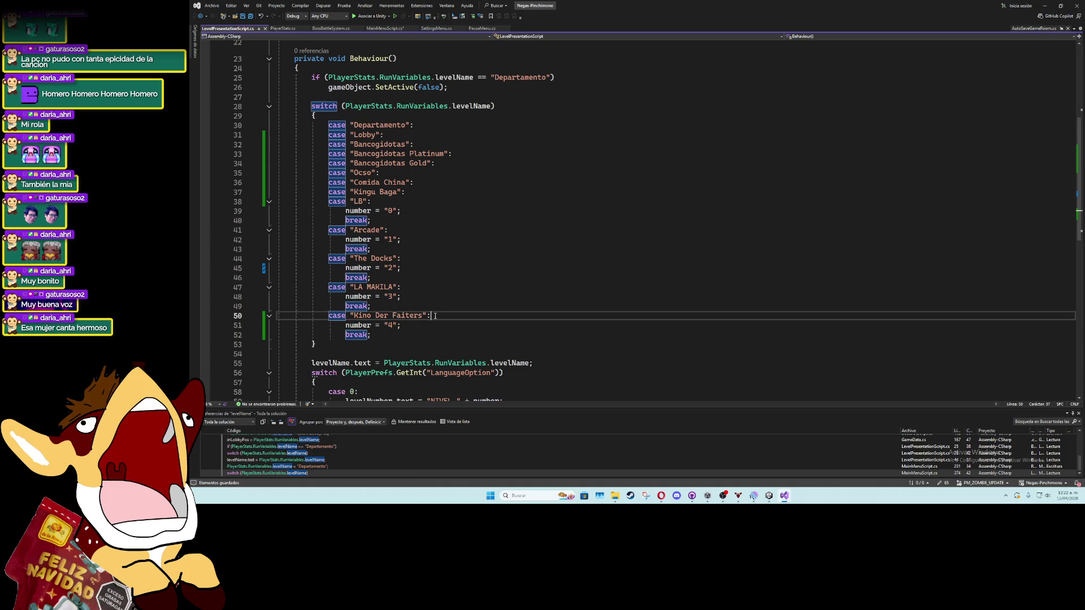
{"action": "key", "text": "ctrl+d"}
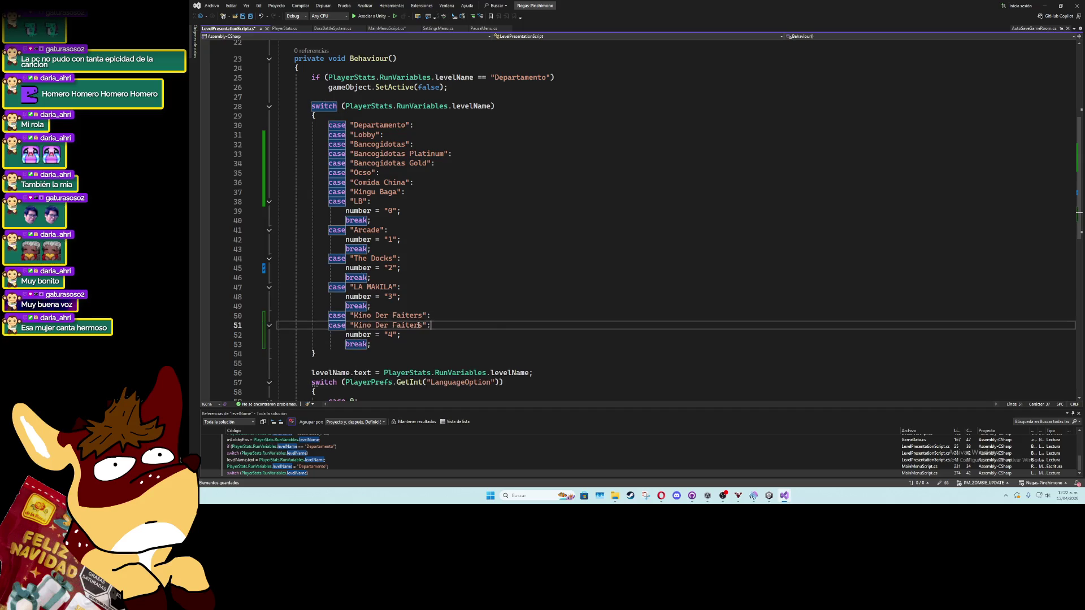
{"action": "key", "text": "Left"}
{"action": "key", "text": "Left"}
{"action": "type", "text": "Boss"}
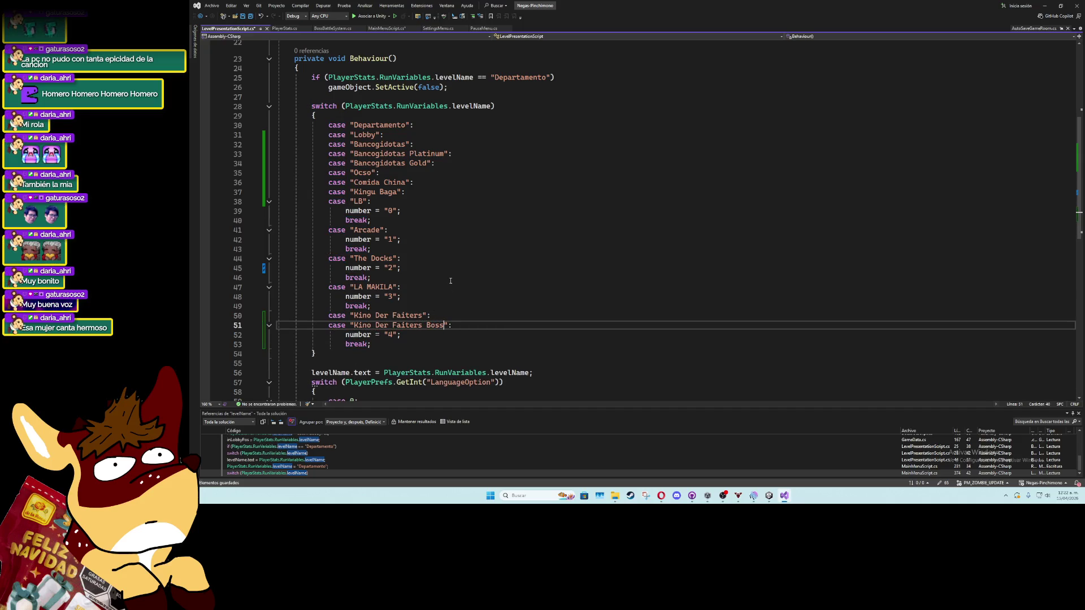
{"action": "left_click", "coordinate": [450, 281]}
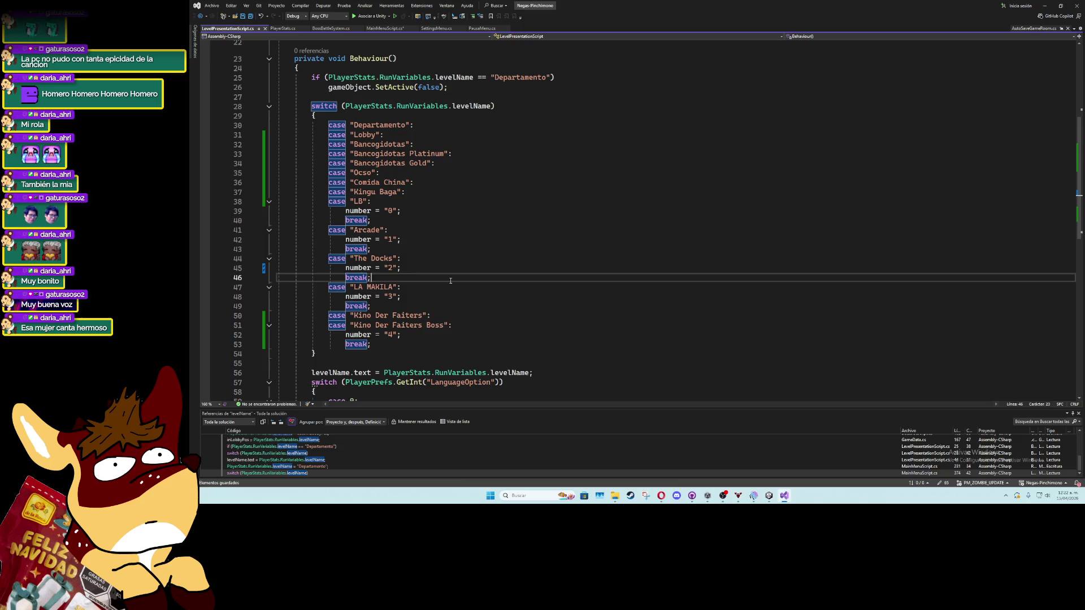
{"action": "scroll", "coordinate": [481, 268], "scroll_direction": "down", "scroll_amount": 2}
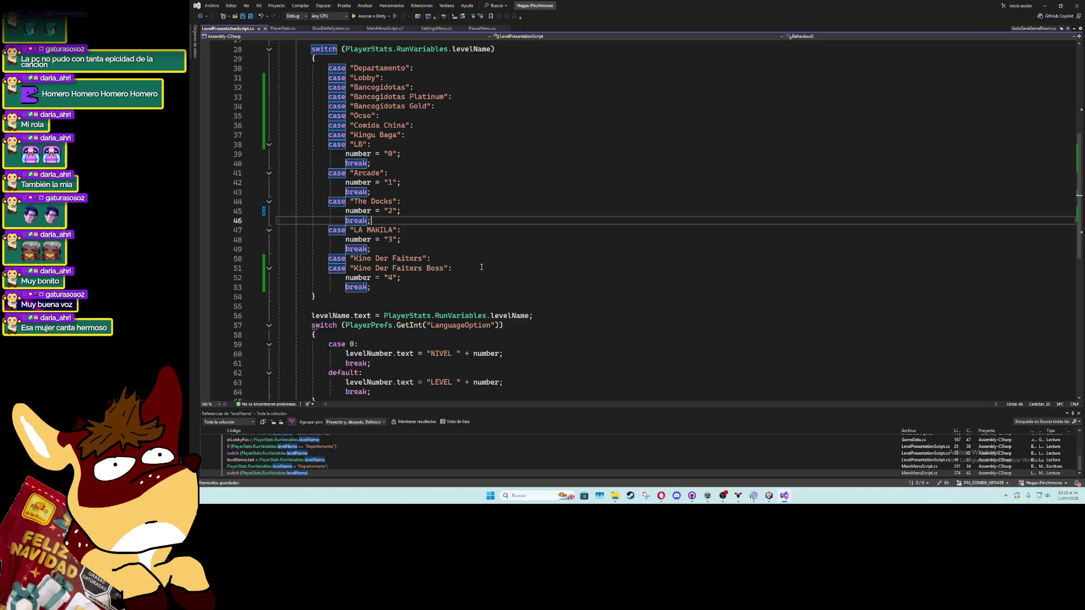
{"action": "scroll", "coordinate": [482, 268], "scroll_direction": "down", "scroll_amount": 3}
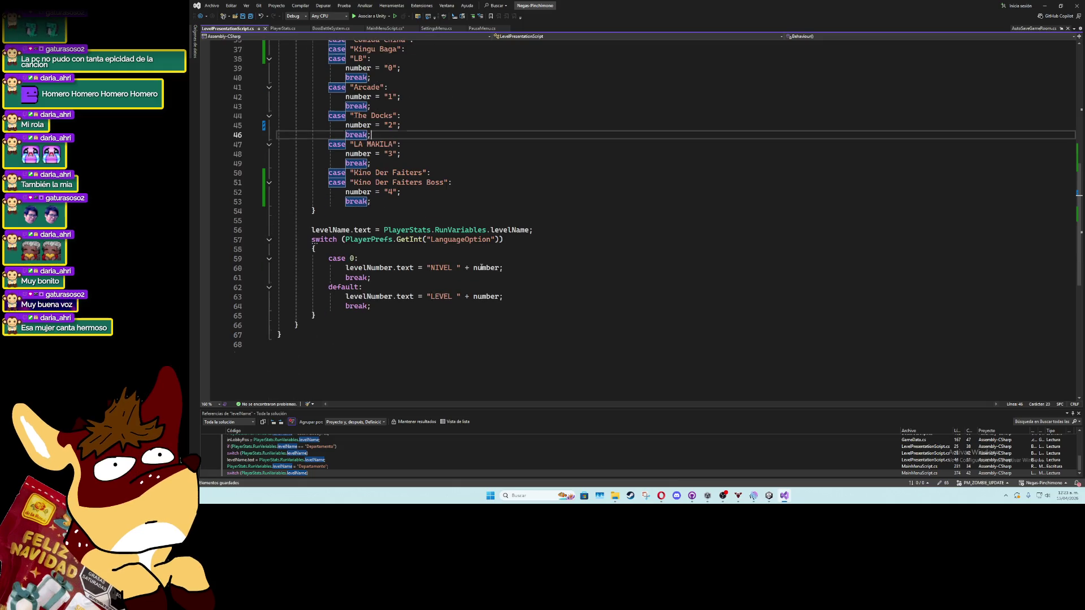
Open a blank line after the levelName.text assignment
{"action": "left_click", "coordinate": [536, 232]}
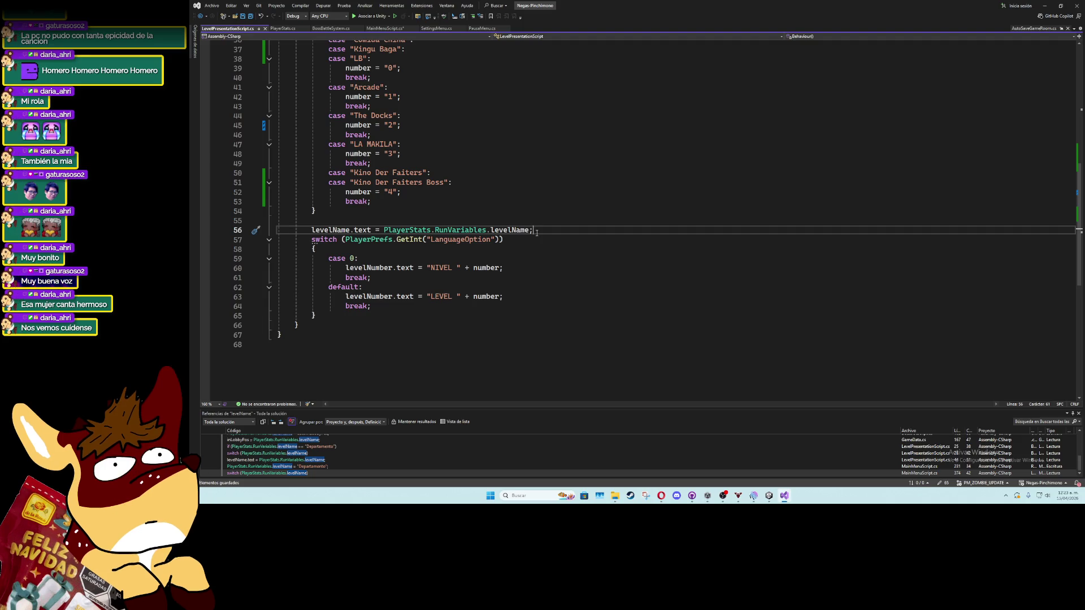
{"action": "key", "text": "Return"}
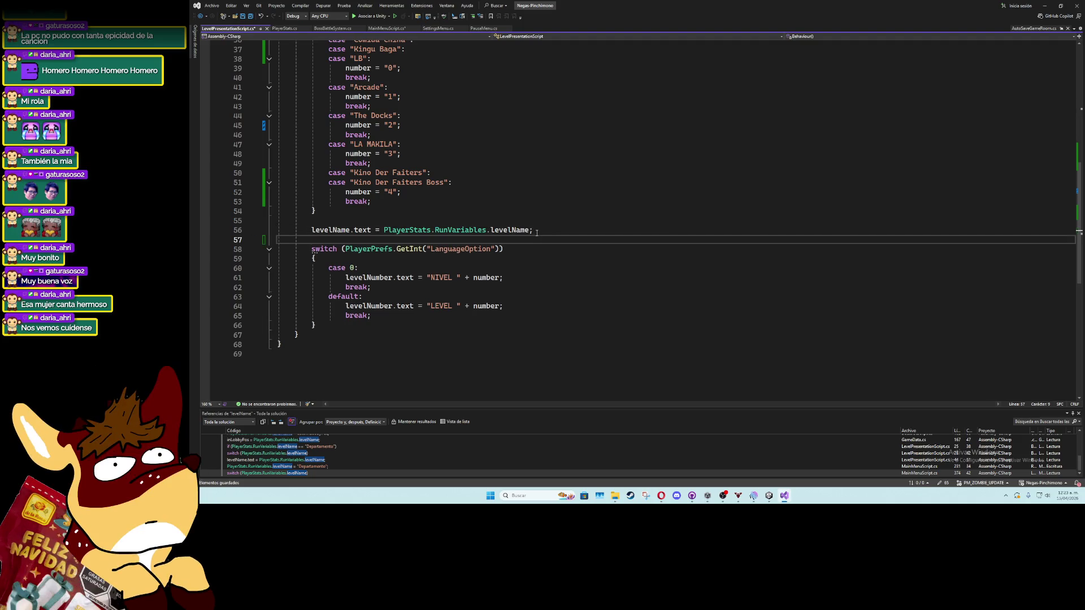
{"action": "type", "text": "if("}
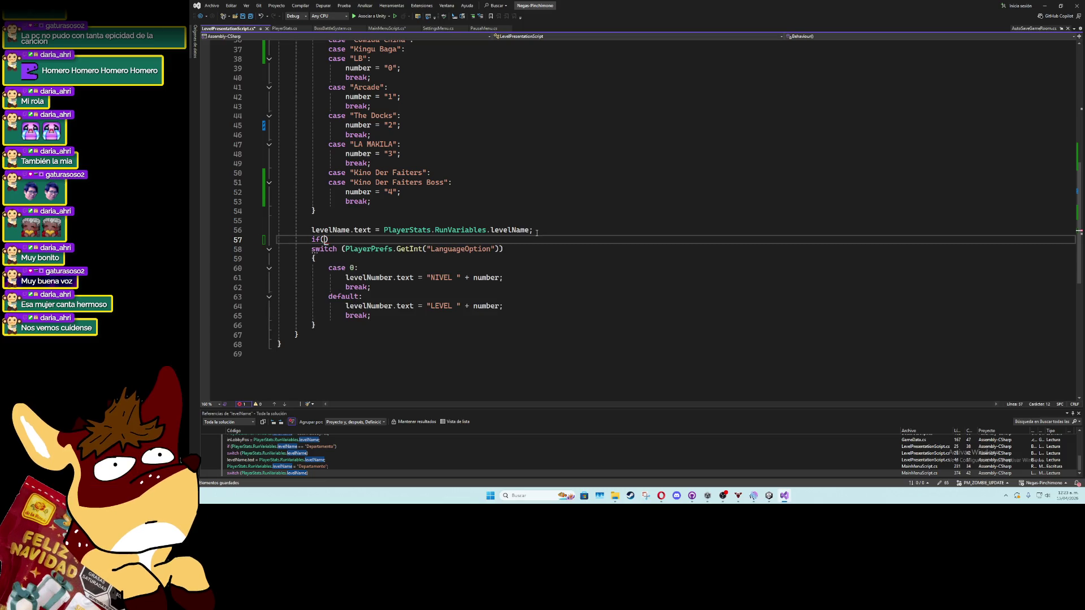
{"action": "type", "text": "number == \"0\""}
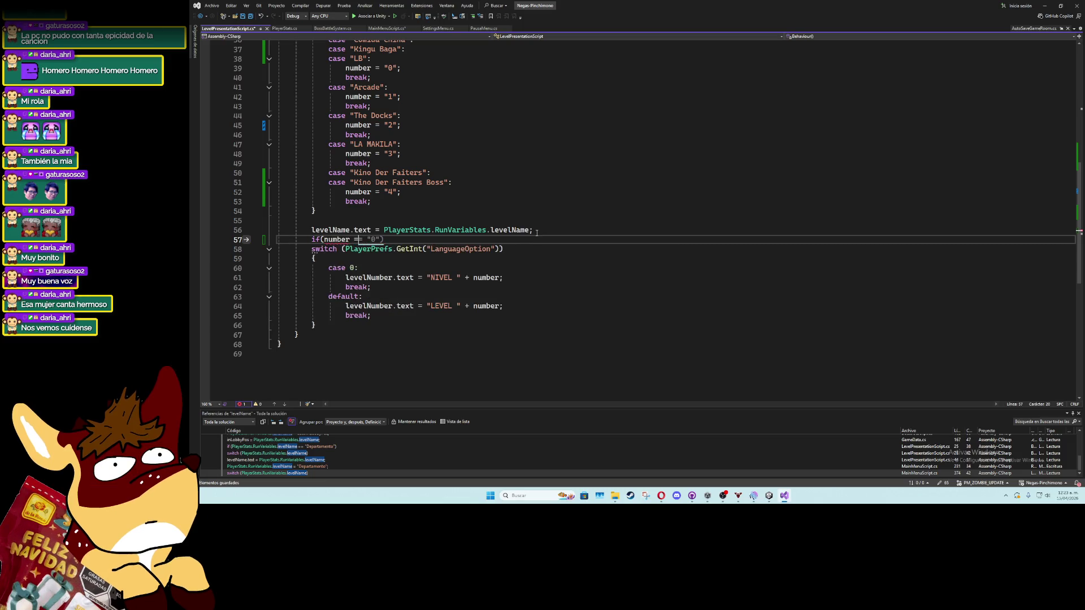
Write an if (number == "0") block that clears levelNumber.text and returns early
{"action": "key", "text": "End"}
{"action": "key", "text": "Return"}
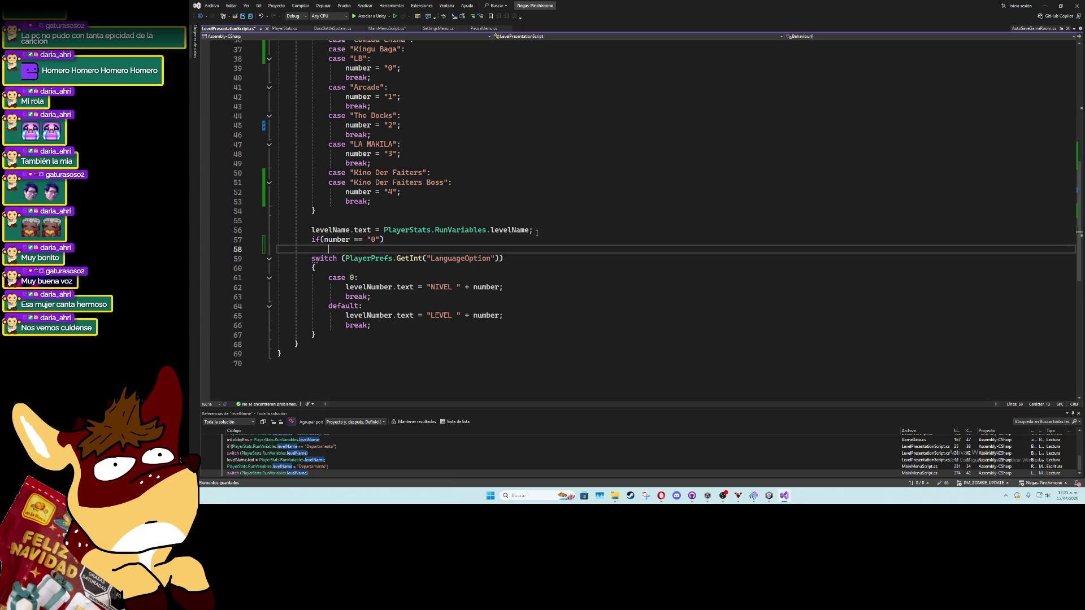
{"action": "type", "text": "levelNumber"}
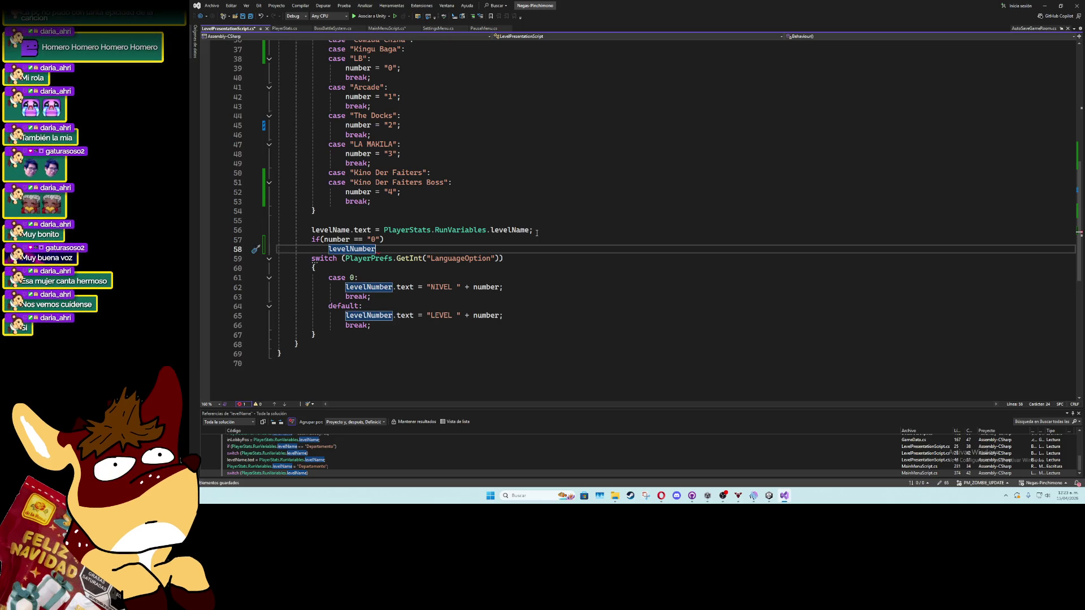
{"action": "type", "text": ".text = \"\";"}
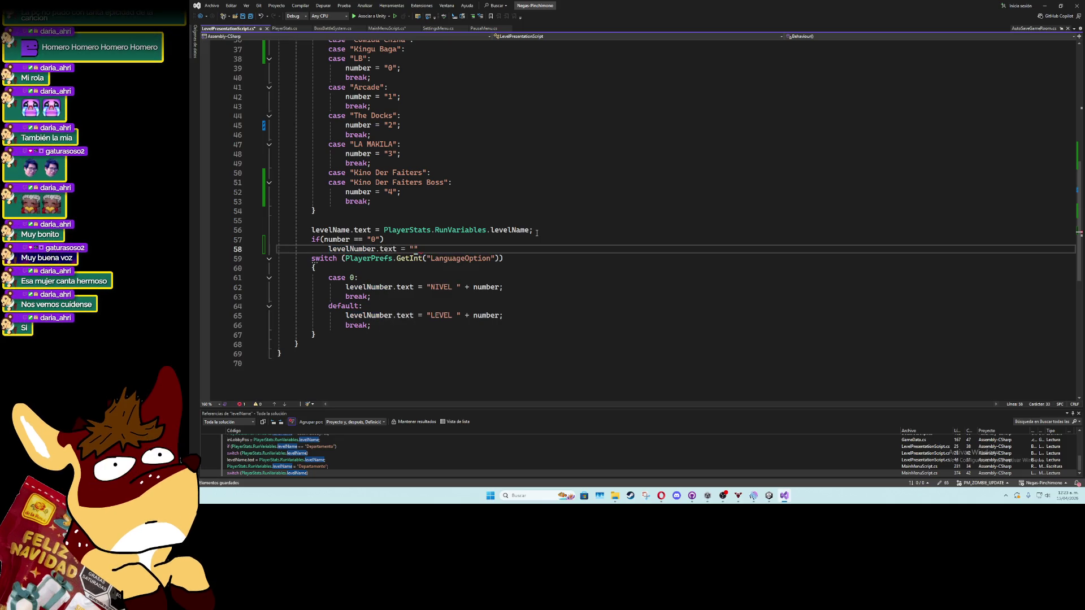
{"action": "key", "text": "Up"}
{"action": "key", "text": "End"}
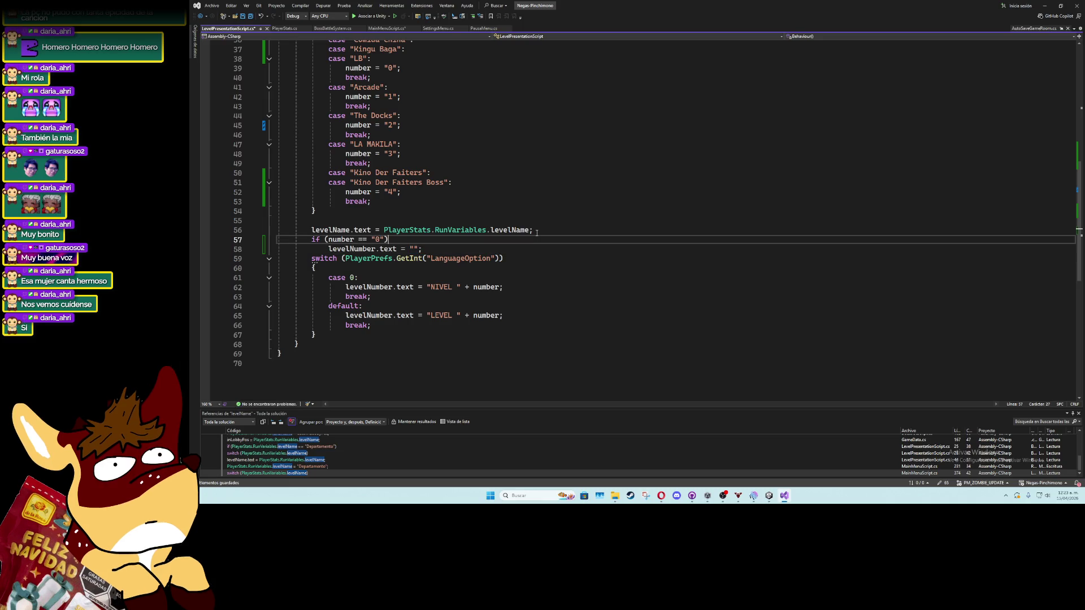
{"action": "key", "text": "Return"}
{"action": "type", "text": "{"}
{"action": "key", "text": "Return"}
{"action": "key", "text": "Down"}
{"action": "key", "text": "Down"}
{"action": "key", "text": "alt+Up"}
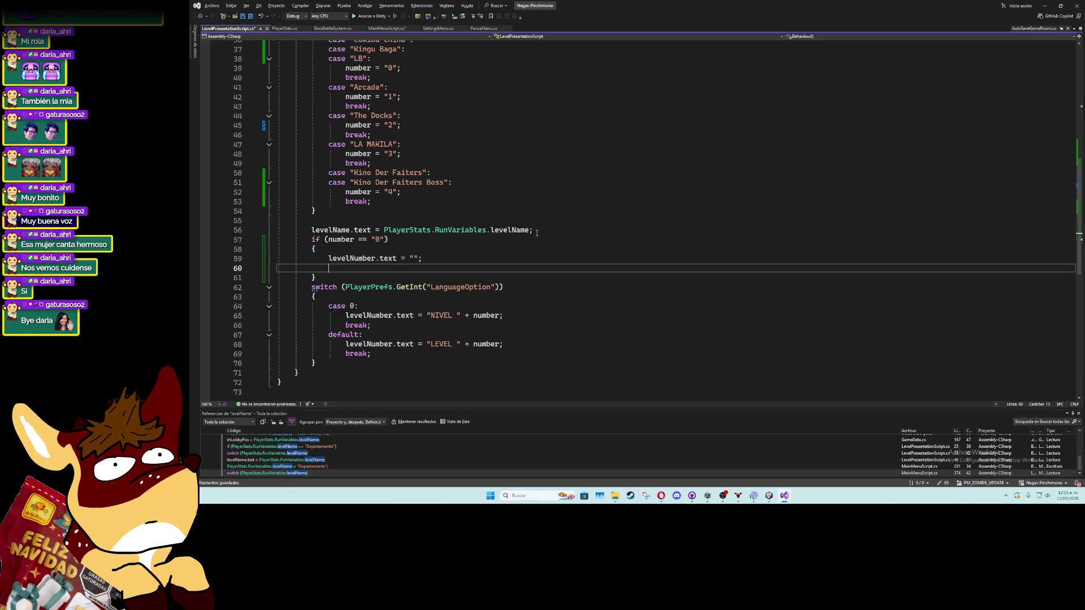
{"action": "key", "text": "End"}
{"action": "key", "text": "Return"}
{"action": "type", "text": "return;"}
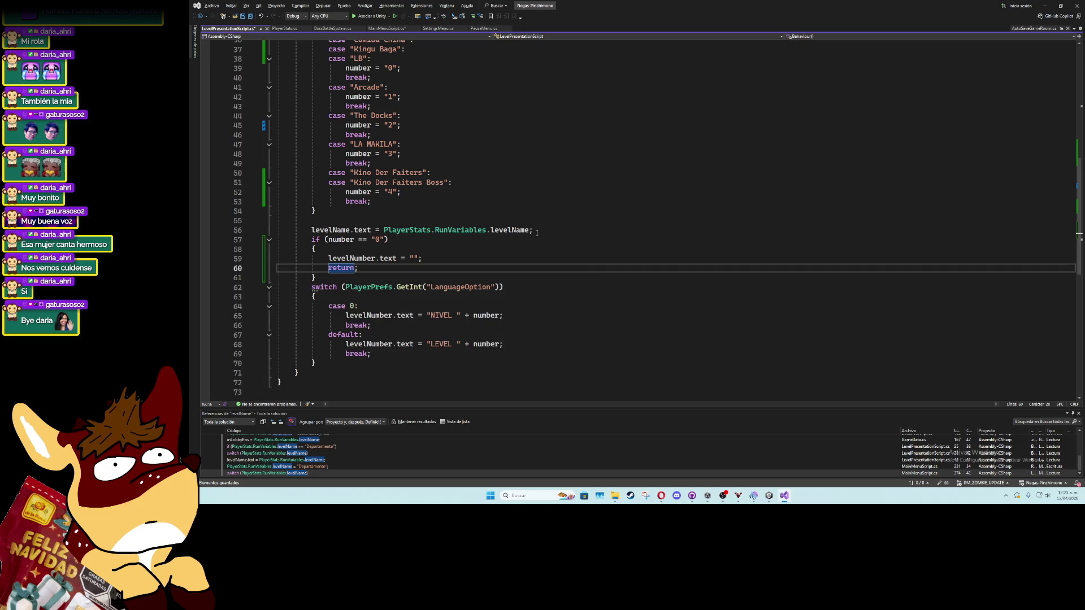
{"action": "left_click", "coordinate": [515, 257]}
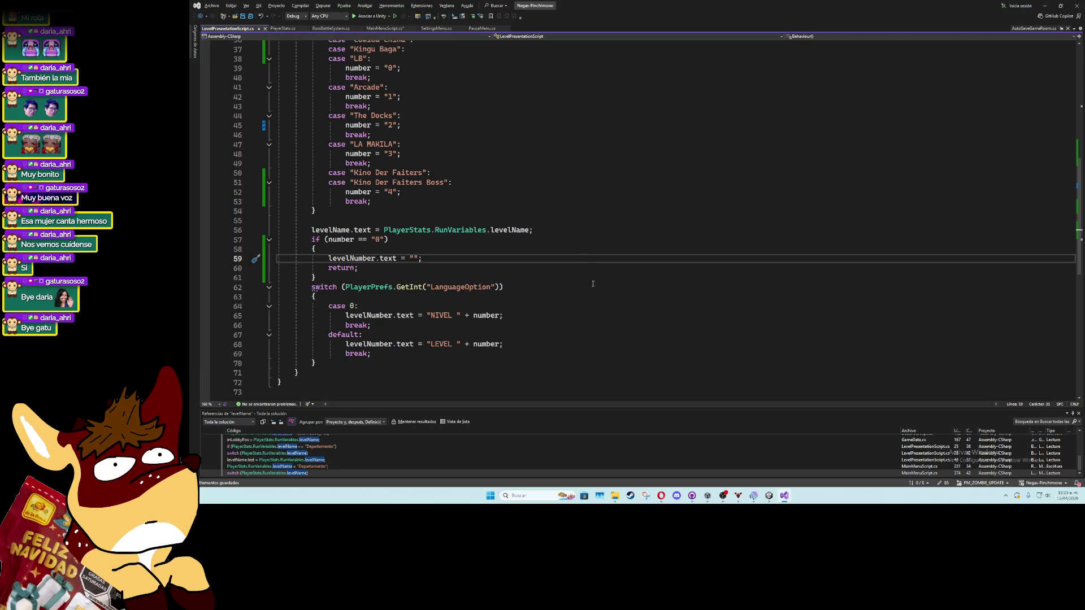
{"action": "scroll", "coordinate": [593, 283], "scroll_direction": "up", "scroll_amount": 4}
{"action": "scroll", "coordinate": [593, 283], "scroll_direction": "up", "scroll_amount": 1}
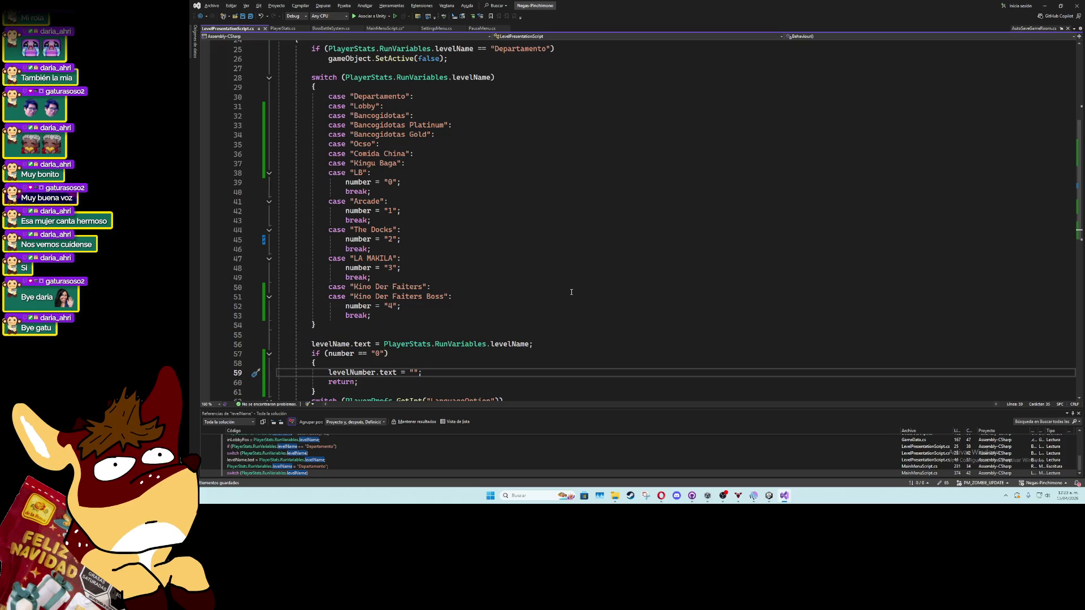
Switch to Unity and review the recently opened scenes list
{"action": "left_click", "coordinate": [768, 495]}
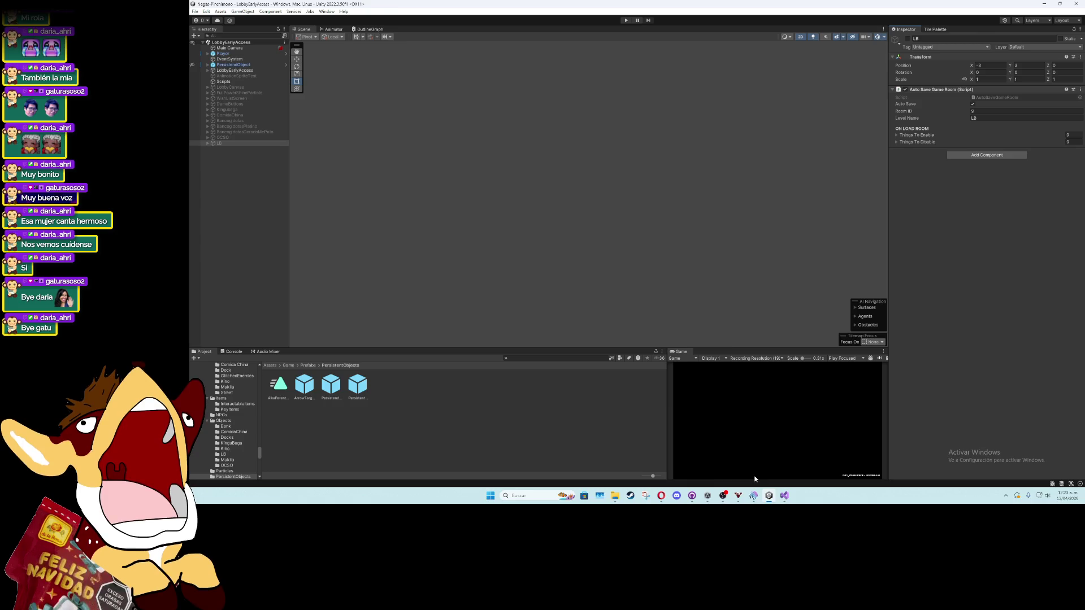
{"action": "left_click", "coordinate": [274, 217]}
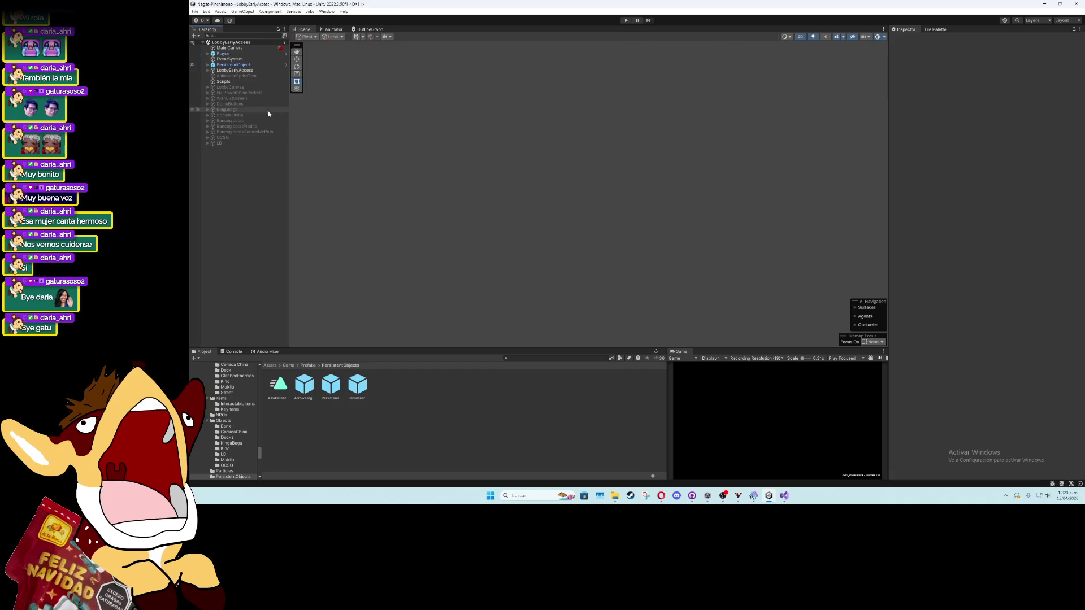
{"action": "left_click", "coordinate": [195, 11]}
{"action": "mouse_move", "coordinate": [220, 34]}
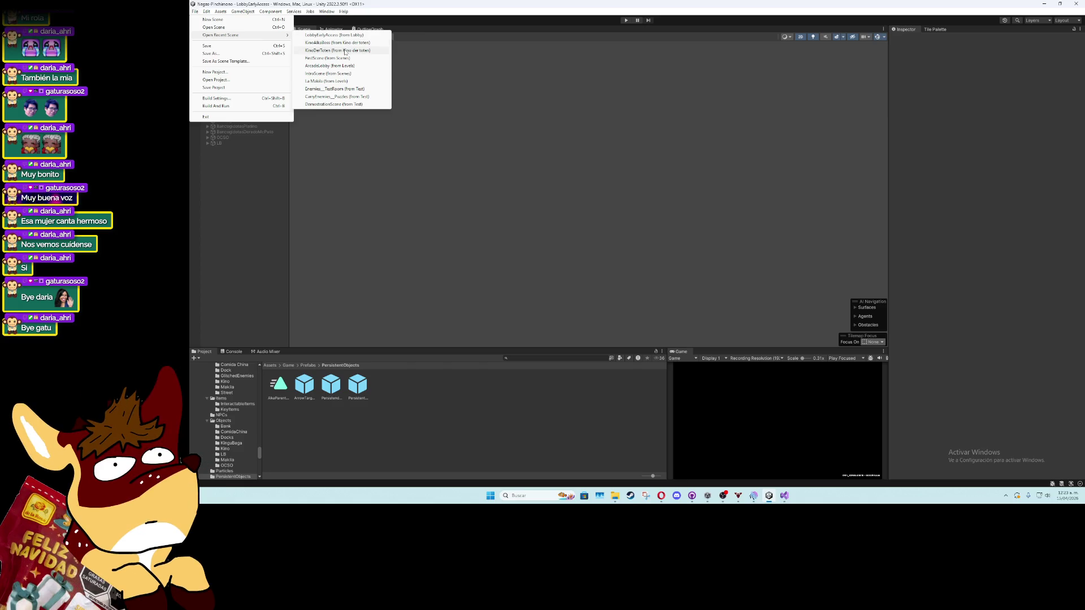
{"action": "left_click", "coordinate": [511, 333]}
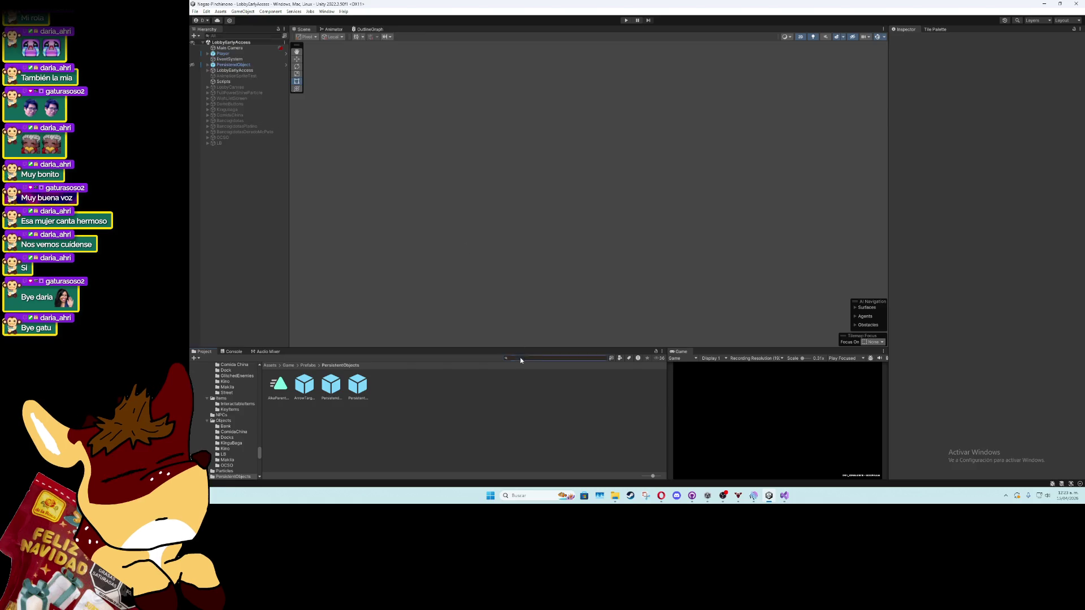
Search the project for 'street', select the TutorialStreet scene asset, then return to Visual Studio
{"action": "left_click", "coordinate": [543, 358]}
{"action": "type", "text": "street"}
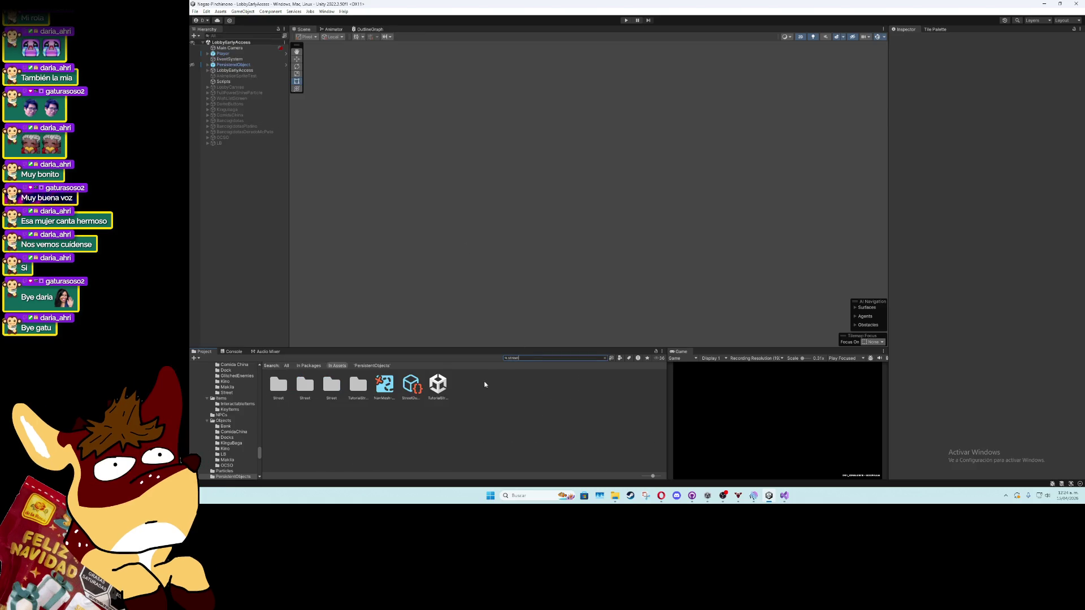
{"action": "left_click", "coordinate": [438, 386]}
{"action": "left_click", "coordinate": [500, 404]}
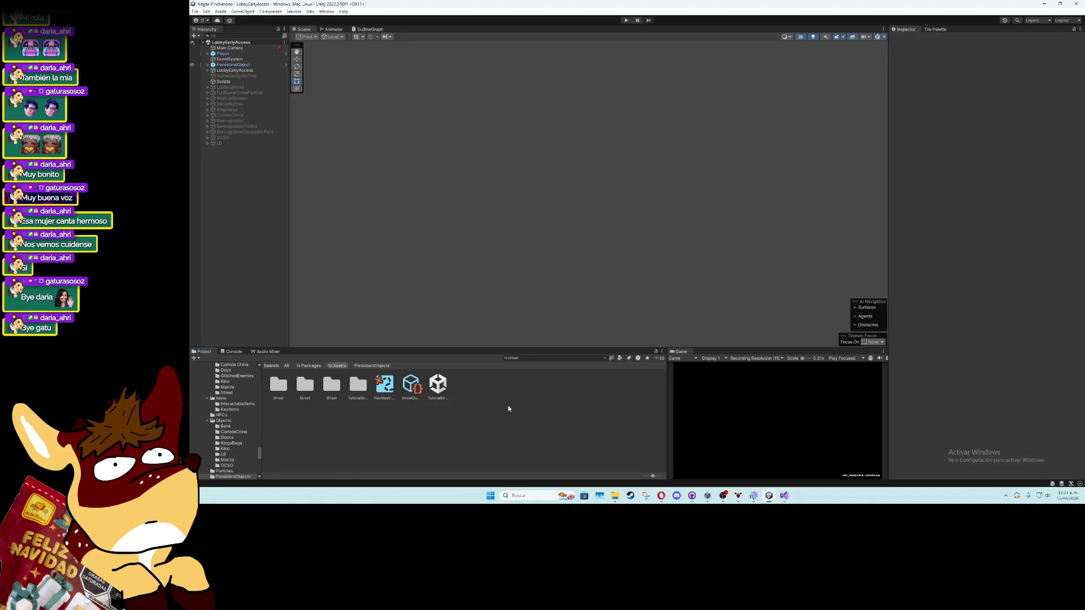
{"action": "key", "text": "alt+Tab"}
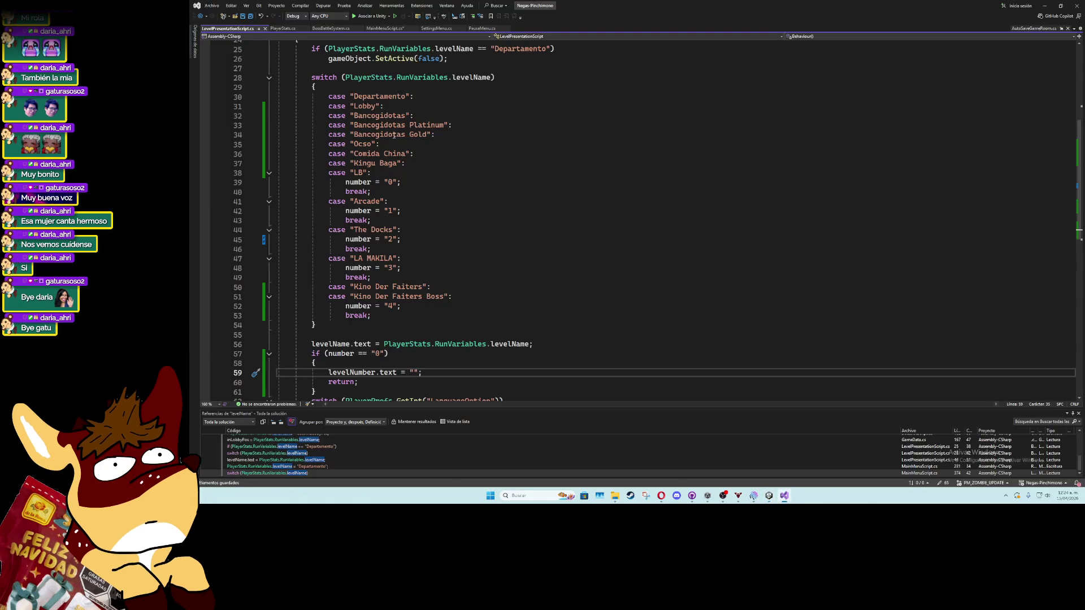
Duplicate the "LB" case and rename the copy to "Calle" so it also gets level number "0"
{"action": "left_click", "coordinate": [412, 173]}
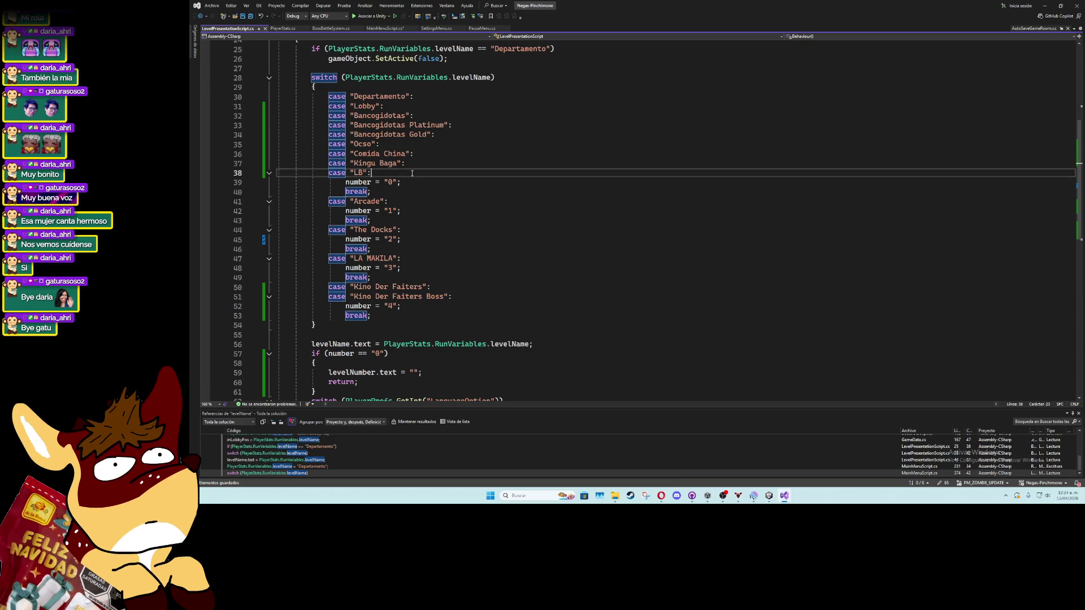
{"action": "key", "text": "ctrl+d"}
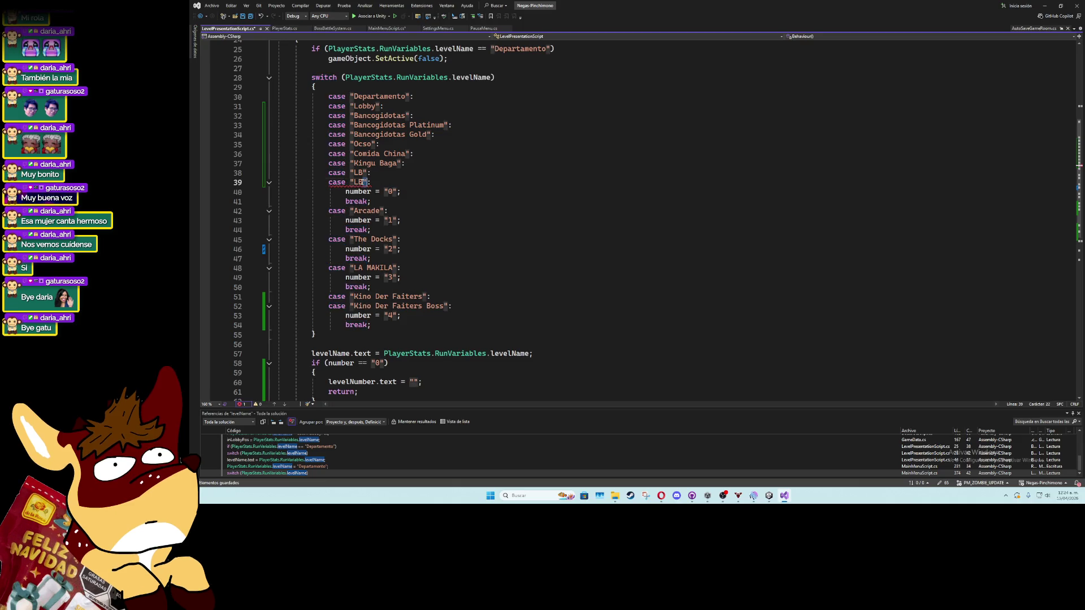
{"action": "double_click", "coordinate": [363, 182]}
{"action": "type", "text": "Stree"}
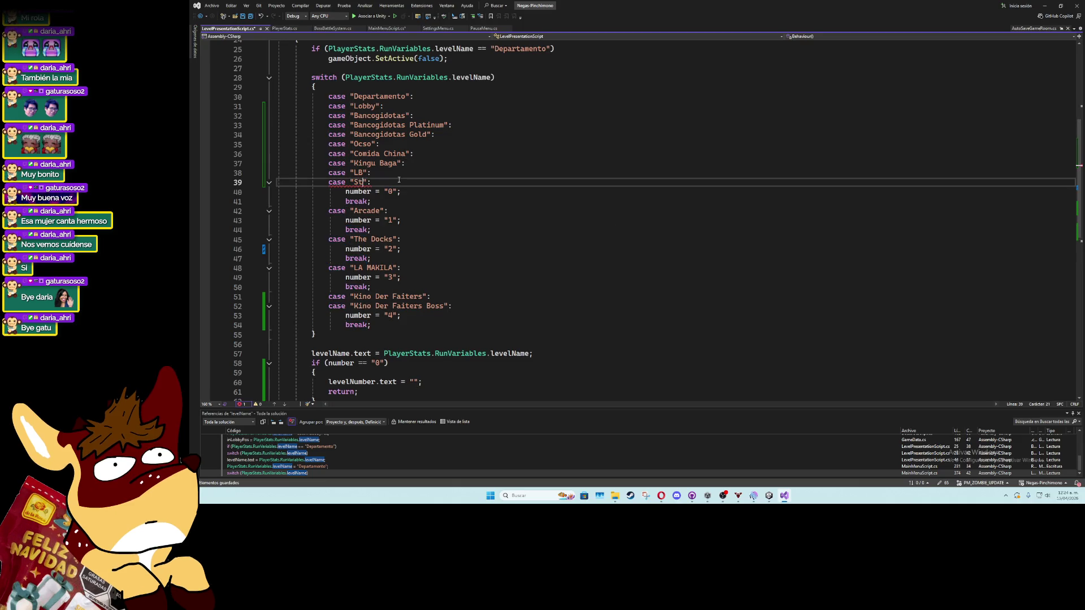
{"action": "key", "text": "BackSpace"}
{"action": "key", "text": "BackSpace"}
{"action": "key", "text": "BackSpace"}
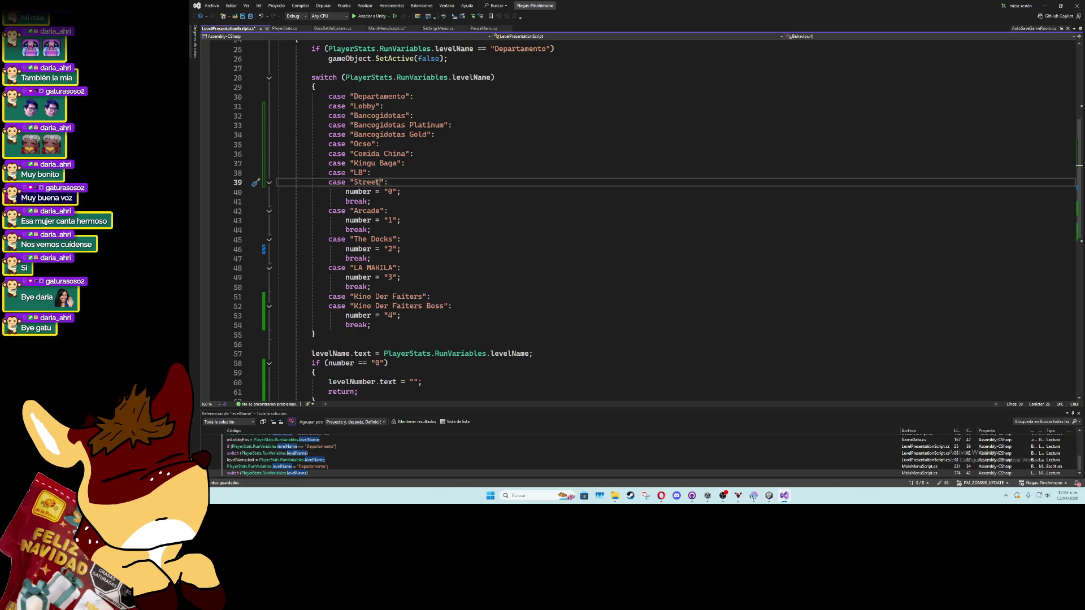
{"action": "type", "text": "Calle"}
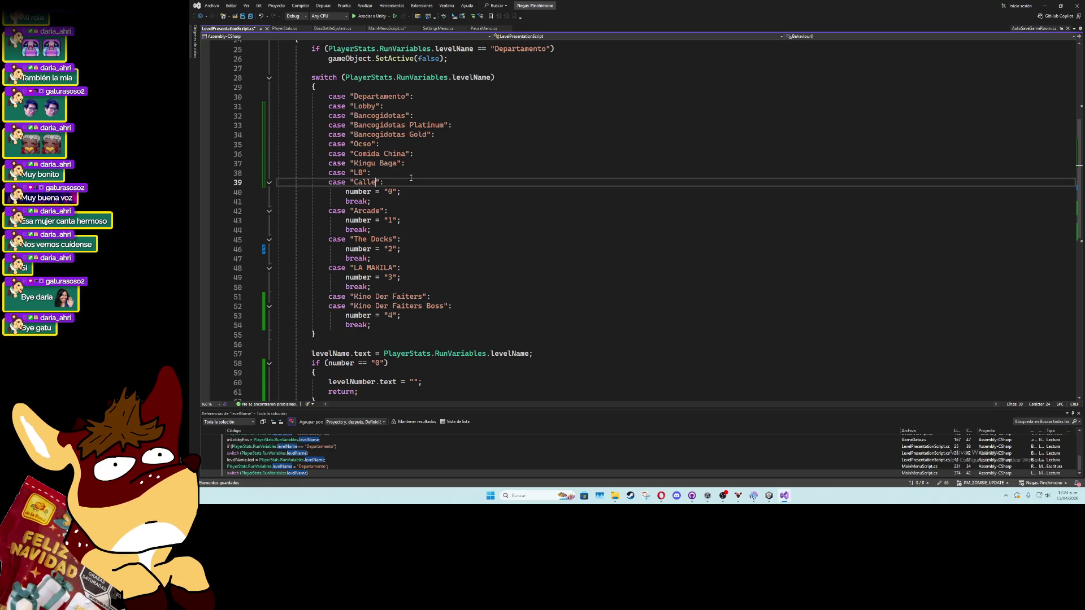
{"action": "key", "text": "Up"}
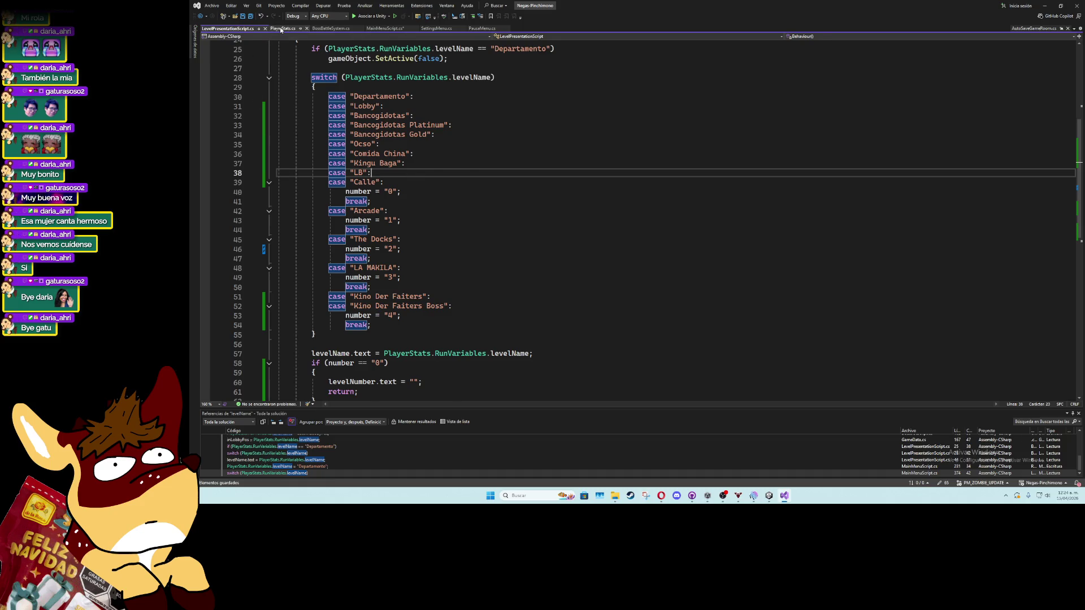
Bring up the PlayerStats and boss battle scripts for review
{"action": "left_click", "coordinate": [281, 30]}
{"action": "left_click", "coordinate": [328, 30]}
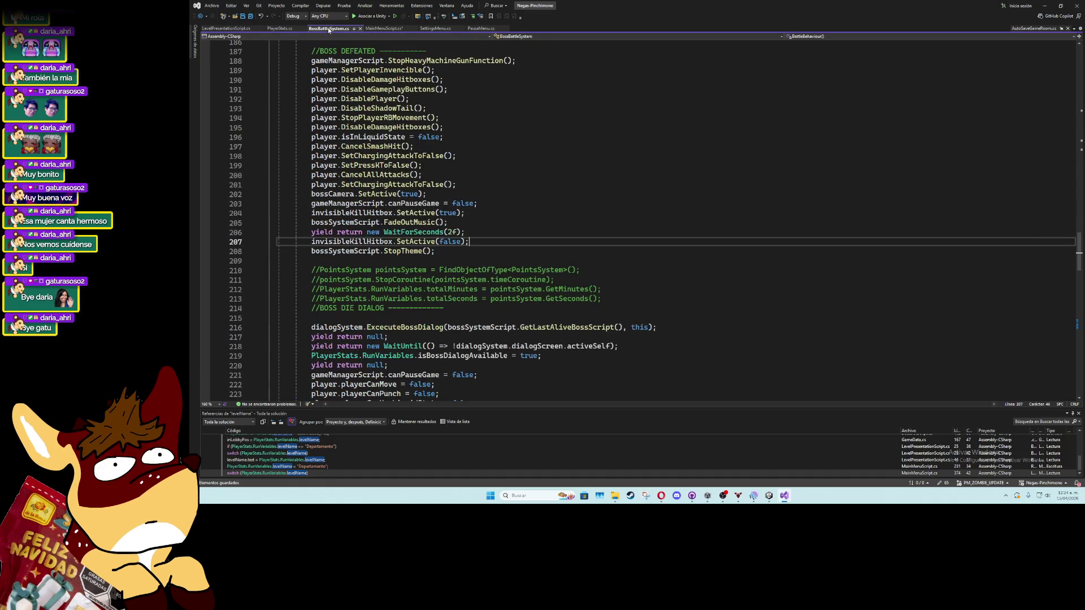
In MainMenuScript, change the Calle case's scene name to "TutorialStreet" and save
{"action": "left_click", "coordinate": [383, 28]}
{"action": "left_click", "coordinate": [456, 183]}
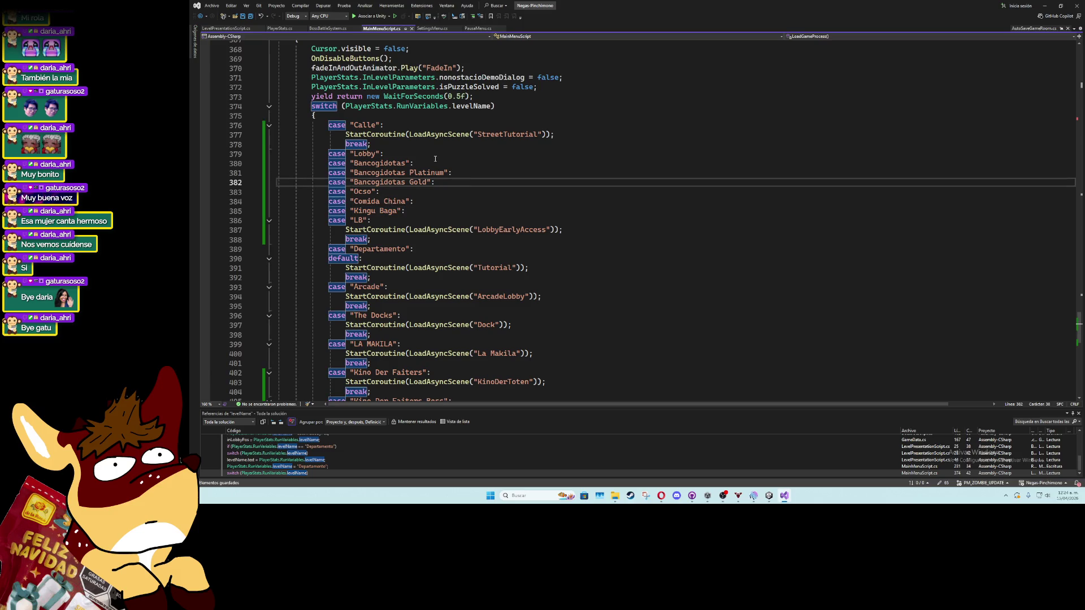
{"action": "double_click", "coordinate": [490, 135]}
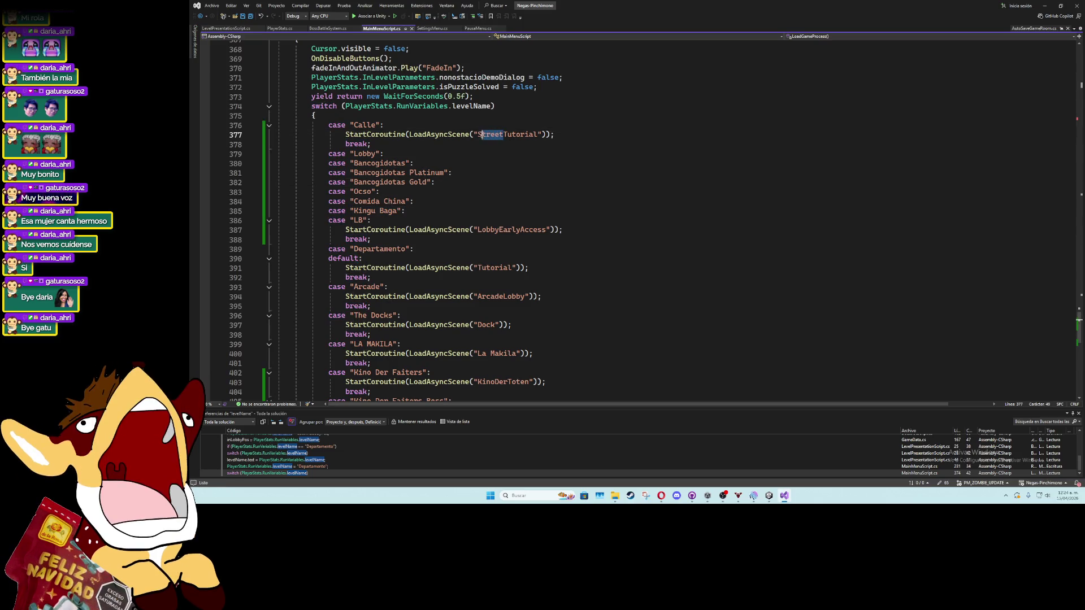
{"action": "key", "text": "BackSpace"}
{"action": "type", "text": "Street"}
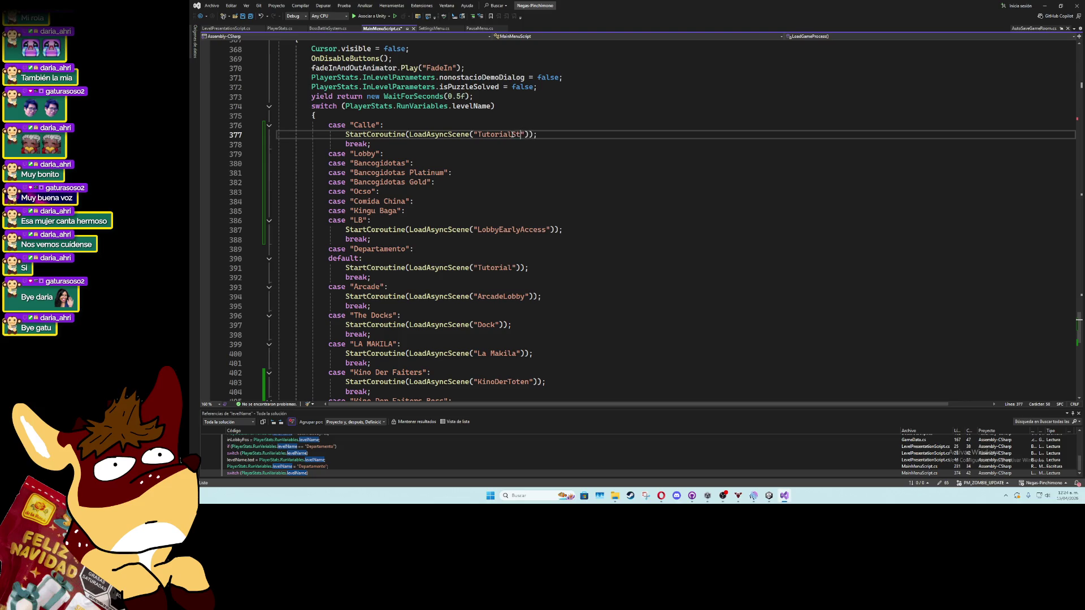
{"action": "key", "text": "ctrl+s"}
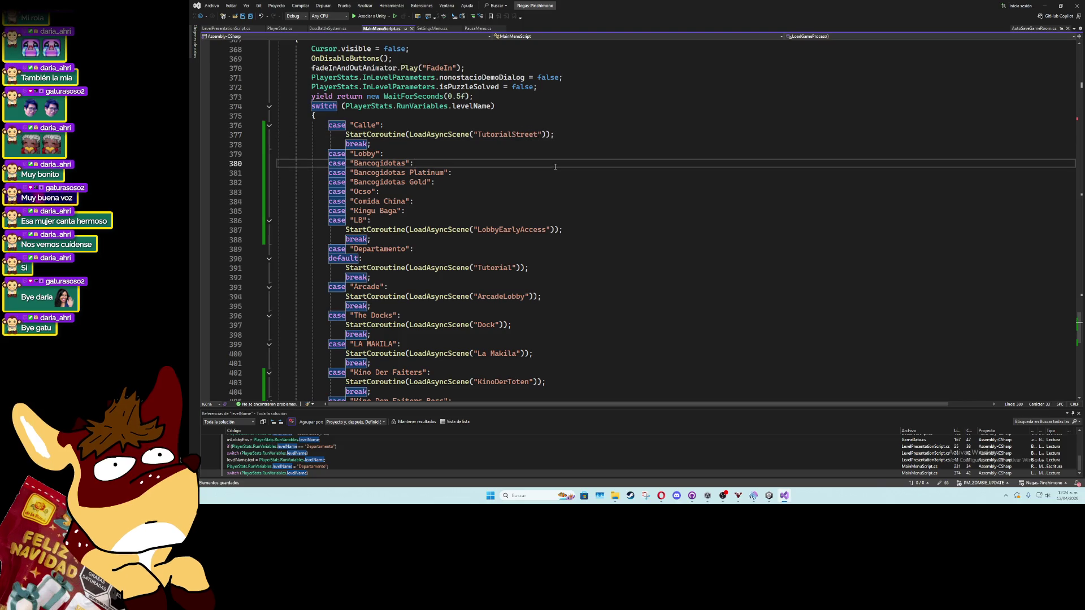
Glance at Unity, review The Docks and Kino Der Faiters cases, then minimize Visual Studio
{"action": "key", "text": "alt+Tab"}
{"action": "key", "text": "alt+Tab"}
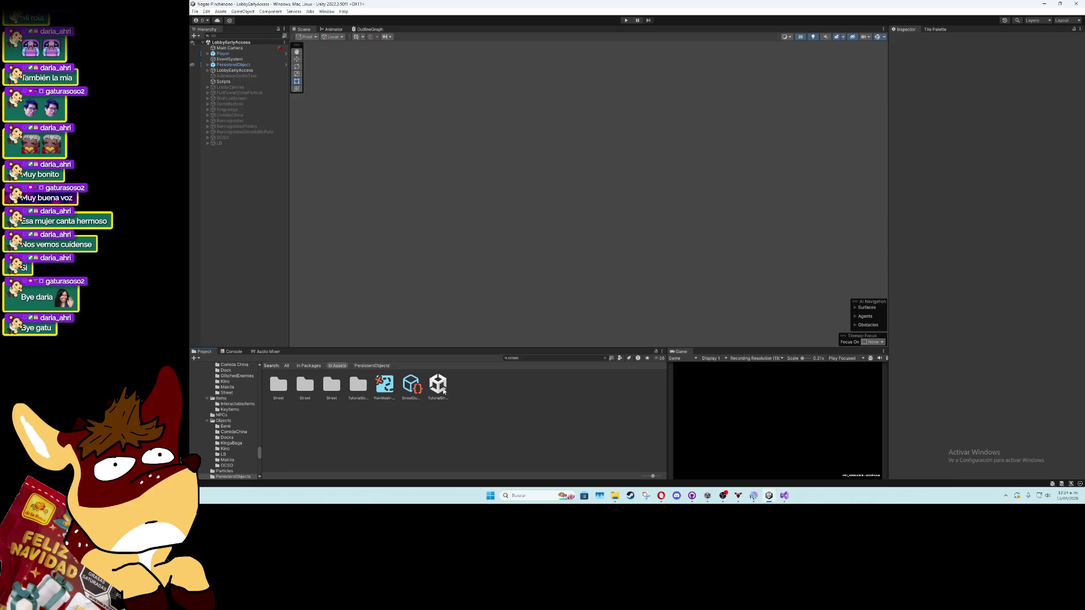
{"action": "key", "text": "alt+Tab"}
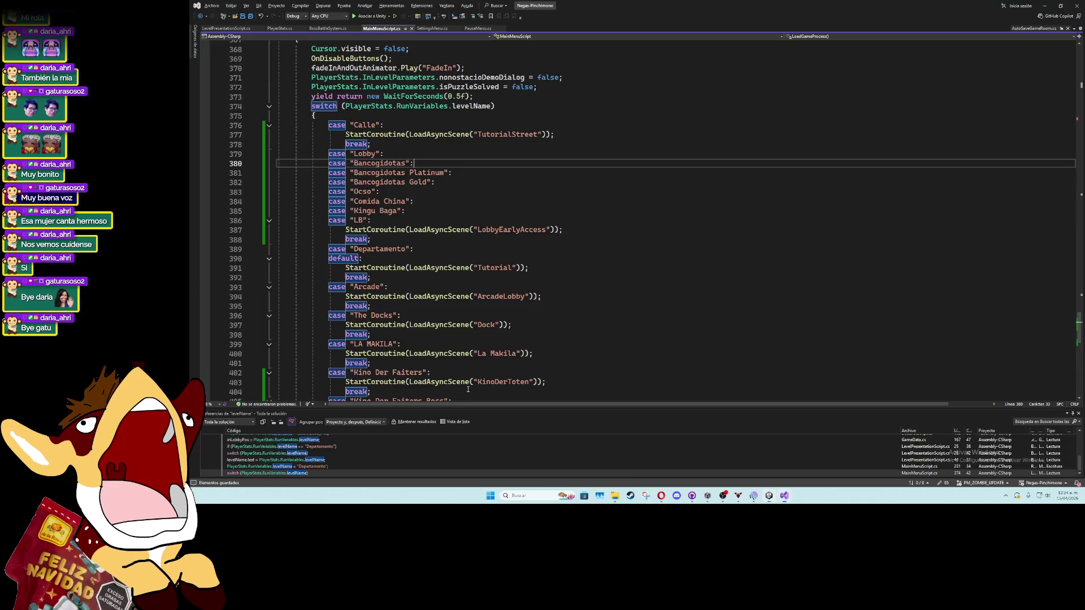
{"action": "left_click", "coordinate": [511, 315]}
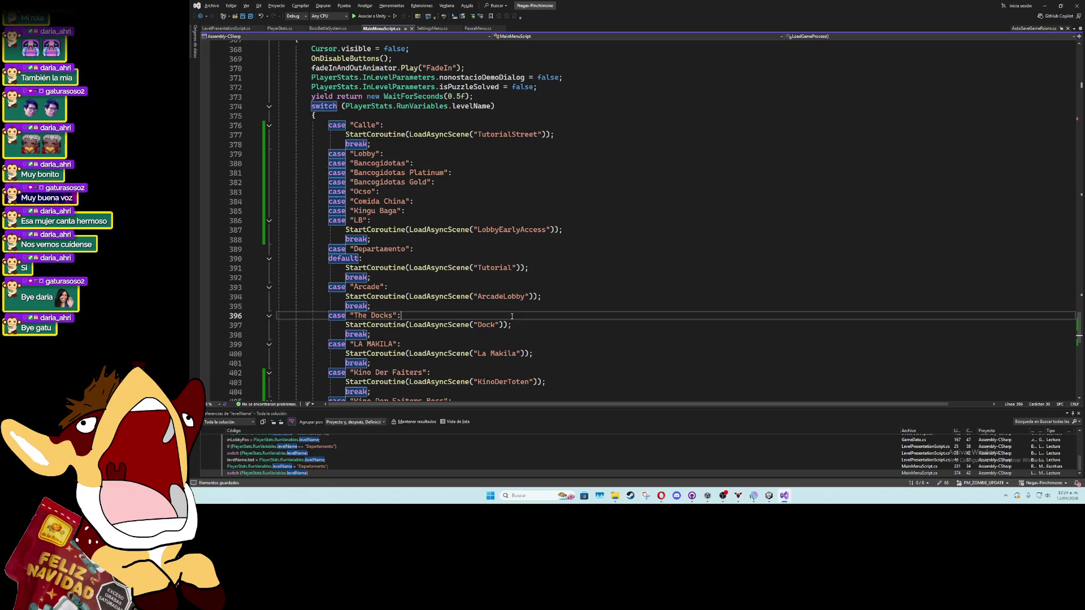
{"action": "scroll", "coordinate": [551, 306], "scroll_direction": "down", "scroll_amount": 3}
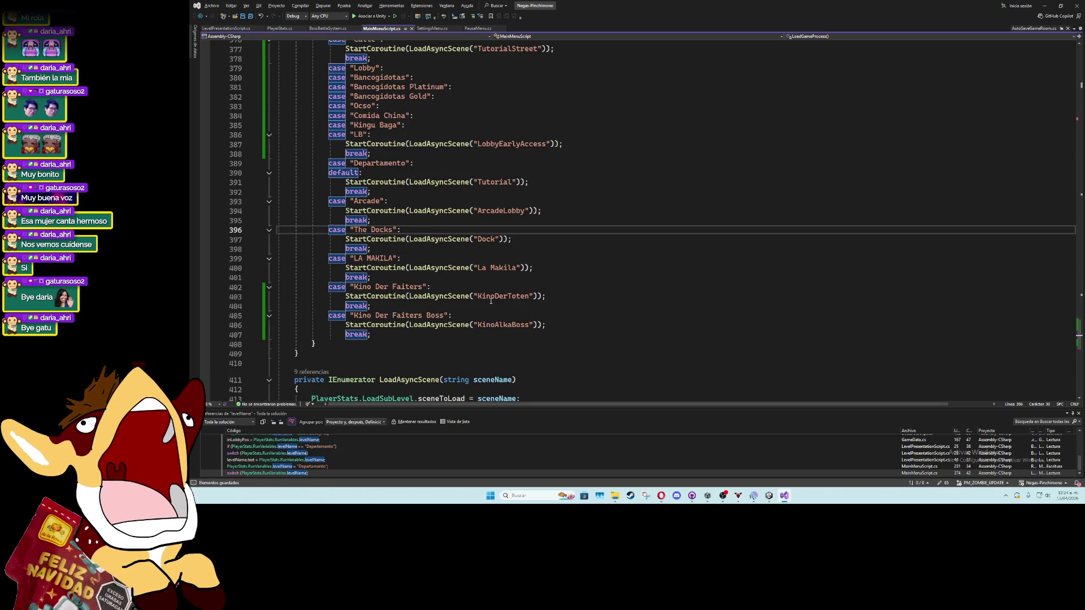
{"action": "left_click", "coordinate": [538, 289]}
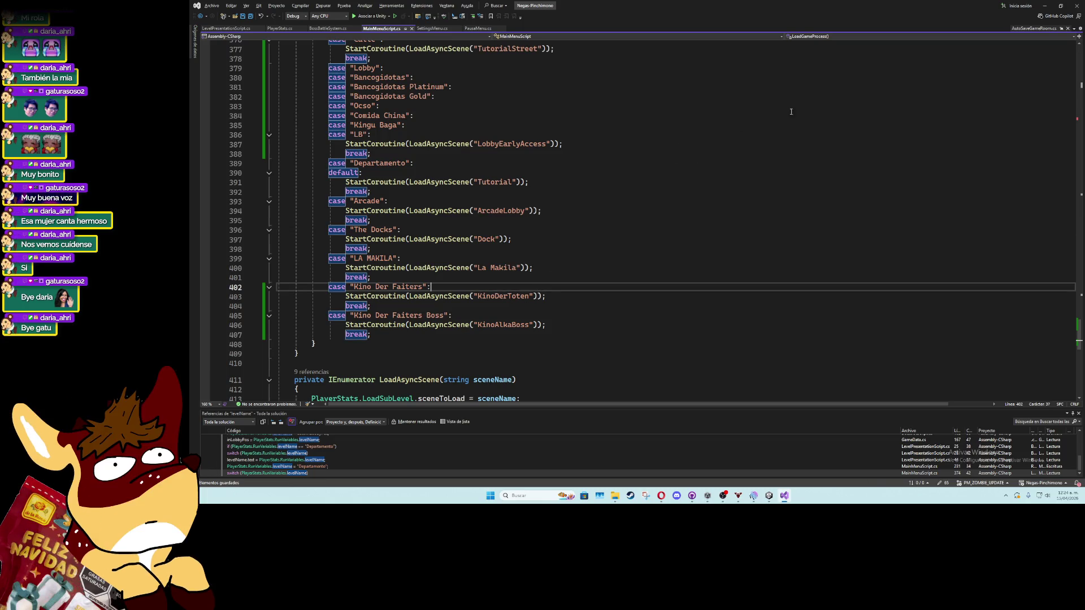
{"action": "left_click", "coordinate": [1048, 7]}
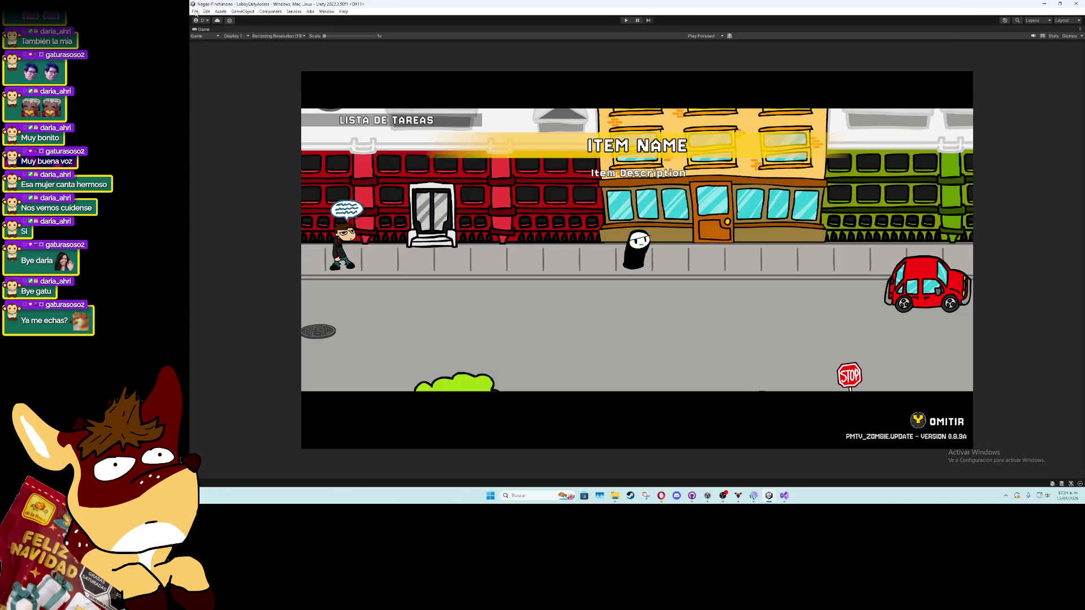
Load the recent IntroScene credits scene and start Play mode
{"action": "left_click", "coordinate": [195, 13]}
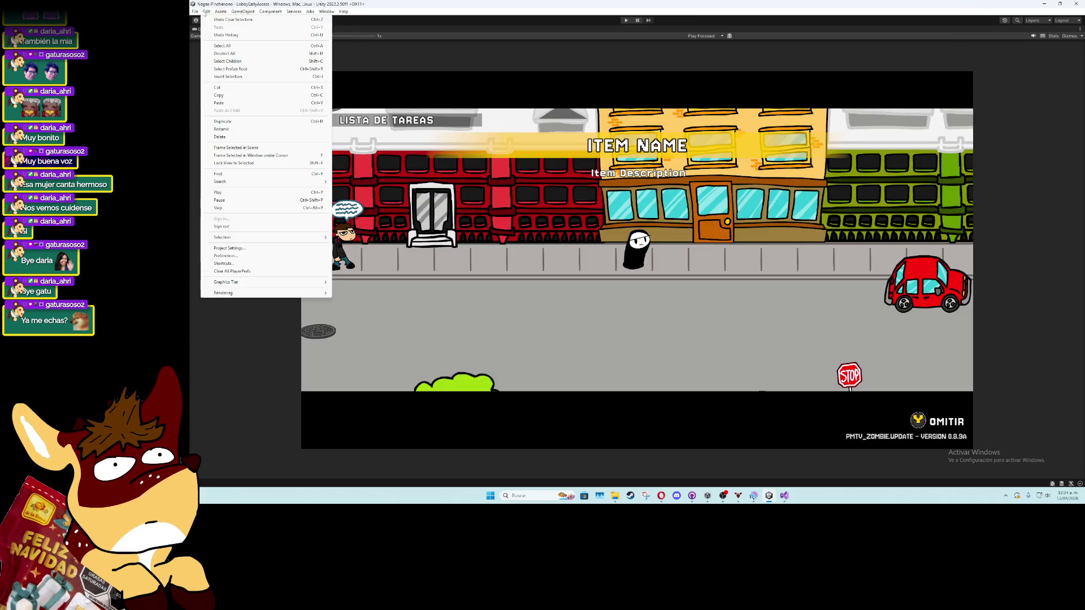
{"action": "mouse_move", "coordinate": [222, 34]}
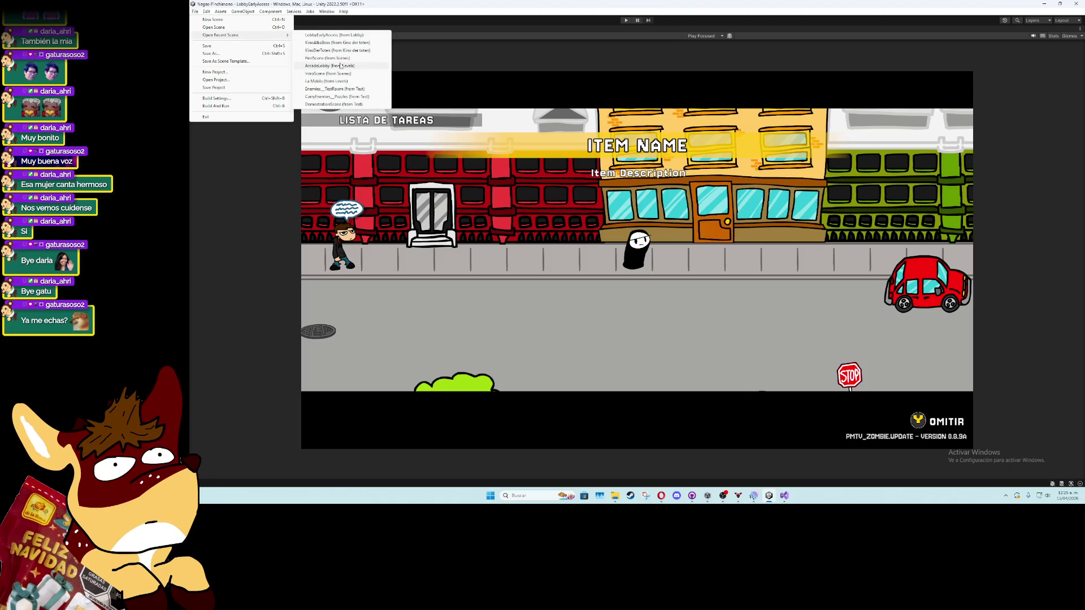
{"action": "left_click", "coordinate": [340, 66]}
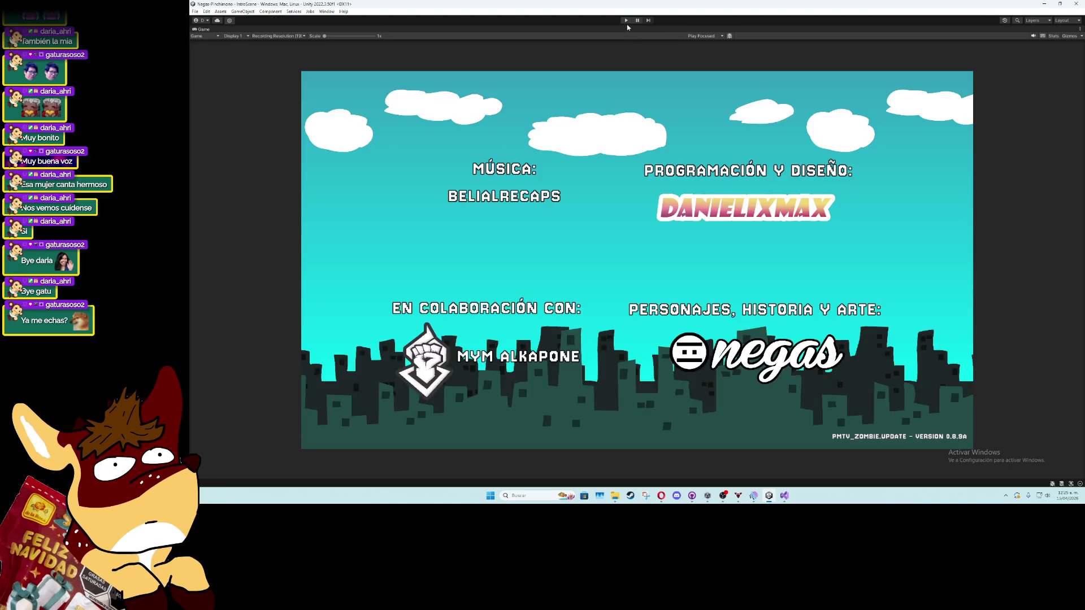
{"action": "left_click", "coordinate": [625, 21]}
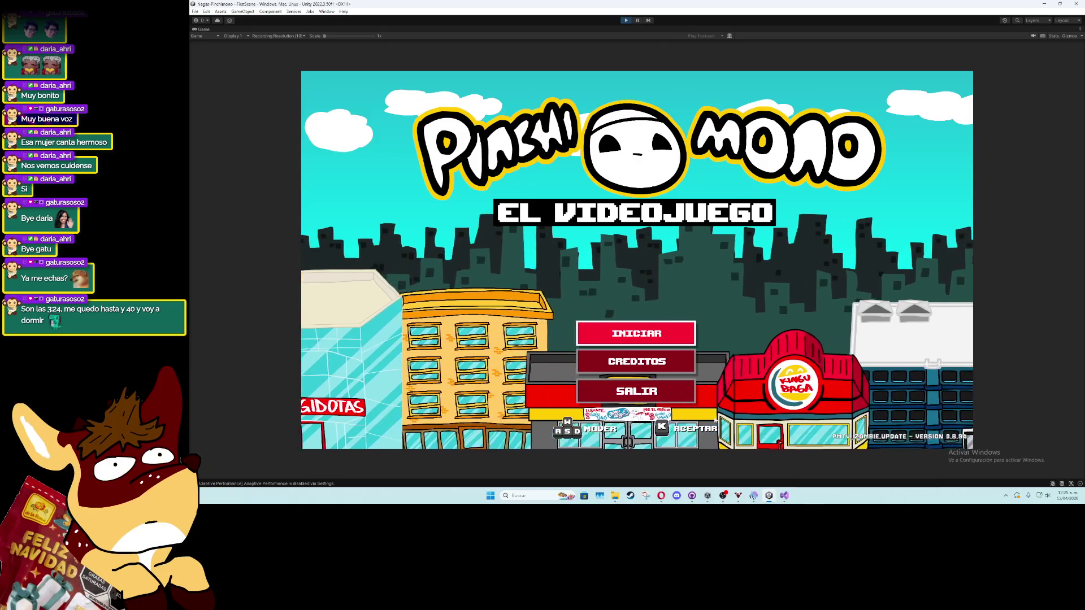
Pass the title screen, decline deleting save data, and start a new game in slot 1
{"action": "key", "text": "Return"}
{"action": "key", "text": "Delete"}
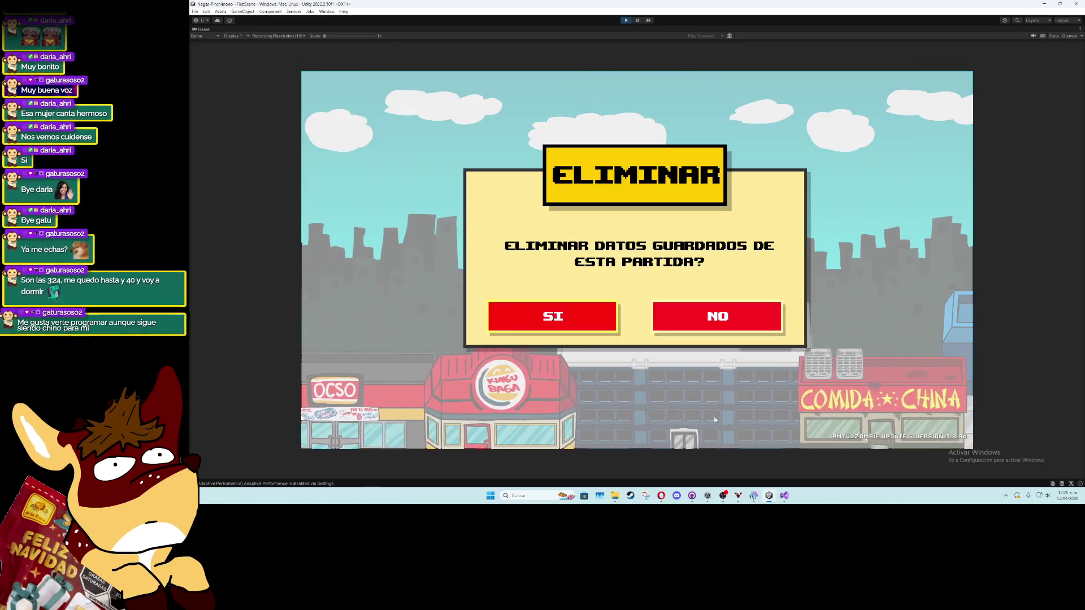
{"action": "key", "text": "Escape"}
{"action": "key", "text": "Escape"}
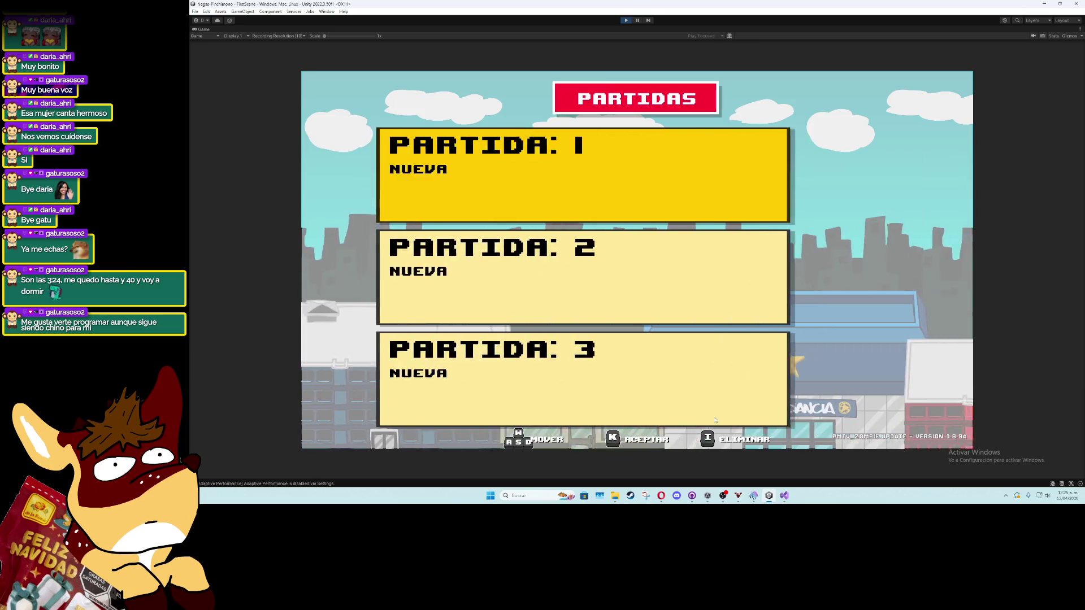
{"action": "key", "text": "Return"}
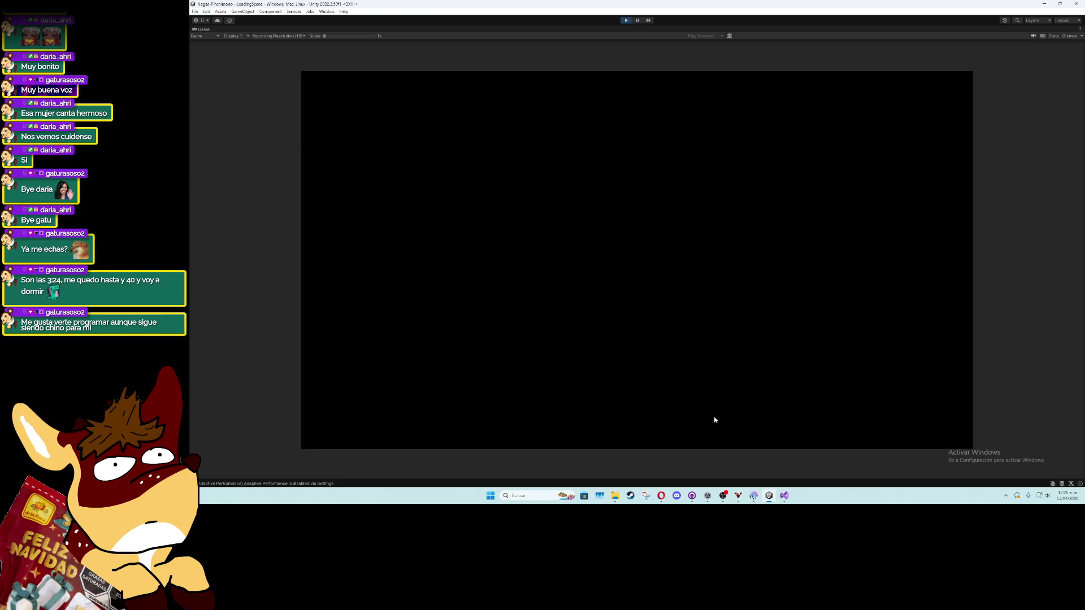
Walk down the tutorial street, pause the game and highlight the options entry
{"action": "key", "text": "s"}
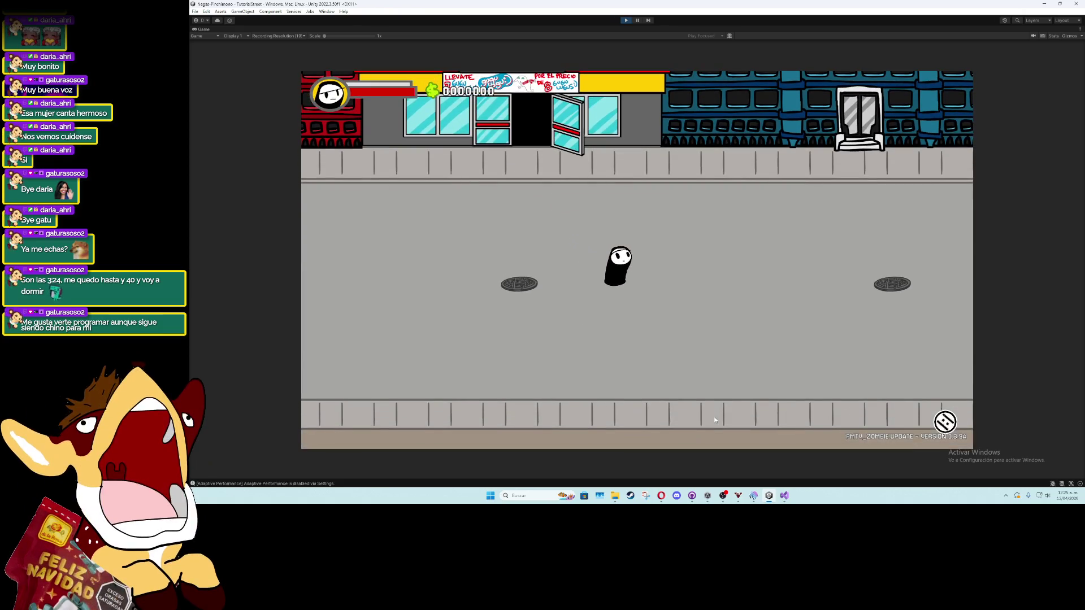
{"action": "key", "text": "Escape"}
{"action": "key", "text": "s"}
{"action": "key", "text": "s"}
{"action": "key", "text": "s"}
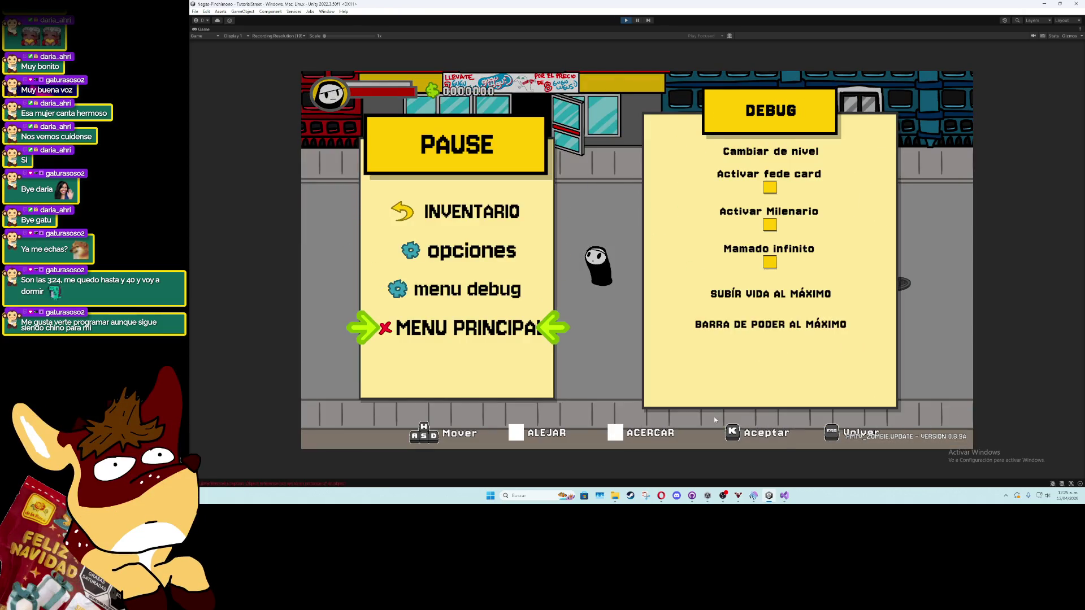
Return to the main menu and open the save list to check slot 1 shows Departamento
{"action": "key", "text": "k"}
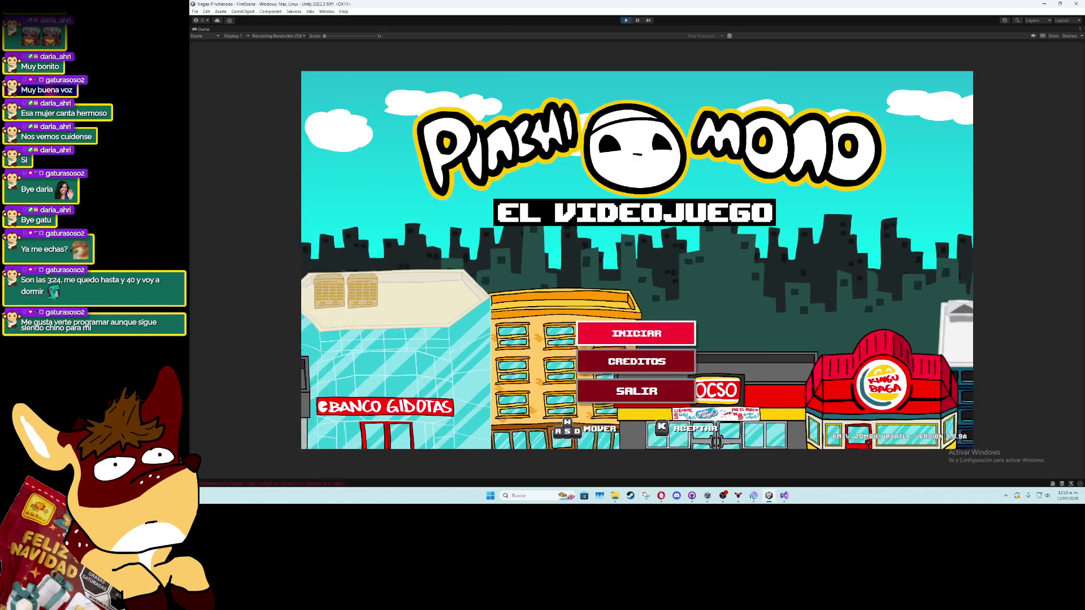
{"action": "key", "text": "k"}
{"action": "key", "text": "s"}
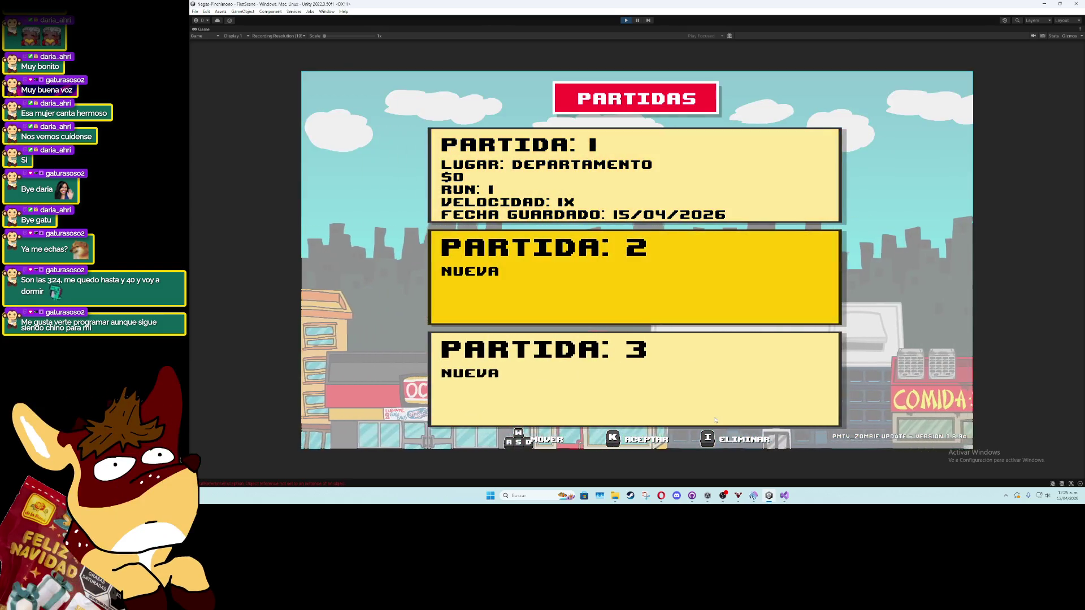
{"action": "key", "text": "w"}
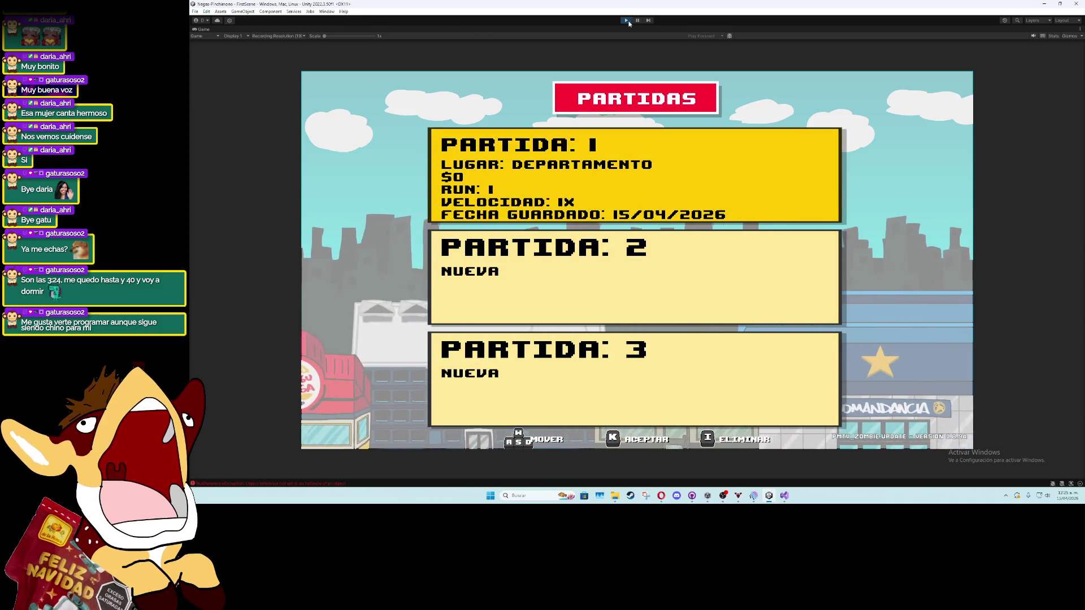
Stop Play mode, glance at the Git client and come back to Unity
{"action": "key", "text": "ctrl+p"}
{"action": "key", "text": "alt+Tab"}
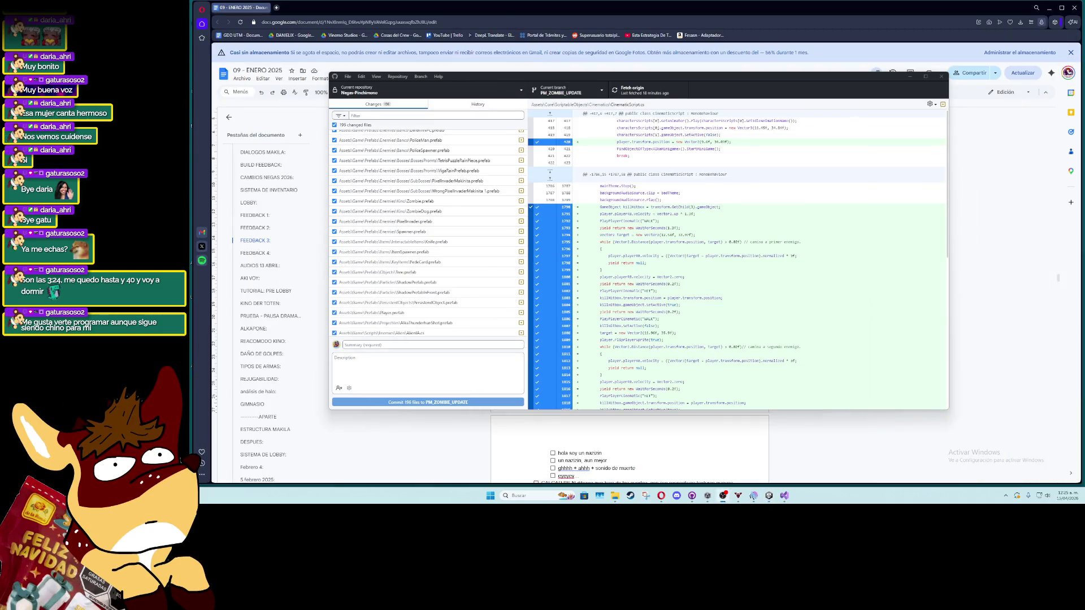
{"action": "key", "text": "alt+Tab"}
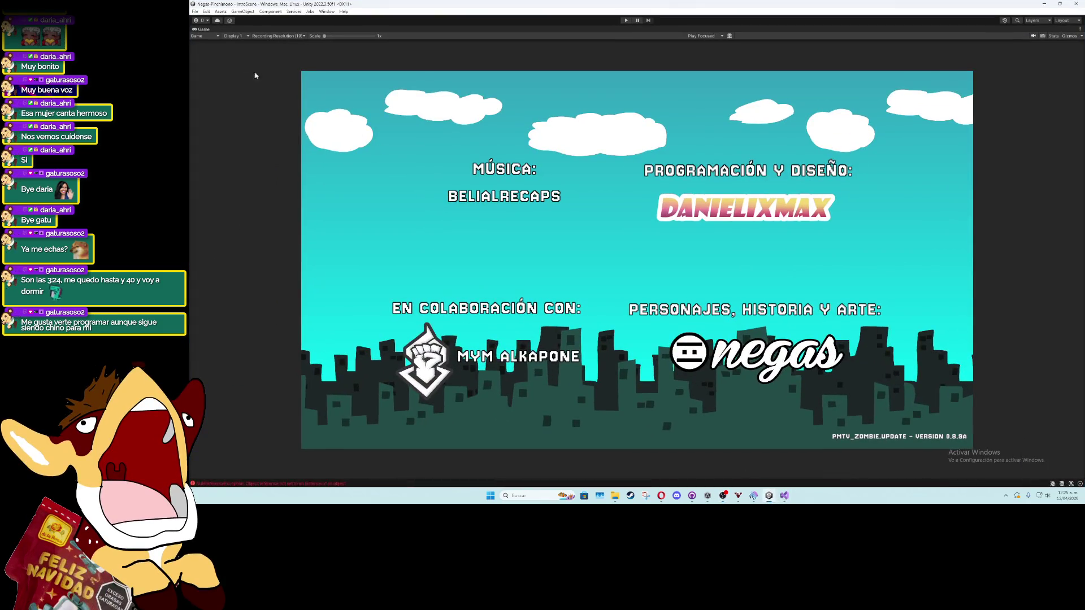
Open TutorialStreet and set the Scripts object's Auto Save Game Room level name to Calle
{"action": "left_click", "coordinate": [194, 11]}
{"action": "mouse_move", "coordinate": [222, 35]}
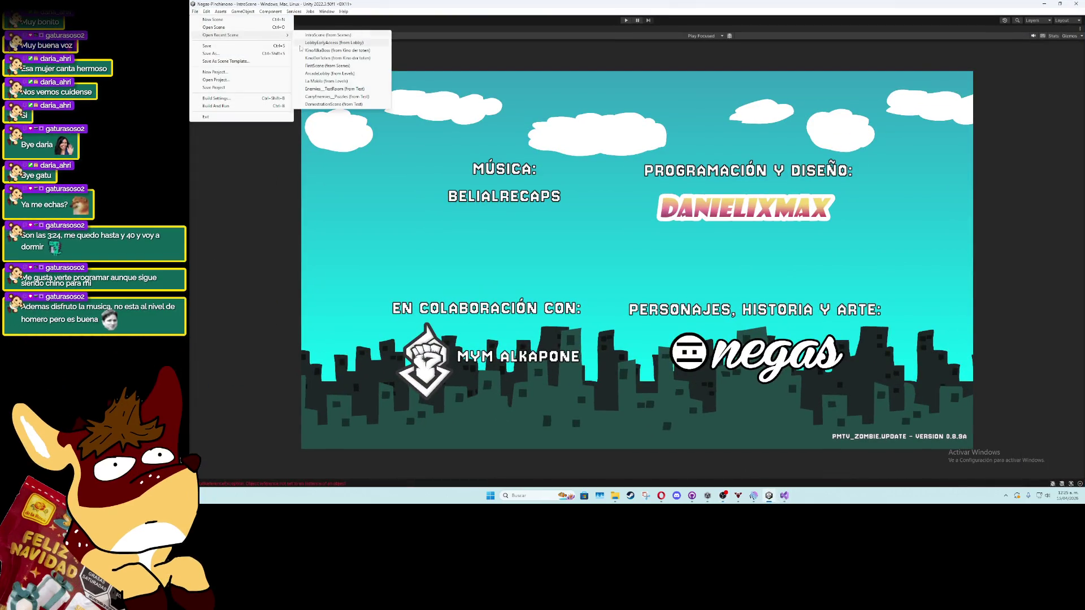
{"action": "left_click", "coordinate": [338, 81]}
{"action": "key", "text": "shift+space"}
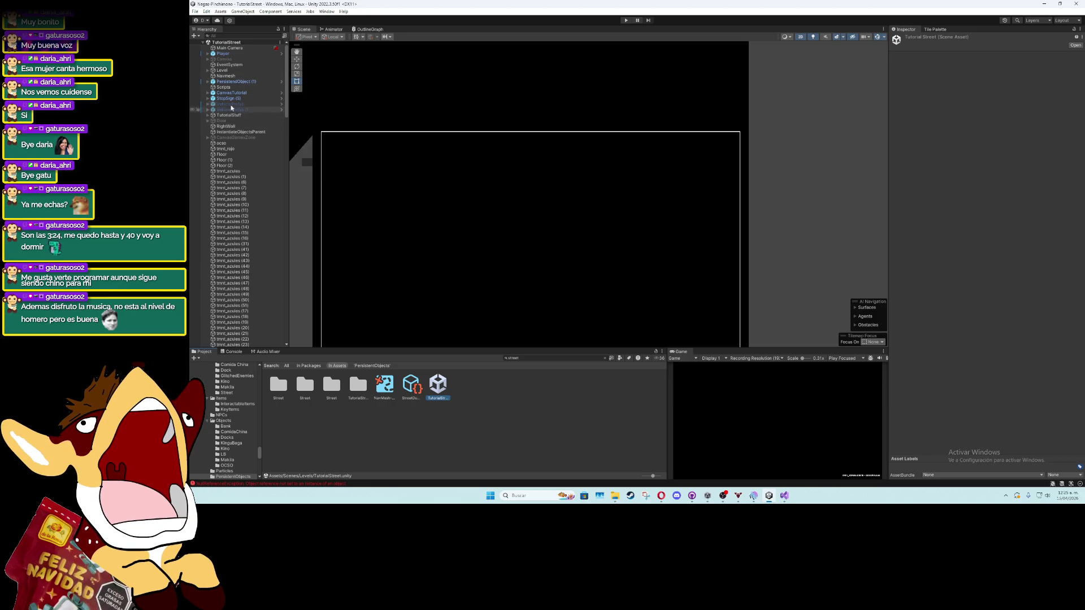
{"action": "left_click", "coordinate": [222, 88]}
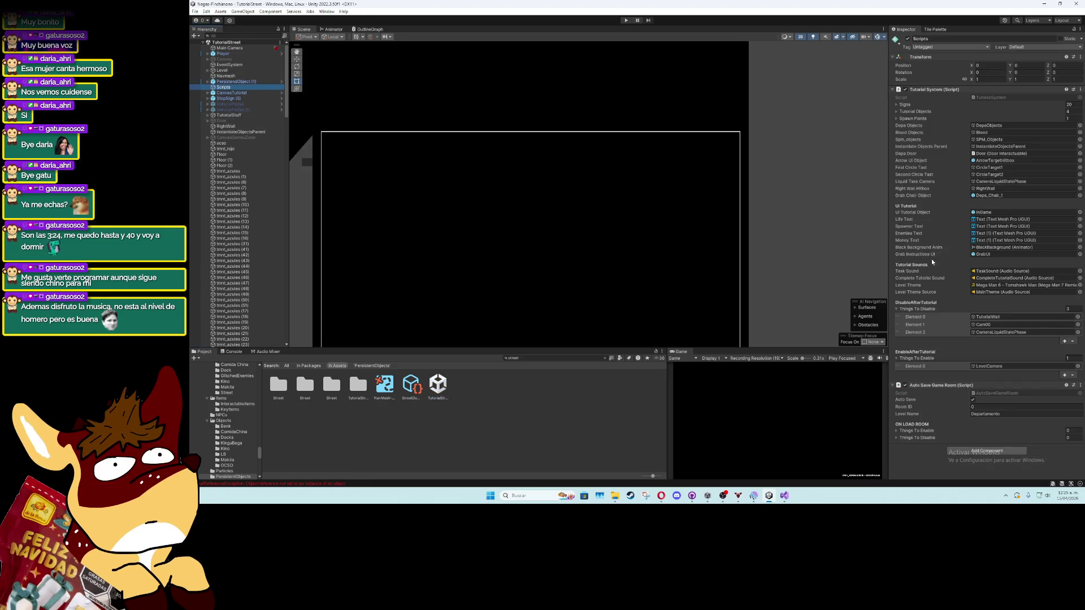
{"action": "key", "text": "BackSpace"}
{"action": "type", "text": "Calle"}
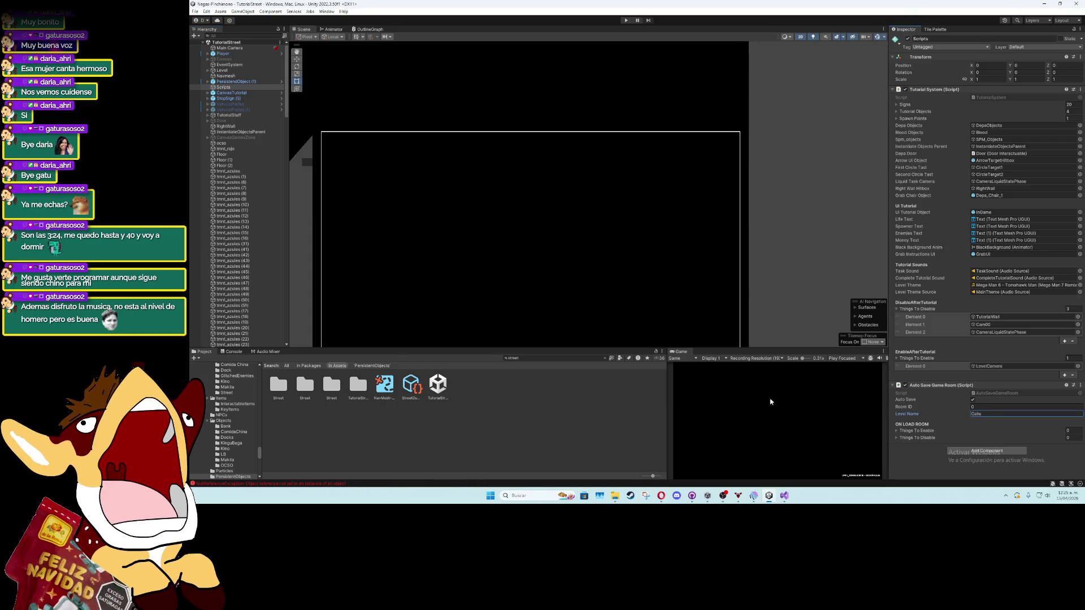
Reopen the IntroScene credits scene from the recent scenes list
{"action": "left_click", "coordinate": [196, 11]}
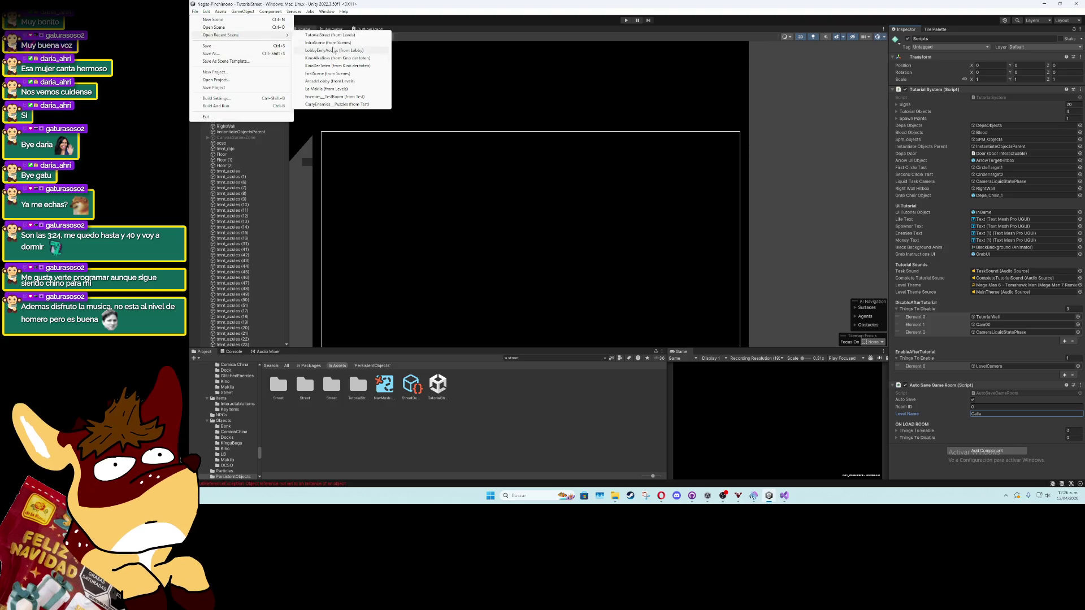
{"action": "left_click", "coordinate": [335, 51]}
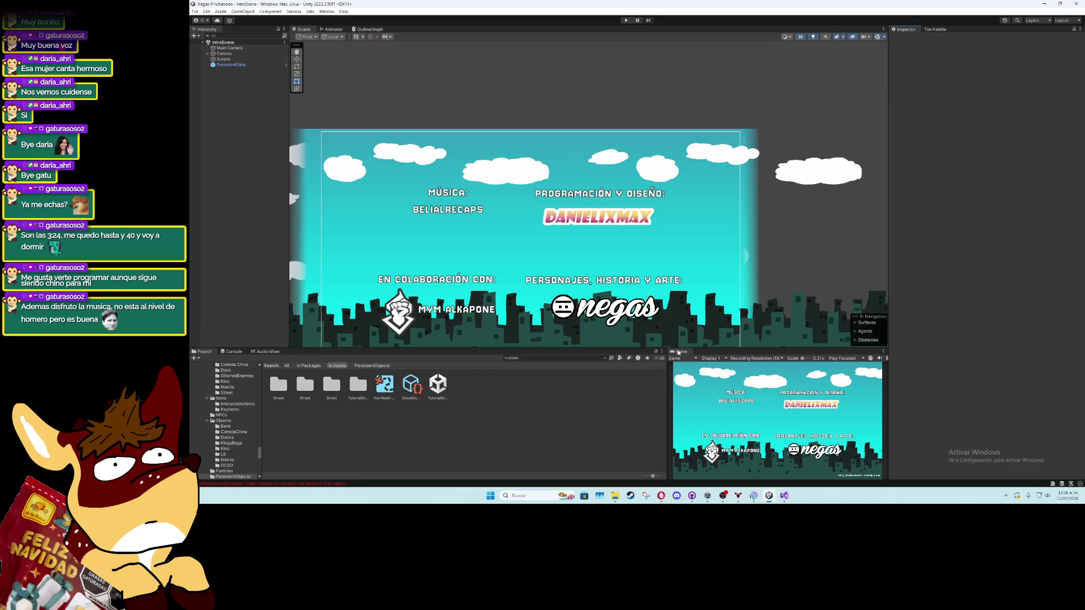
Start Play mode from the intro and let the tutorial street level load
{"action": "key", "text": "ctrl+p"}
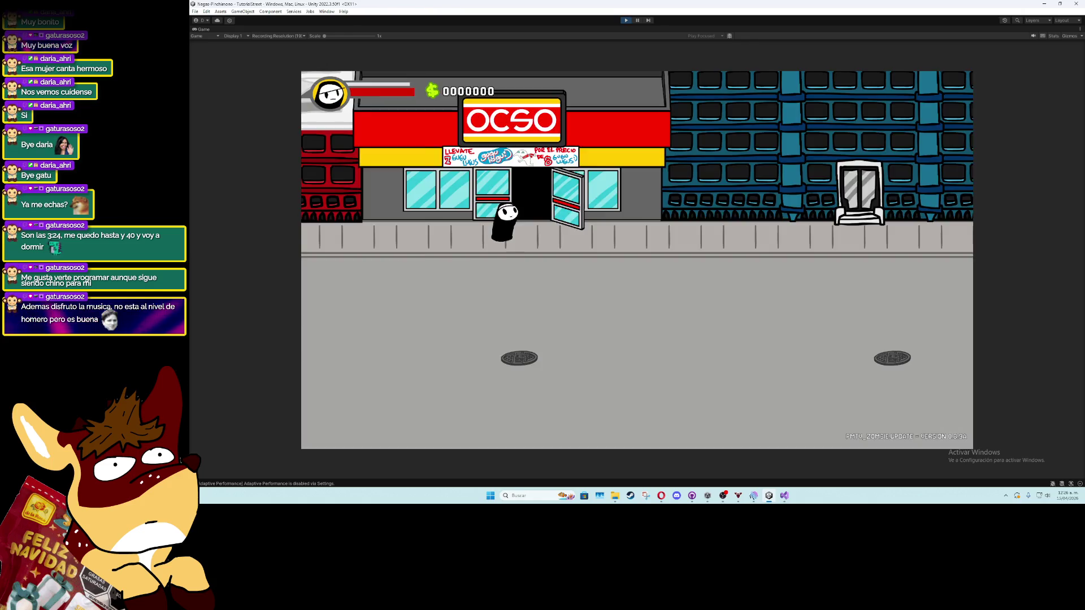
Pause, return to the main menu and load save slot 1, now recorded at Calle
{"action": "key", "text": "Escape"}
{"action": "key", "text": "Down"}
{"action": "key", "text": "Down"}
{"action": "key", "text": "Down"}
{"action": "key", "text": "k"}
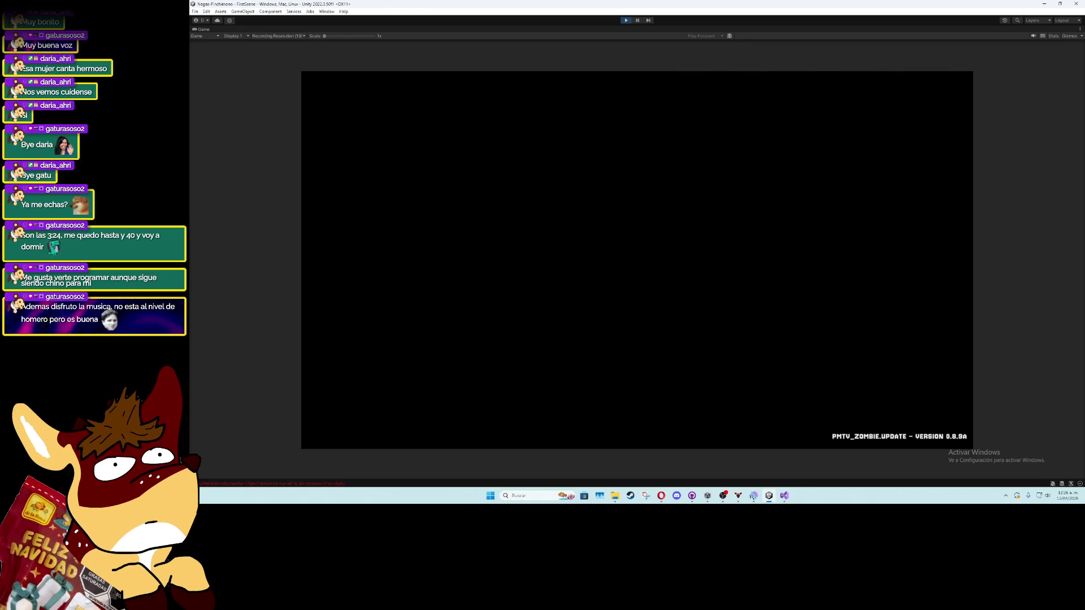
{"action": "key", "text": "k"}
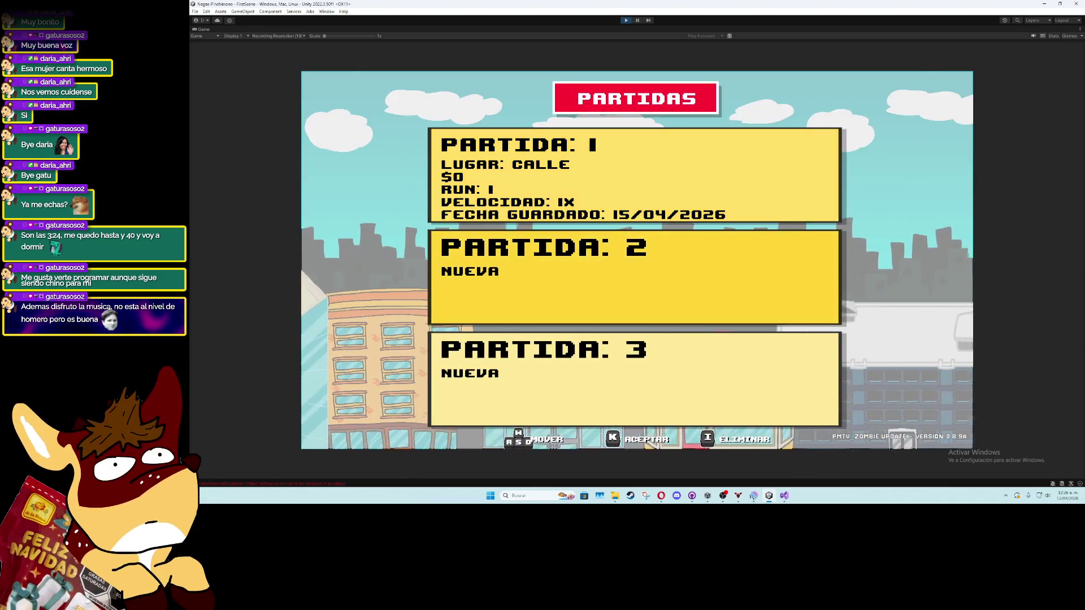
{"action": "key", "text": "k"}
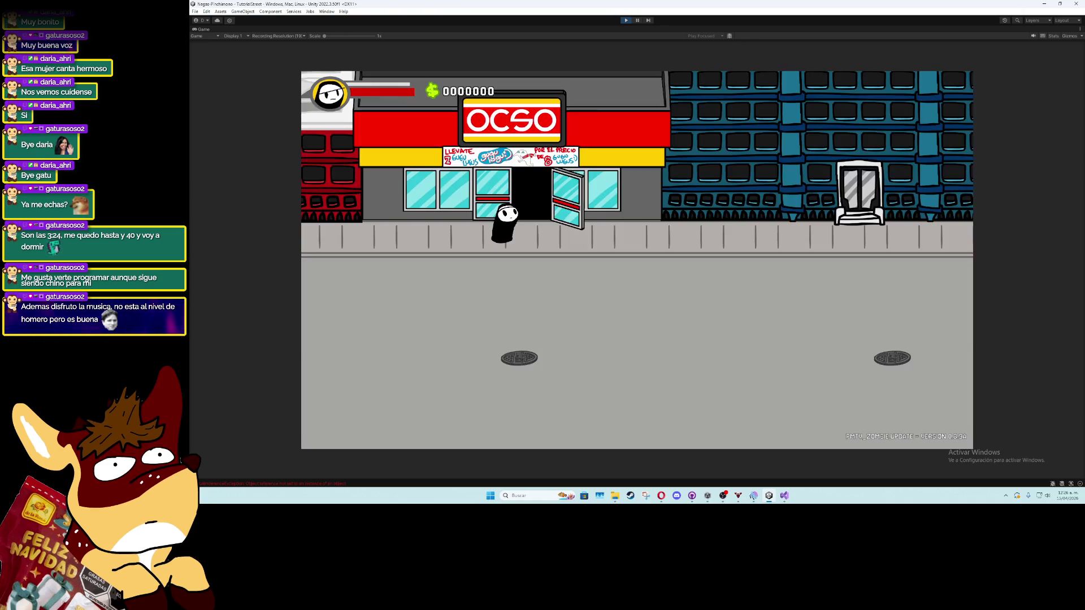
Walk along the street, break the crate with J attacks and perform a K charged attack
{"action": "key", "text": "Down"}
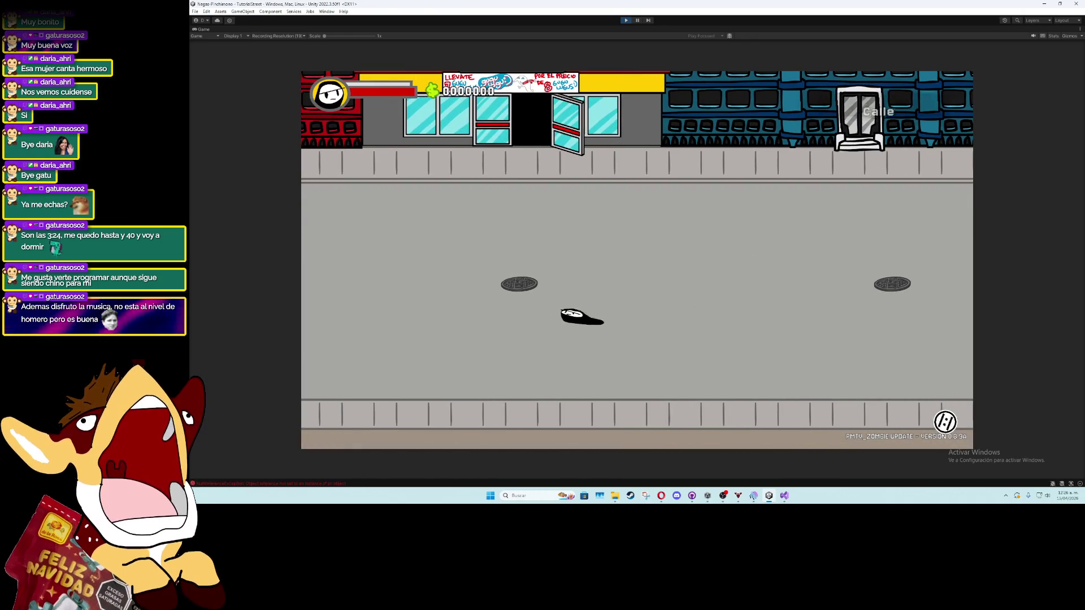
{"action": "key", "text": "Right"}
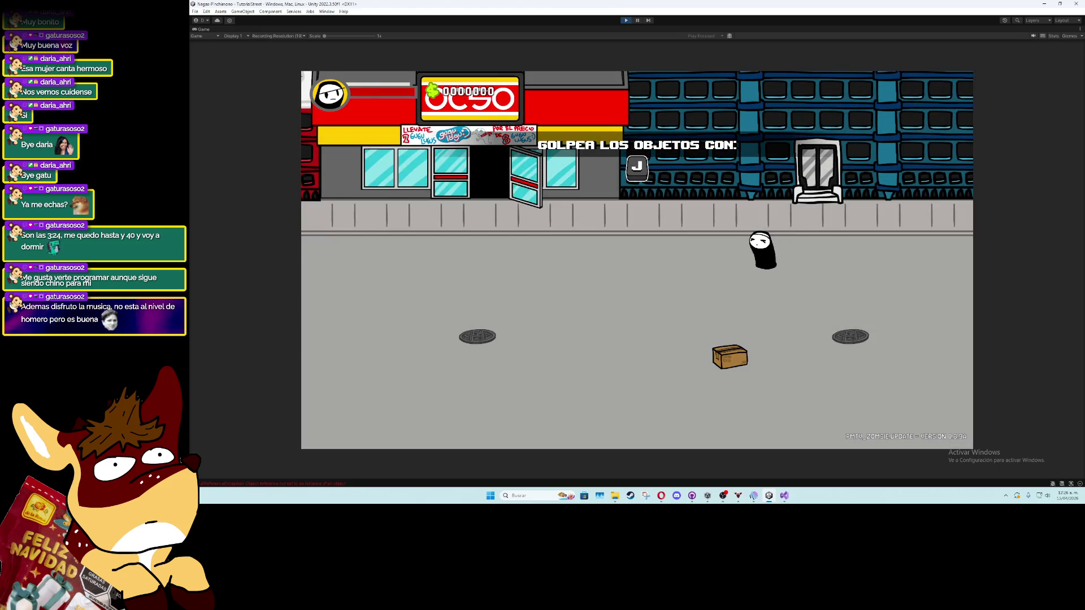
{"action": "key", "text": "j"}
{"action": "key", "text": "j"}
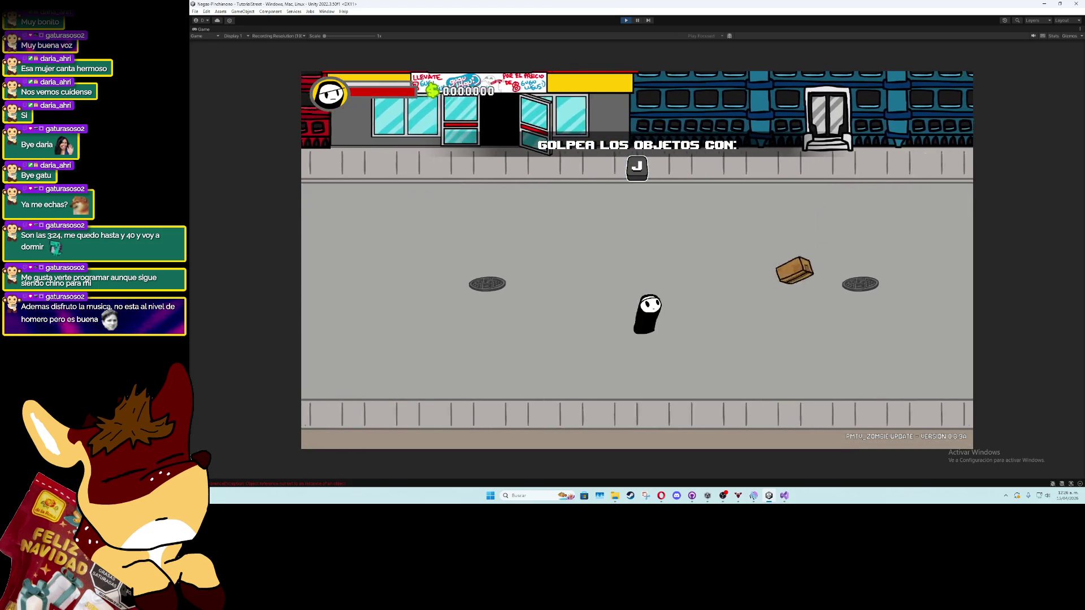
{"action": "key", "text": "Down"}
{"action": "key", "text": "Down"}
{"action": "key", "text": "Right"}
{"action": "key", "text": "Right"}
{"action": "key", "text": "j"}
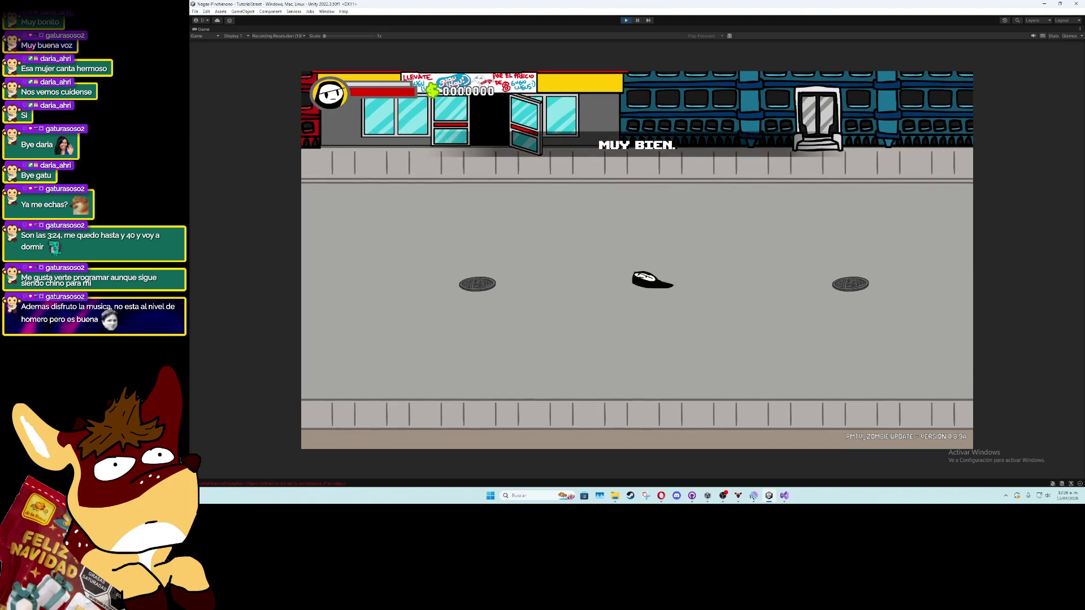
{"action": "key", "text": "Left"}
{"action": "key", "text": "Left"}
{"action": "key", "text": "Right"}
{"action": "key", "text": "Right"}
{"action": "key", "text": "Up"}
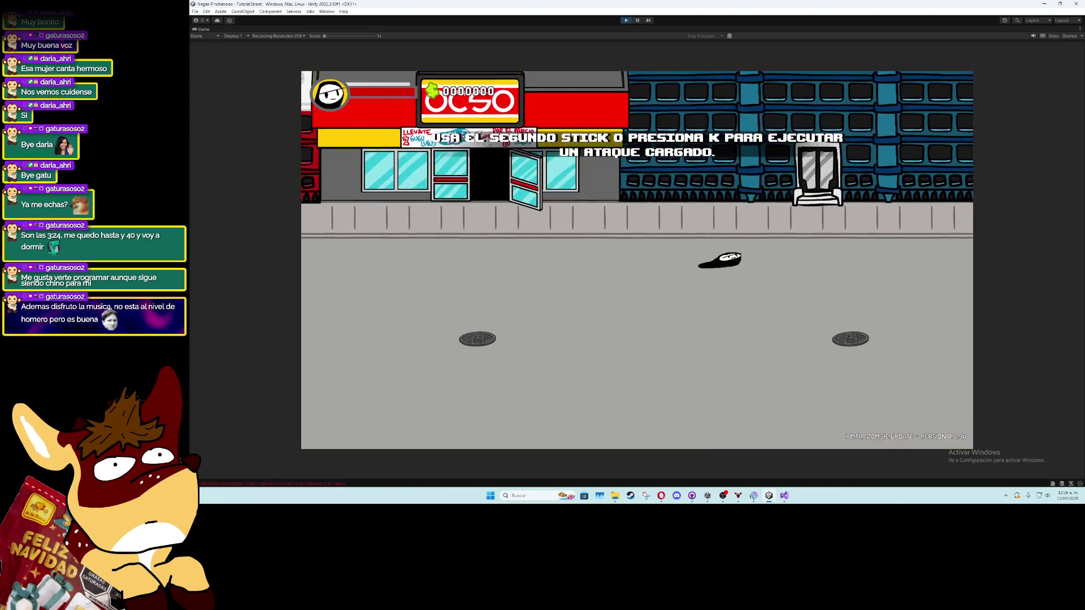
{"action": "key", "text": "Right"}
{"action": "key", "text": "Right"}
{"action": "key", "text": "Down"}
{"action": "key", "text": "k"}
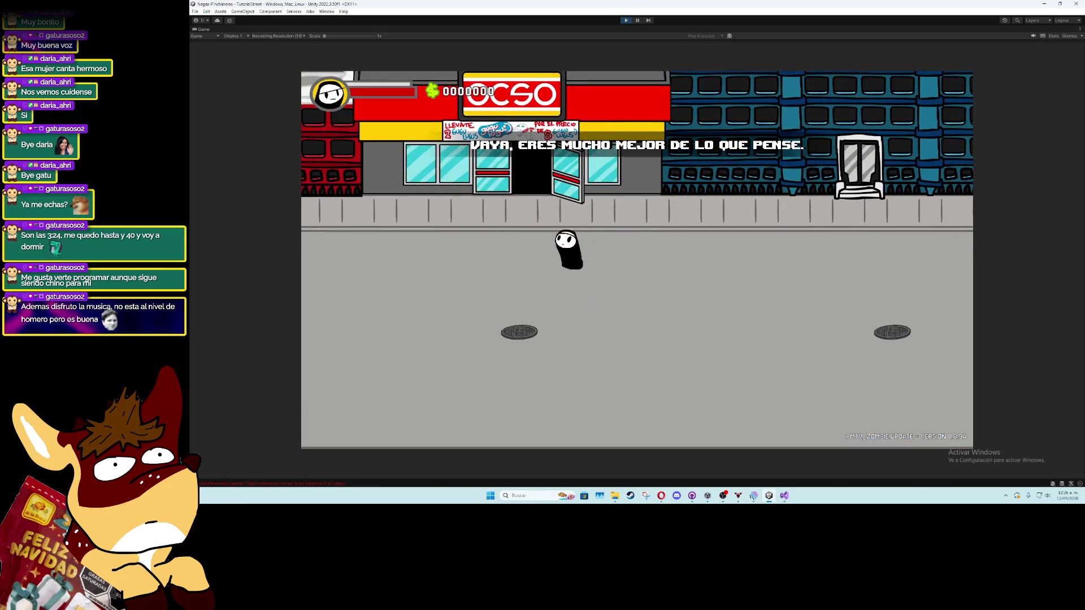
{"action": "key", "text": "Left"}
{"action": "key", "text": "Left"}
Reach the aquatic mode lesson and steer the blob around the street
{"action": "key", "text": "Right"}
{"action": "key", "text": "Right"}
{"action": "key", "text": "Right"}
{"action": "key", "text": "Down"}
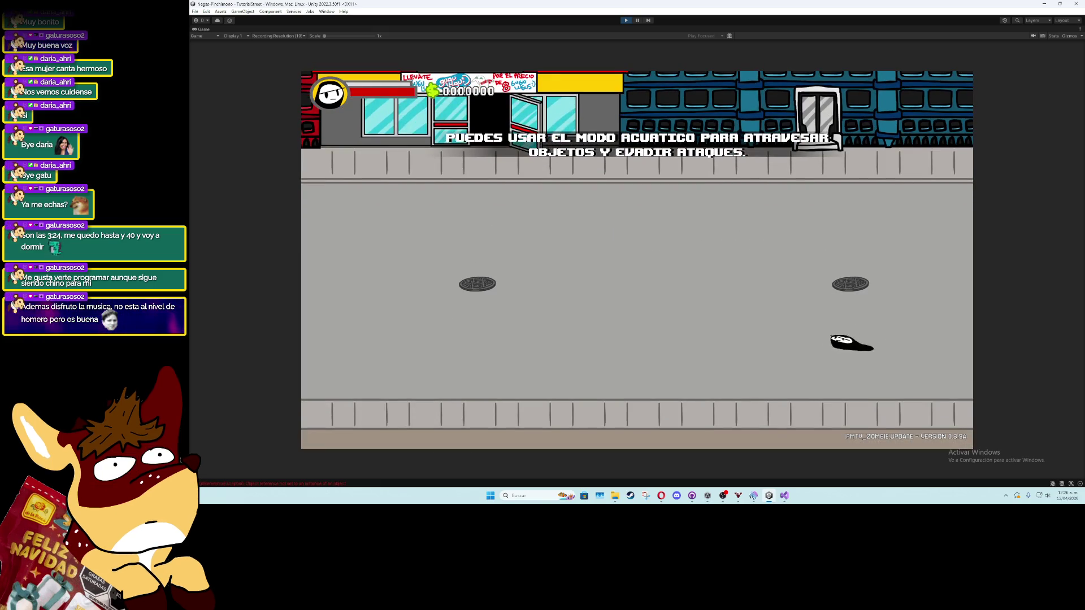
{"action": "key", "text": "Up"}
{"action": "key", "text": "Left"}
{"action": "key", "text": "Down"}
{"action": "key", "text": "Down"}
{"action": "key", "text": "Right"}
{"action": "key", "text": "Up"}
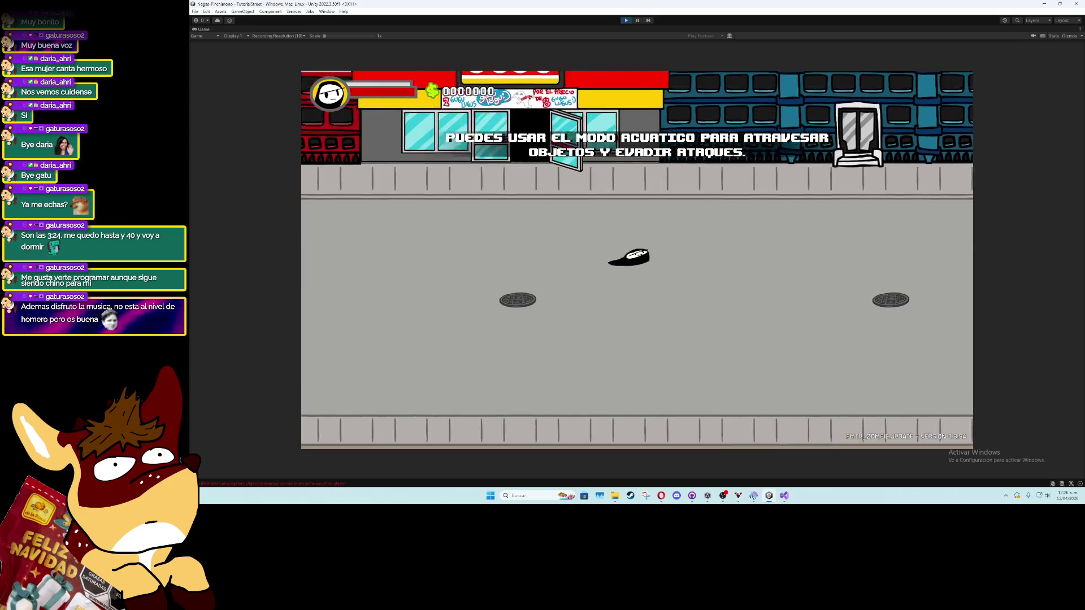
{"action": "key", "text": "Right"}
{"action": "key", "text": "Right"}
{"action": "key", "text": "Down"}
{"action": "key", "text": "Down"}
{"action": "key", "text": "Left"}
{"action": "key", "text": "Up"}
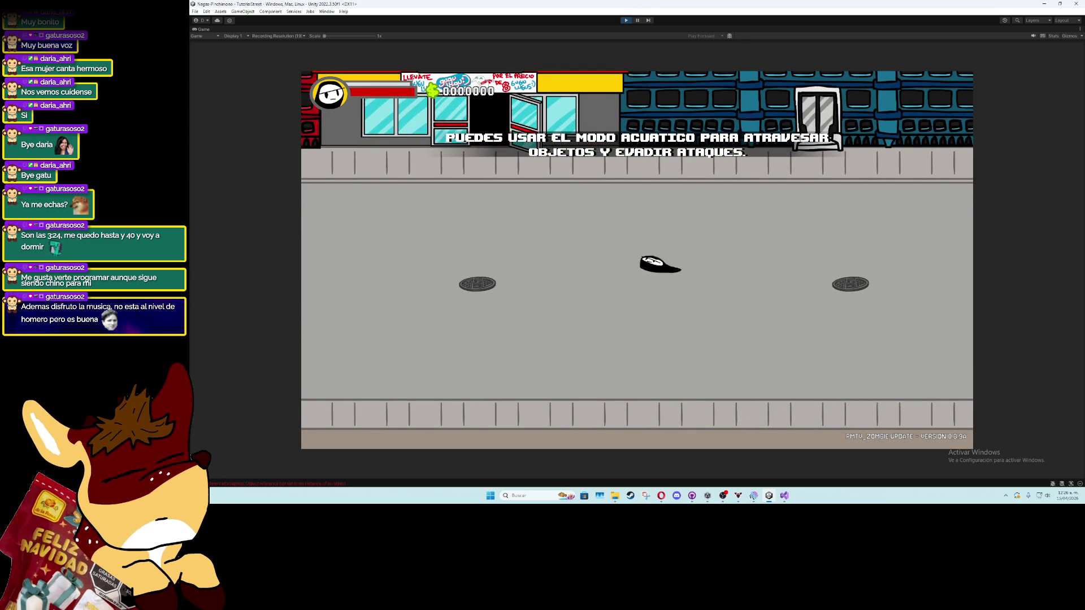
{"action": "key", "text": "Left"}
{"action": "key", "text": "Left"}
{"action": "key", "text": "Down"}
{"action": "key", "text": "Down"}
{"action": "key", "text": "Right"}
{"action": "key", "text": "Up"}
{"action": "key", "text": "Right"}
{"action": "key", "text": "Right"}
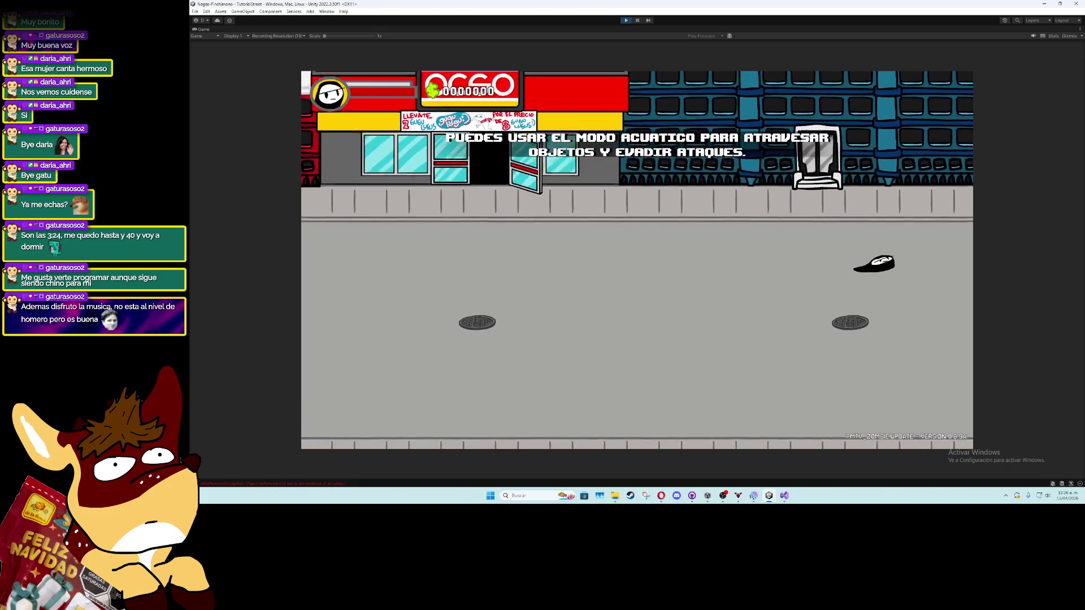
{"action": "key", "text": "Right"}
{"action": "key", "text": "Down"}
Cross the red barrier in aquatic mode with Spacebar and absorb the red liquid splats to fill the power bar
{"action": "key", "text": "Left"}
{"action": "key", "text": "Up"}
{"action": "key", "text": "Left"}
{"action": "key", "text": "Left"}
{"action": "key", "text": "Right"}
{"action": "key", "text": "Down"}
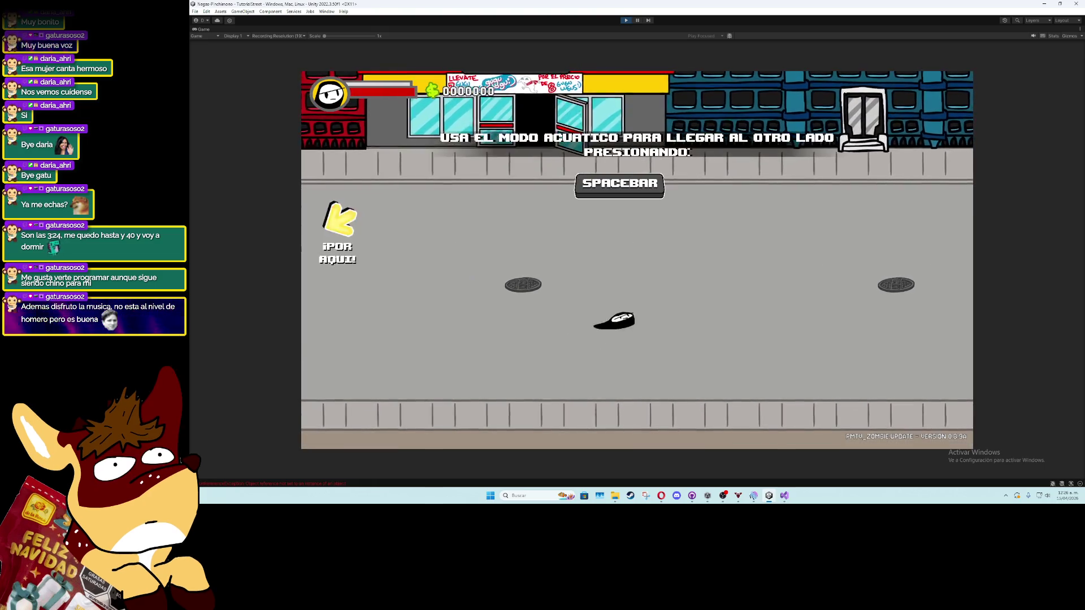
{"action": "key", "text": "Left"}
{"action": "key", "text": "Up"}
{"action": "key", "text": "space"}
{"action": "key", "text": "space"}
{"action": "key", "text": "Right"}
{"action": "key", "text": "Right"}
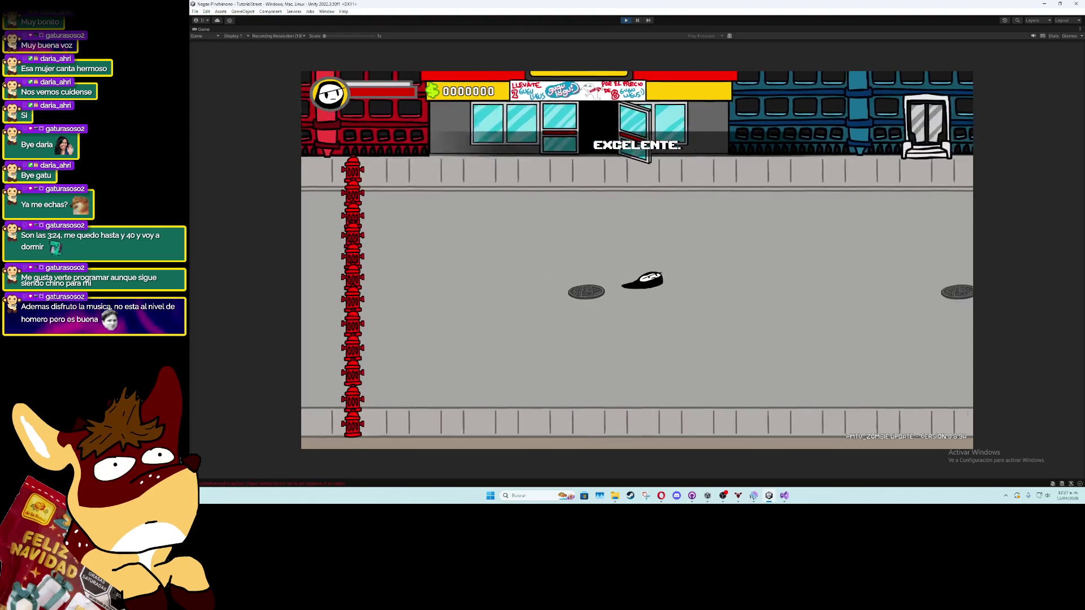
{"action": "key", "text": "Right"}
{"action": "key", "text": "Right"}
{"action": "key", "text": "Right"}
{"action": "key", "text": "Right"}
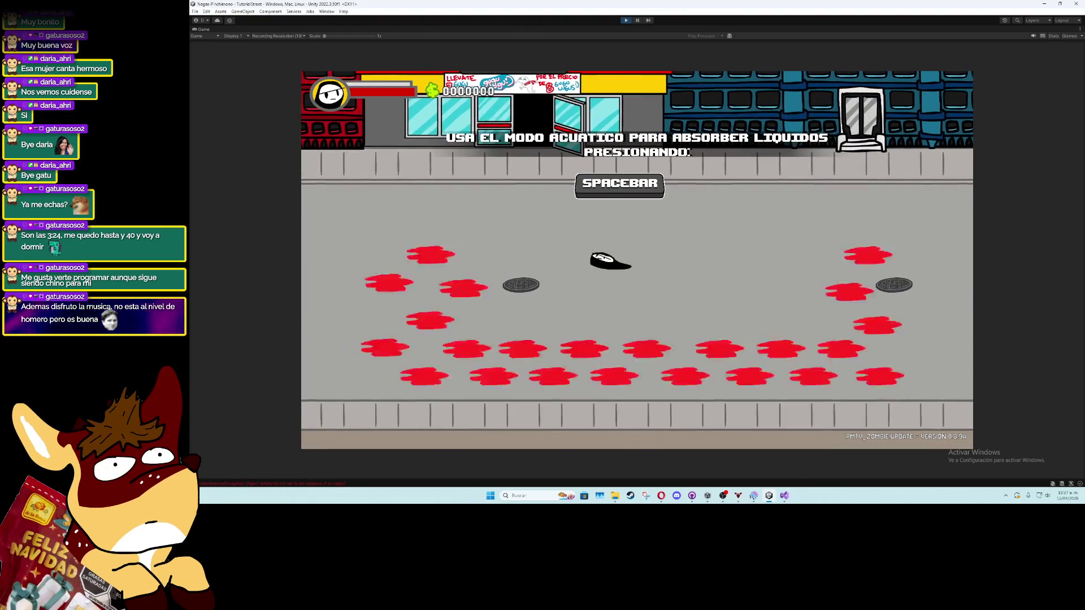
{"action": "key", "text": "space"}
{"action": "key", "text": "Left"}
{"action": "key", "text": "Left"}
{"action": "key", "text": "Right"}
{"action": "key", "text": "Down"}
{"action": "key", "text": "Right"}
{"action": "key", "text": "Right"}
Unleash the new power from the full bar and move the transformed character across the street
{"action": "key", "text": "space"}
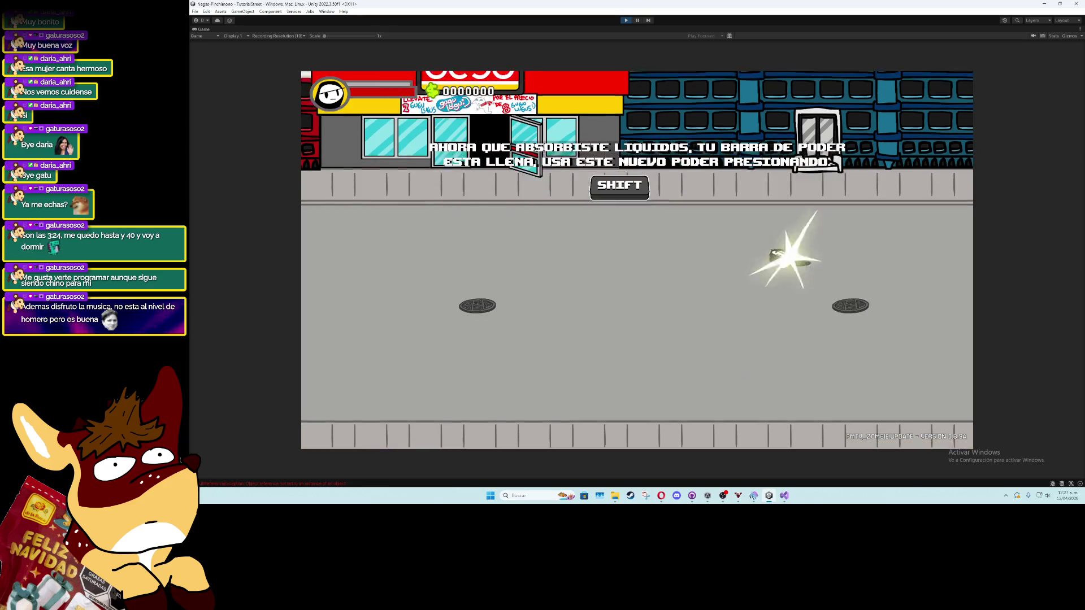
{"action": "key", "text": "Left"}
{"action": "key", "text": "Left"}
{"action": "key", "text": "shift"}
{"action": "key", "text": "Left"}
{"action": "key", "text": "Left"}
{"action": "key", "text": "Down"}
{"action": "key", "text": "Right"}
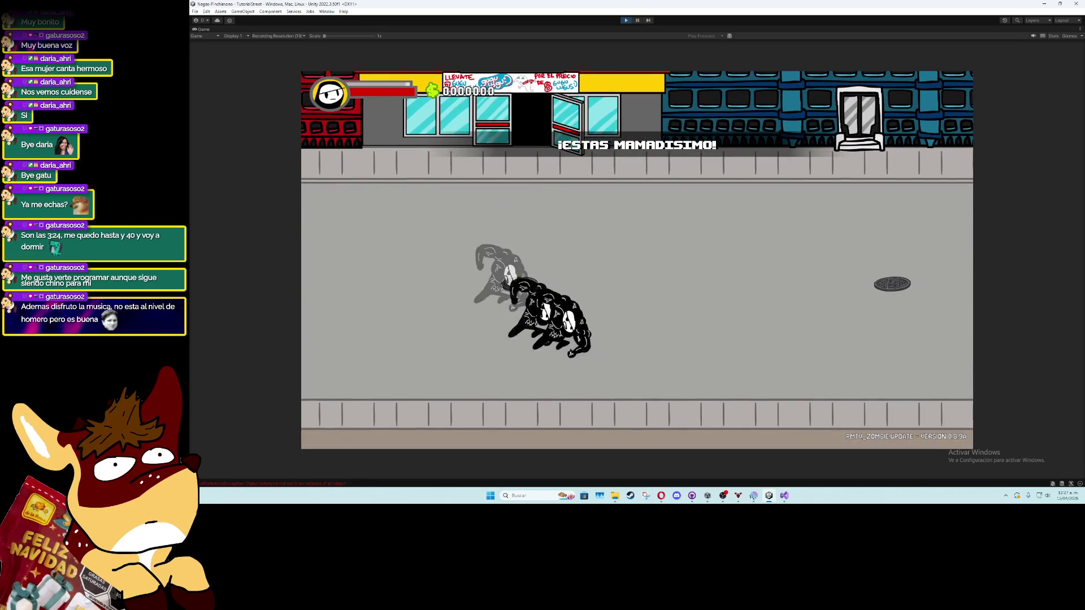
{"action": "key", "text": "Right"}
{"action": "key", "text": "Down"}
{"action": "key", "text": "Right"}
{"action": "key", "text": "Down"}
{"action": "key", "text": "Right"}
{"action": "key", "text": "Down"}
Smash the crates and chairs, knocking the street objects aside while powered up
{"action": "key", "text": "Left"}
{"action": "key", "text": "Left"}
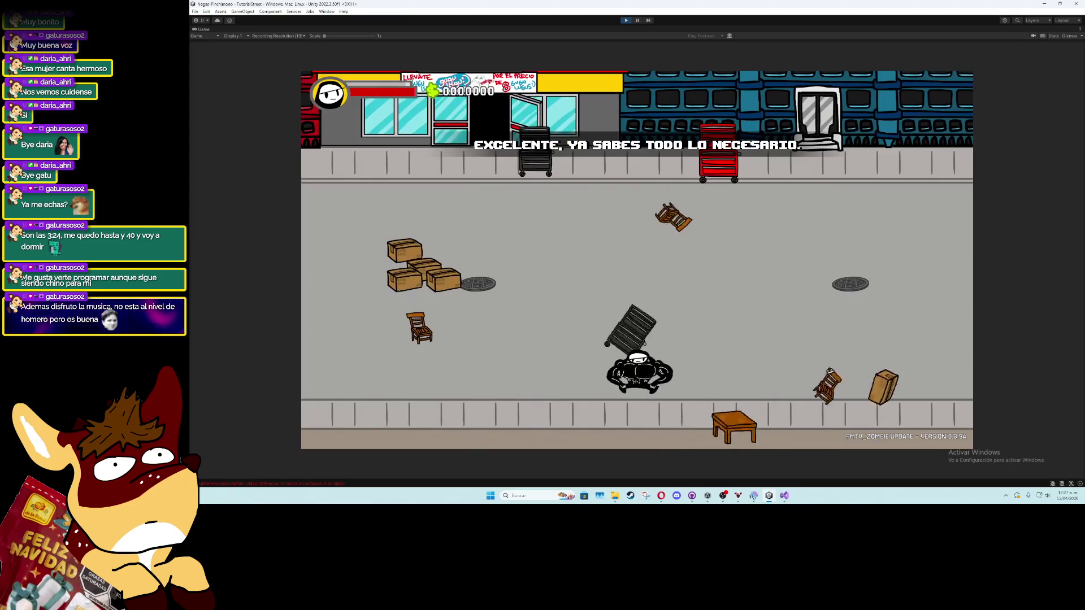
{"action": "key", "text": "Left"}
{"action": "key", "text": "Up"}
{"action": "key", "text": "Left"}
{"action": "key", "text": "Down"}
{"action": "key", "text": "Up"}
{"action": "key", "text": "Right"}
{"action": "key", "text": "Right"}
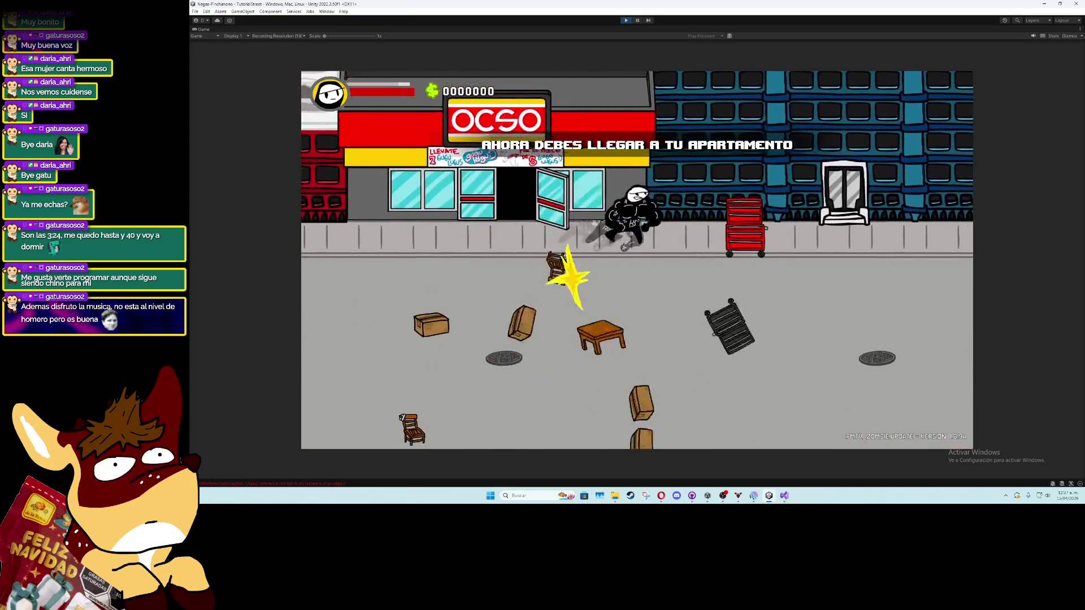
{"action": "key", "text": "Right"}
{"action": "key", "text": "Down"}
{"action": "key", "text": "Left"}
{"action": "key", "text": "Left"}
{"action": "key", "text": "Down"}
Run toward the next street area, briefly browsing open windows before returning to the game
{"action": "key", "text": "Right"}
{"action": "key", "text": "Down"}
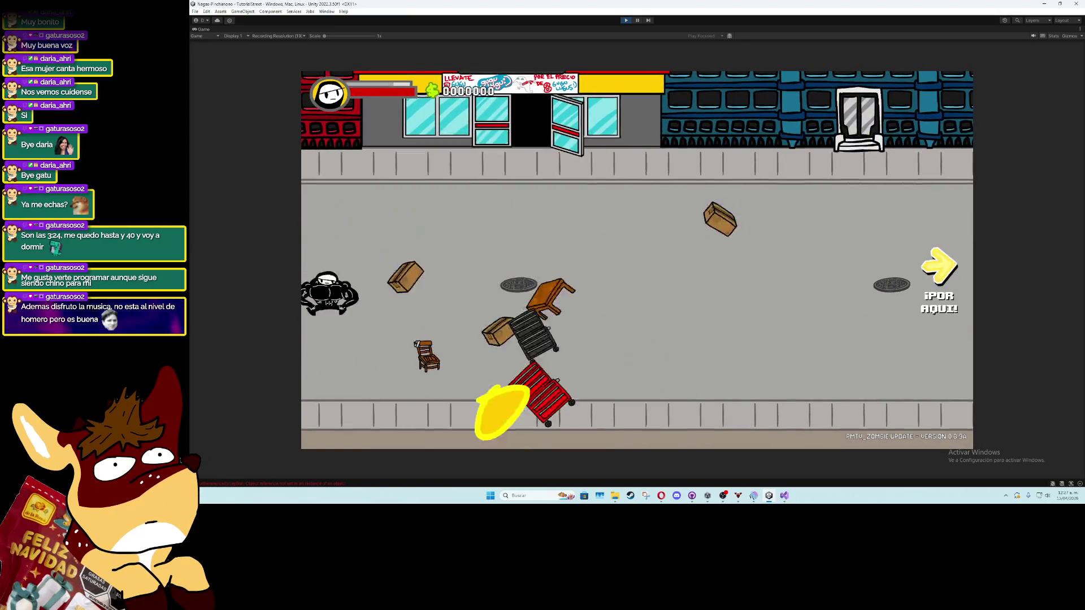
{"action": "key", "text": "Right"}
{"action": "key", "text": "Down"}
{"action": "key", "text": "Down"}
{"action": "key", "text": "Right"}
{"action": "key", "text": "Right"}
{"action": "key", "text": "Up"}
{"action": "key", "text": "Right"}
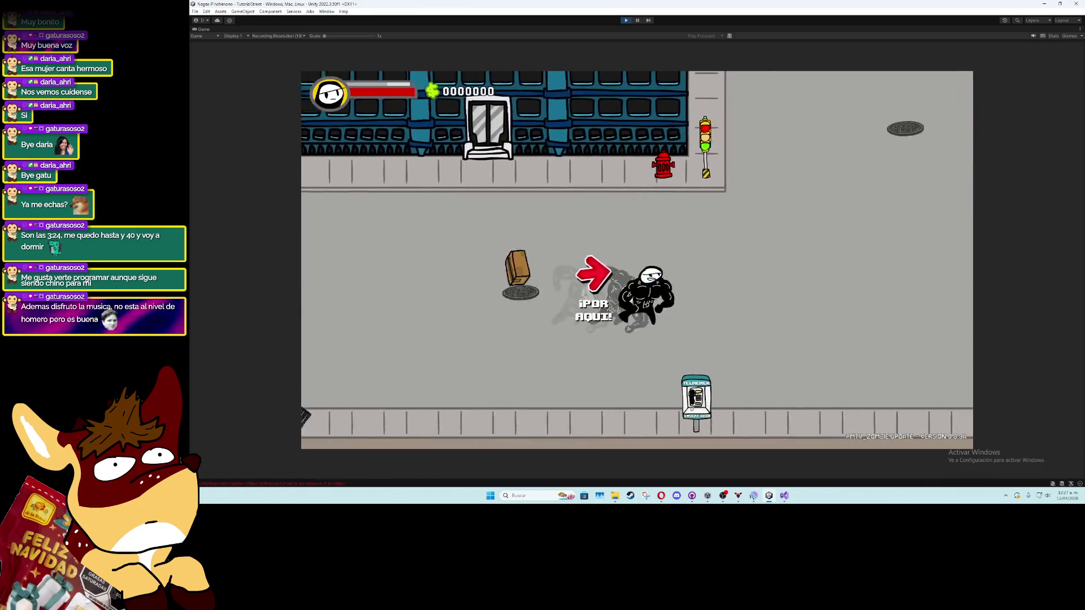
{"action": "key", "text": "Right"}
{"action": "key", "text": "Right"}
{"action": "key", "text": "Right"}
{"action": "key", "text": "alt+Tab"}
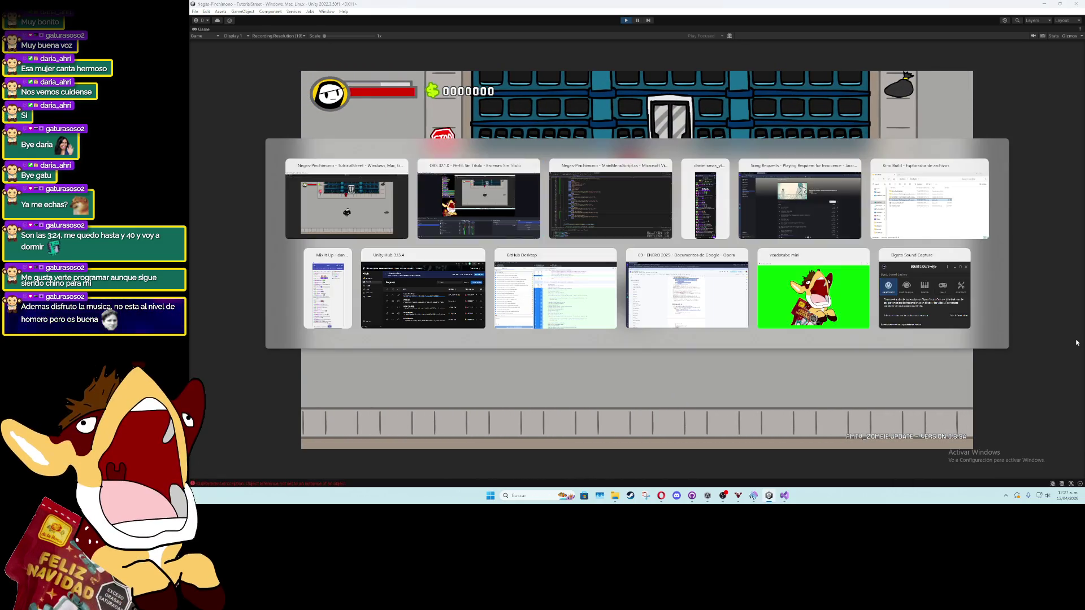
{"action": "key", "text": "alt+Tab"}
{"action": "key", "text": "Escape"}
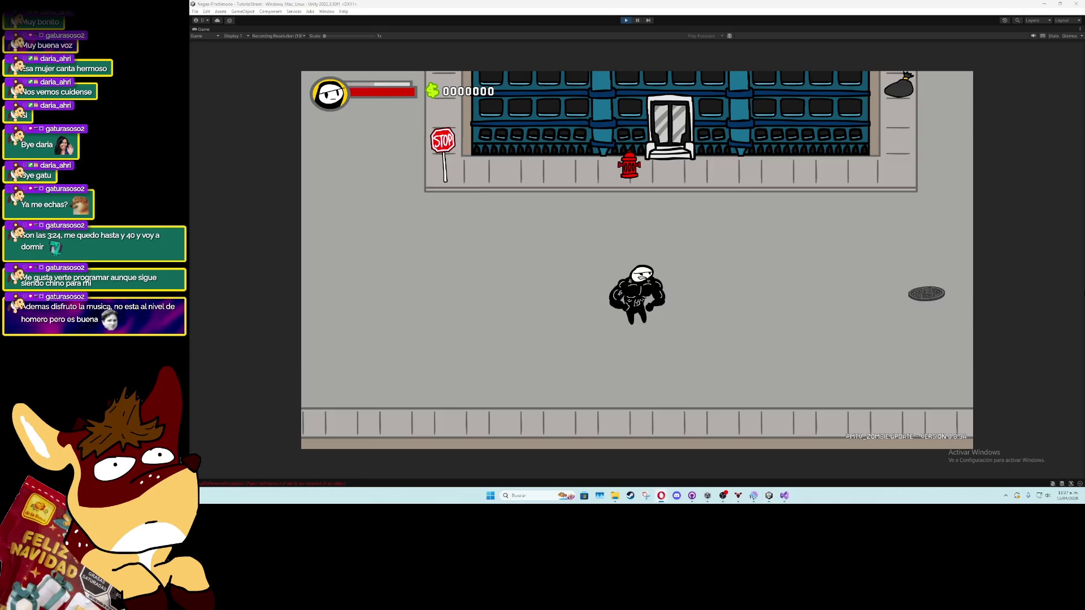
Move toward the bottom sidewalk and the apartment until the first enemies arrive
{"action": "key", "text": "a"}
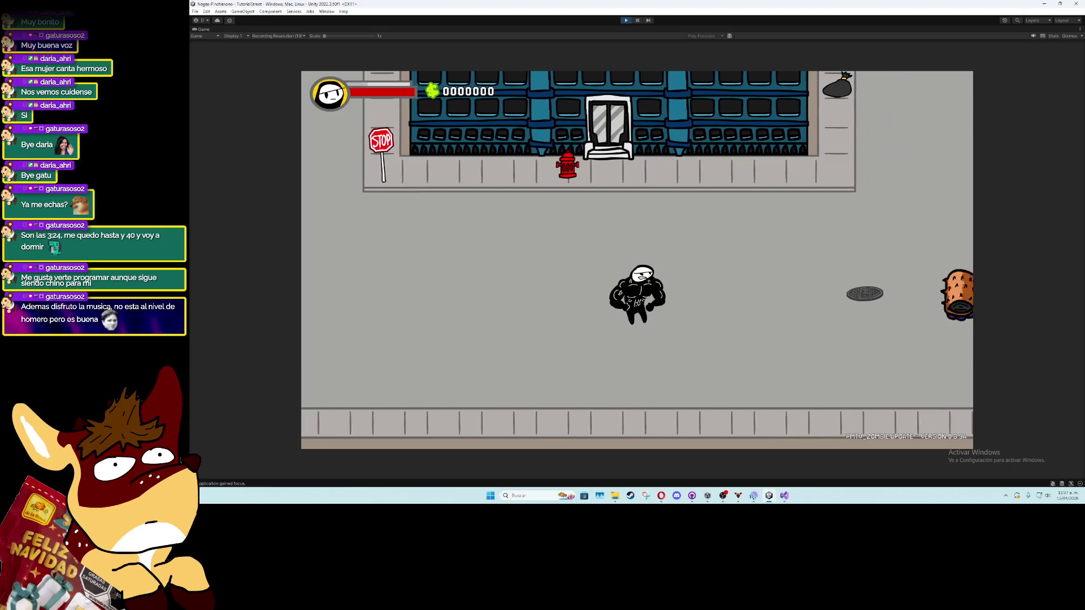
{"action": "key", "text": "s"}
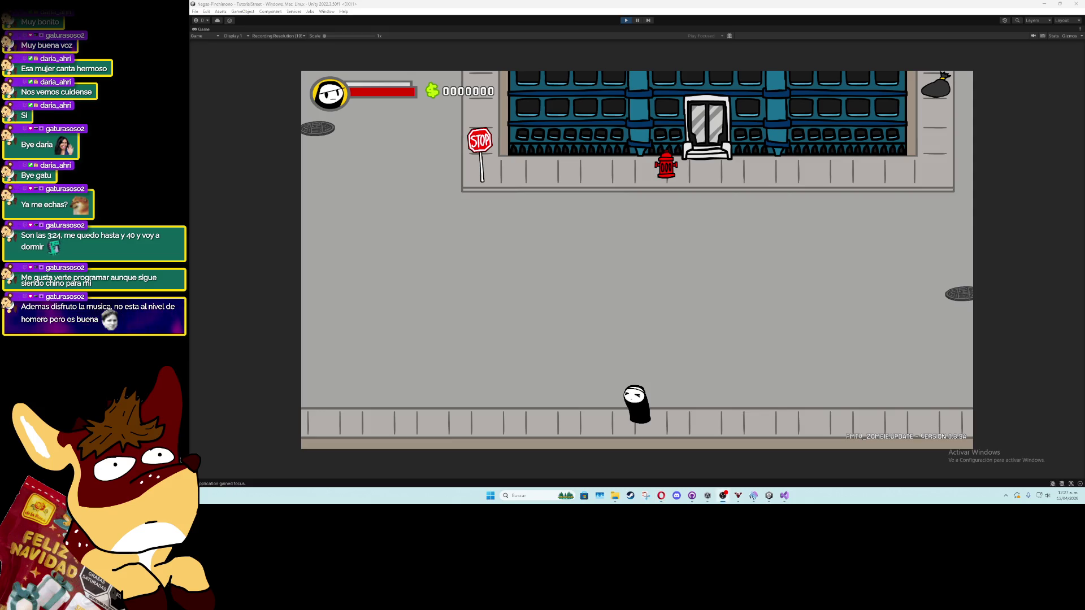
{"action": "key", "text": "alt+Tab"}
{"action": "key", "text": "alt+Tab"}
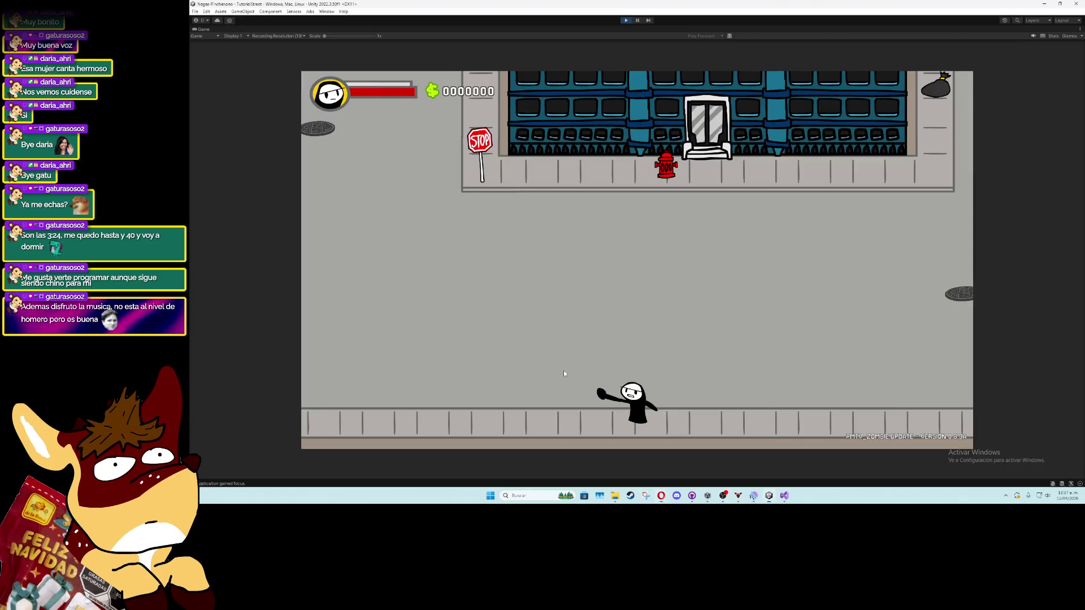
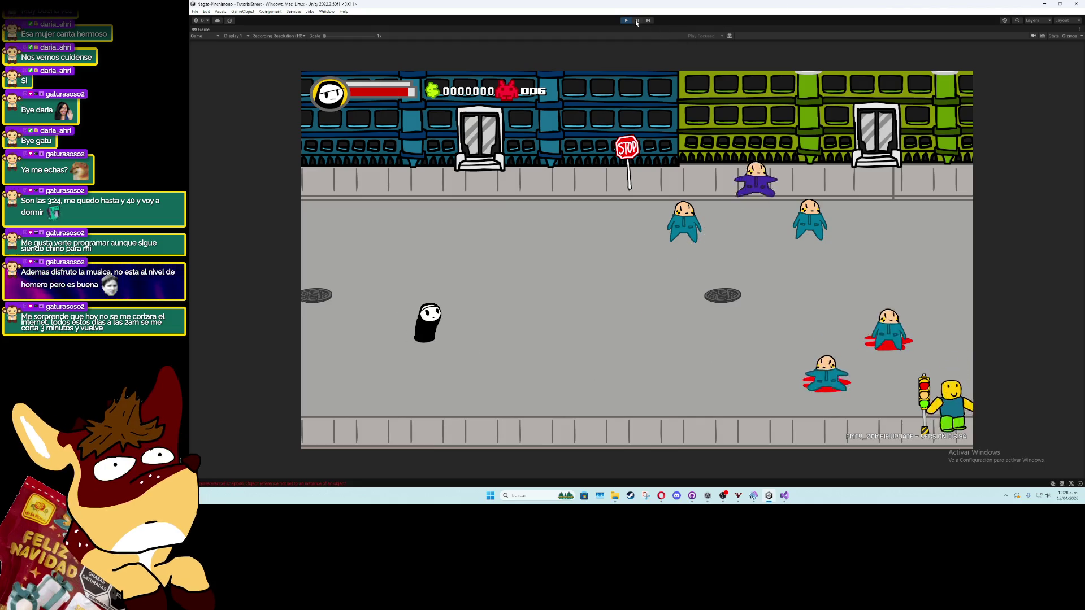
Leave the maximized Game view and inspect the null-reference error in the Console
{"action": "double_click", "coordinate": [206, 33]}
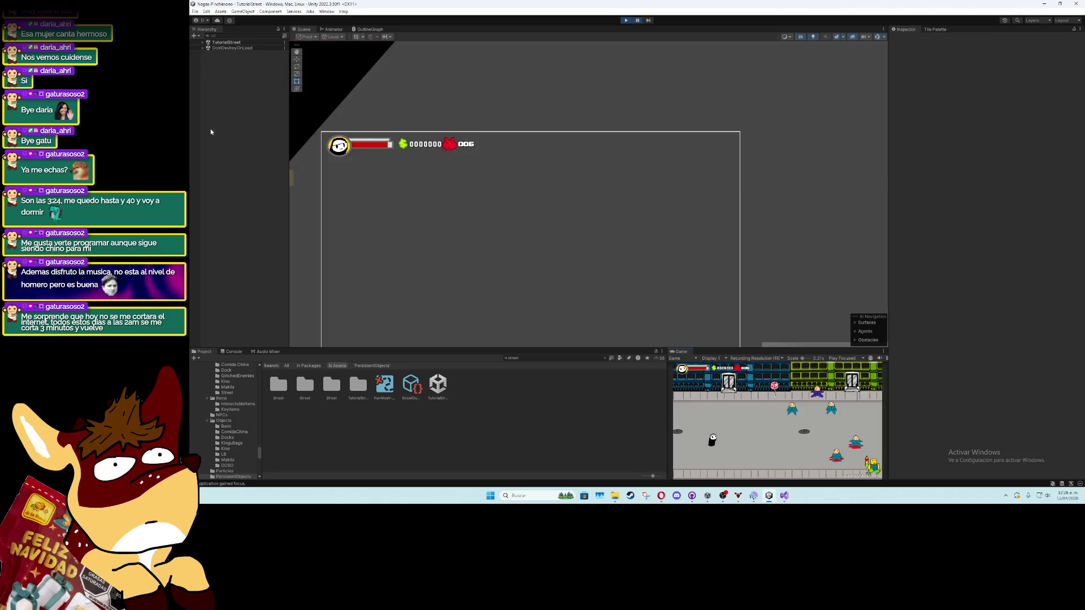
{"action": "left_click", "coordinate": [233, 352]}
{"action": "left_click", "coordinate": [314, 398]}
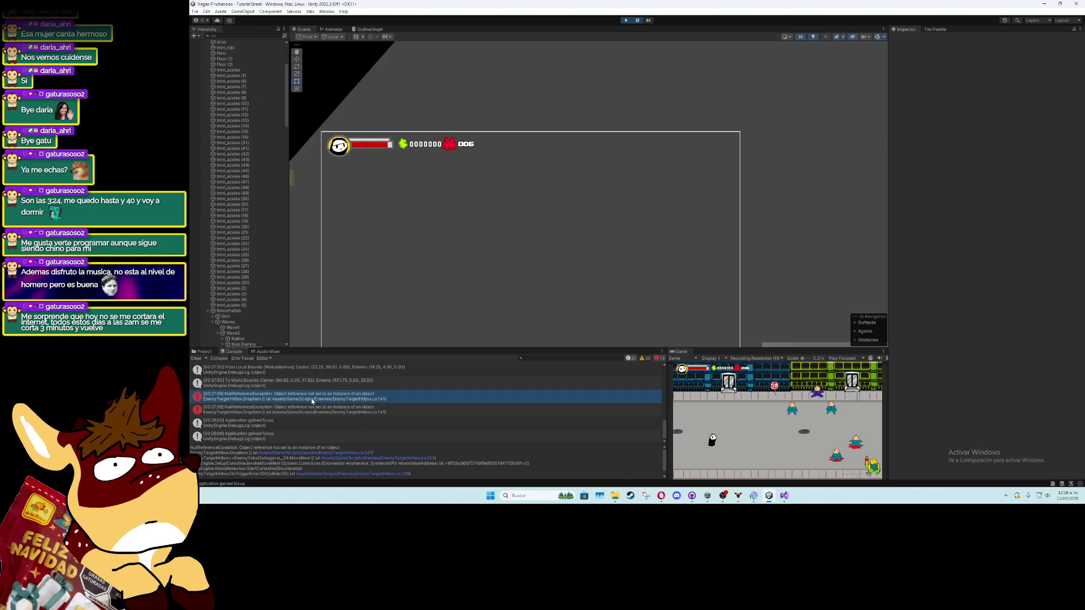
Open the erroring scripts, including EnemyTargetHitbox.cs, in Visual Studio, then stop the playtest
{"action": "double_click", "coordinate": [362, 456]}
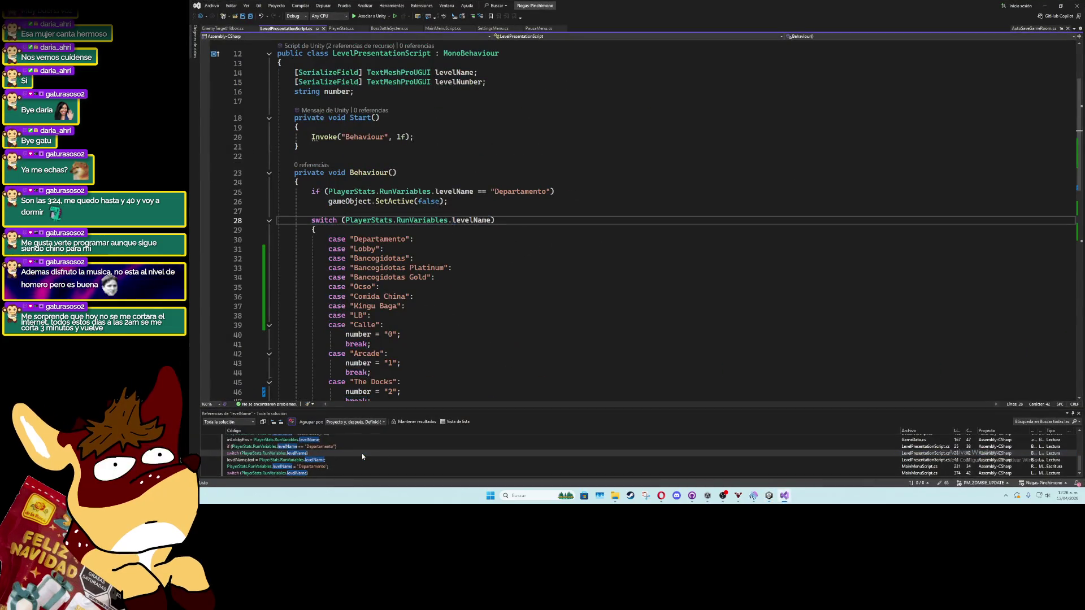
{"action": "key", "text": "alt+Tab"}
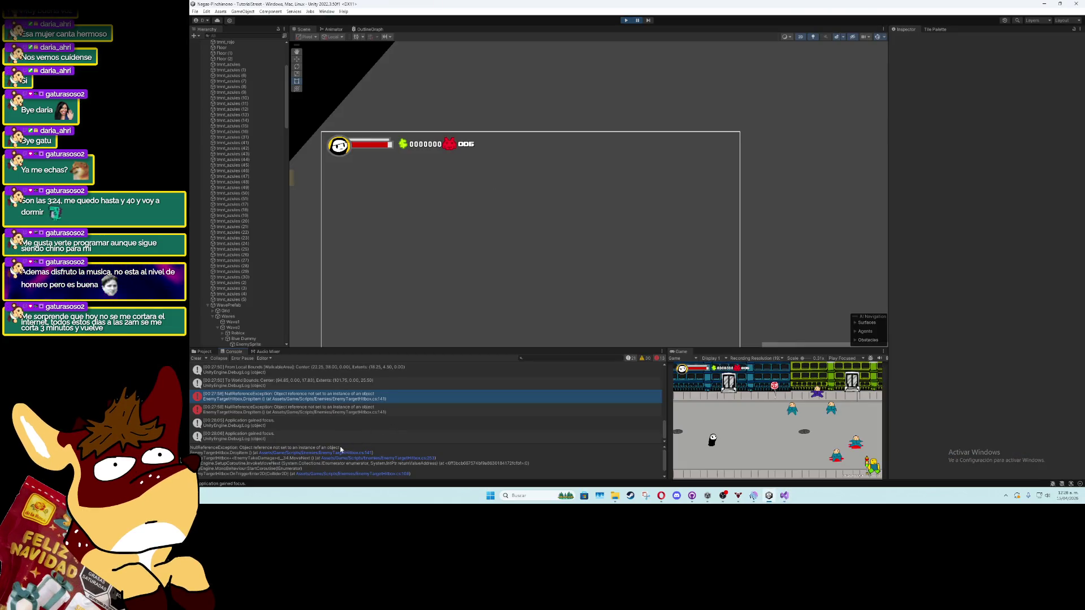
{"action": "double_click", "coordinate": [336, 455]}
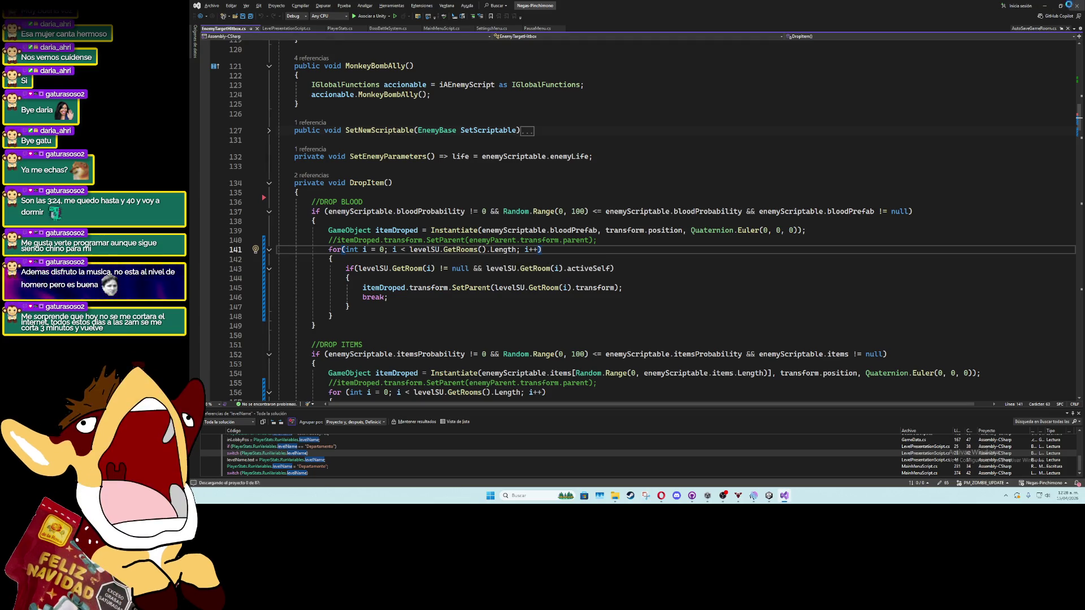
{"action": "key", "text": "alt+Tab"}
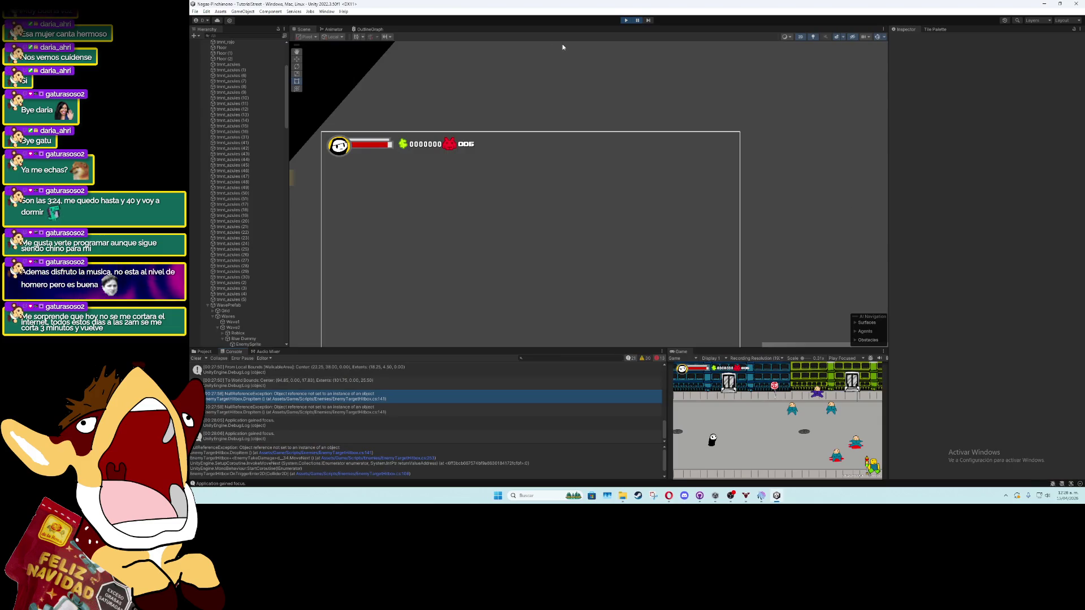
{"action": "left_click", "coordinate": [626, 20]}
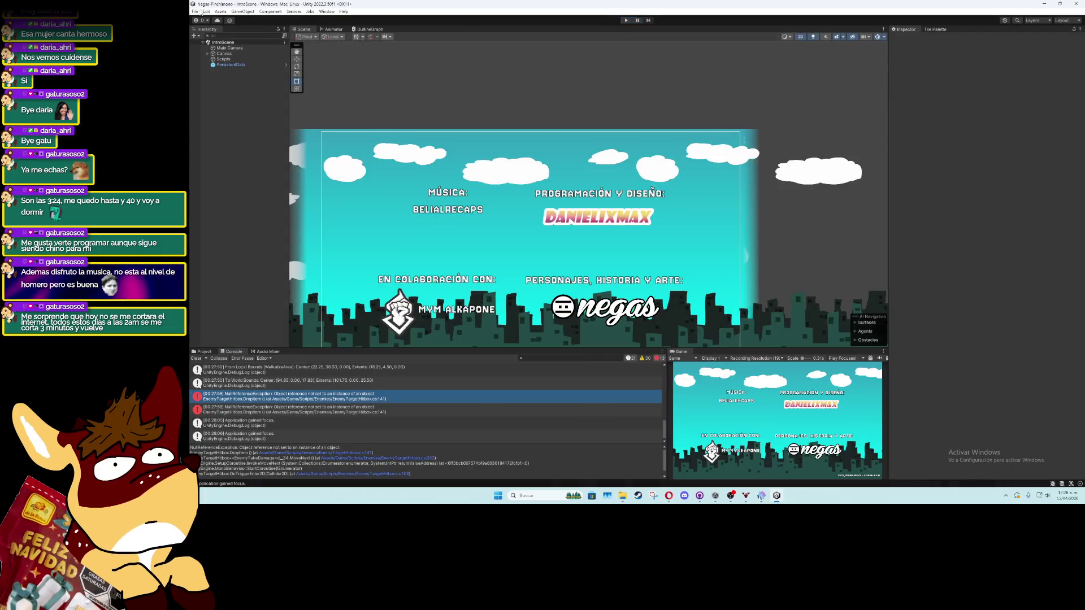
Open the TutorialStreet scene from recent scenes and inspect the Scripts object, collapsing Tutorial System
{"action": "left_click", "coordinate": [195, 11]}
{"action": "mouse_move", "coordinate": [222, 35]}
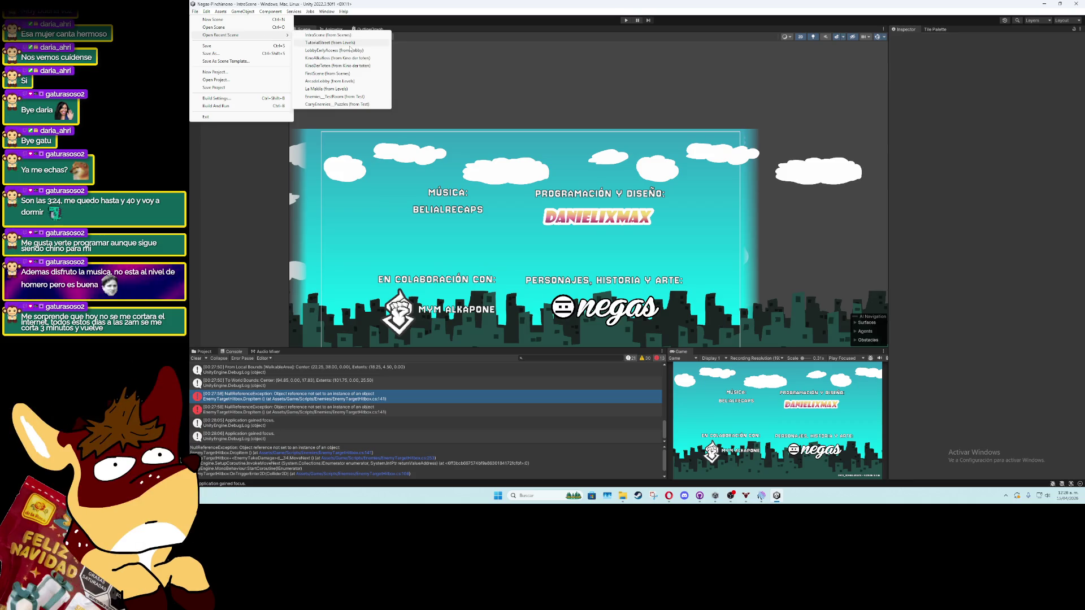
{"action": "left_click", "coordinate": [351, 42]}
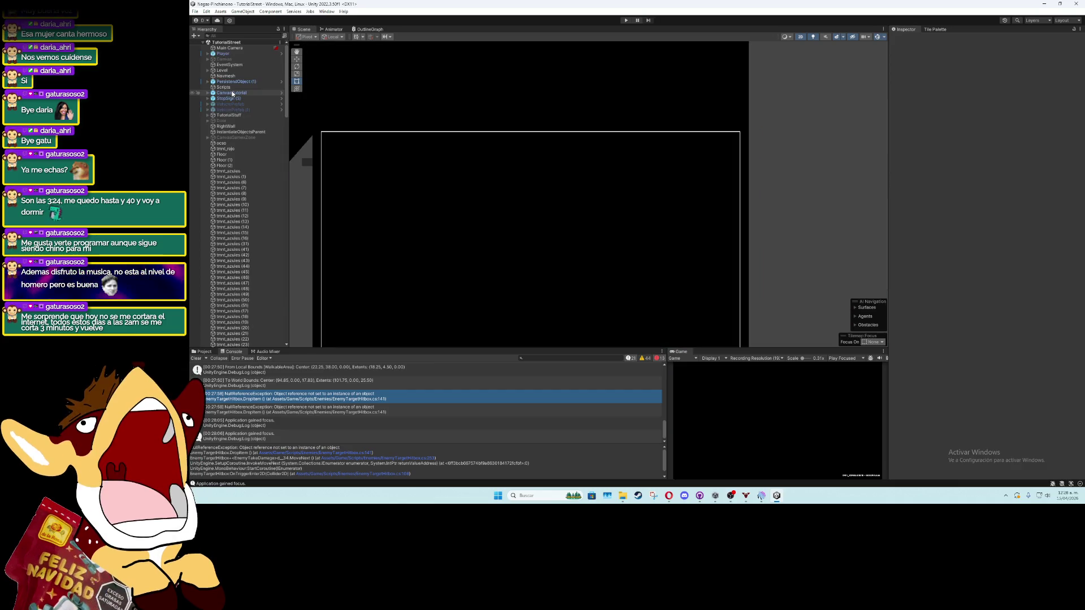
{"action": "left_click", "coordinate": [238, 87]}
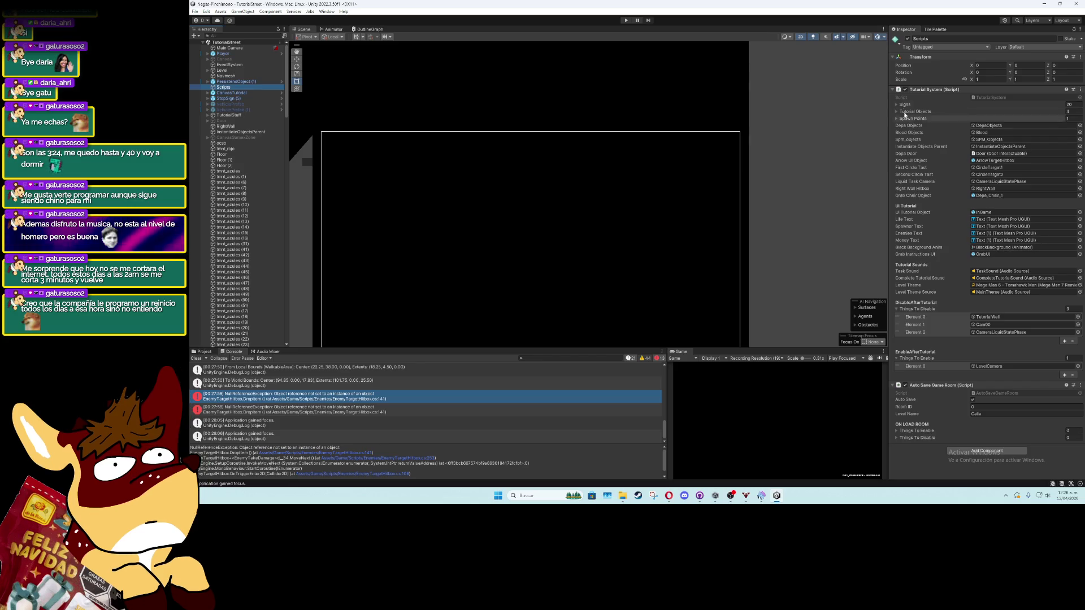
{"action": "left_click", "coordinate": [894, 89]}
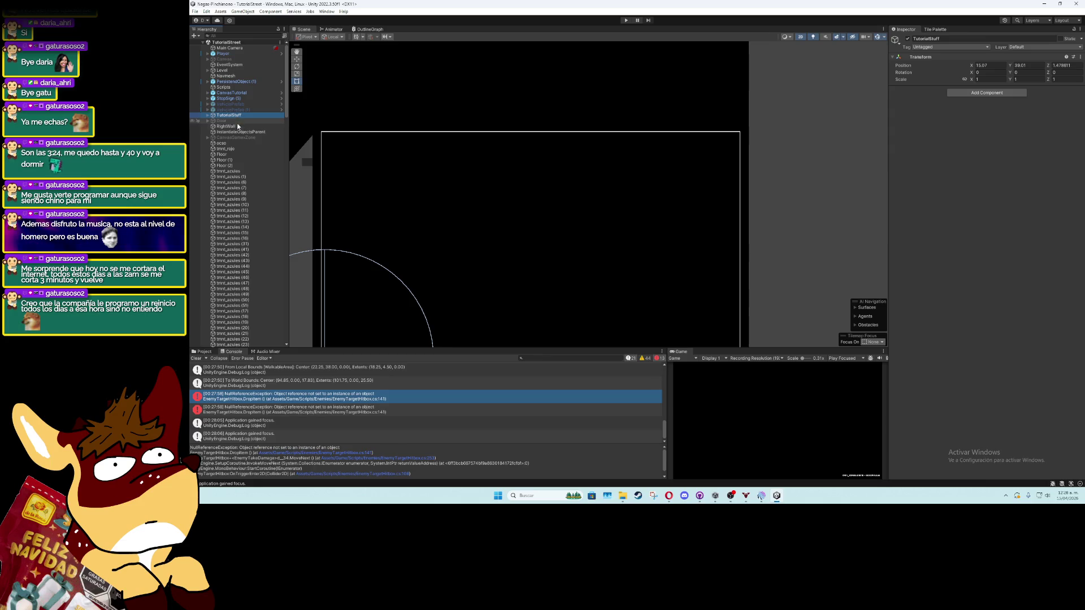
Review RightWall, InstantiateObjectsParent, Level and Navmesh objects, ending back on Scripts
{"action": "left_click", "coordinate": [228, 126]}
{"action": "left_click", "coordinate": [239, 132]}
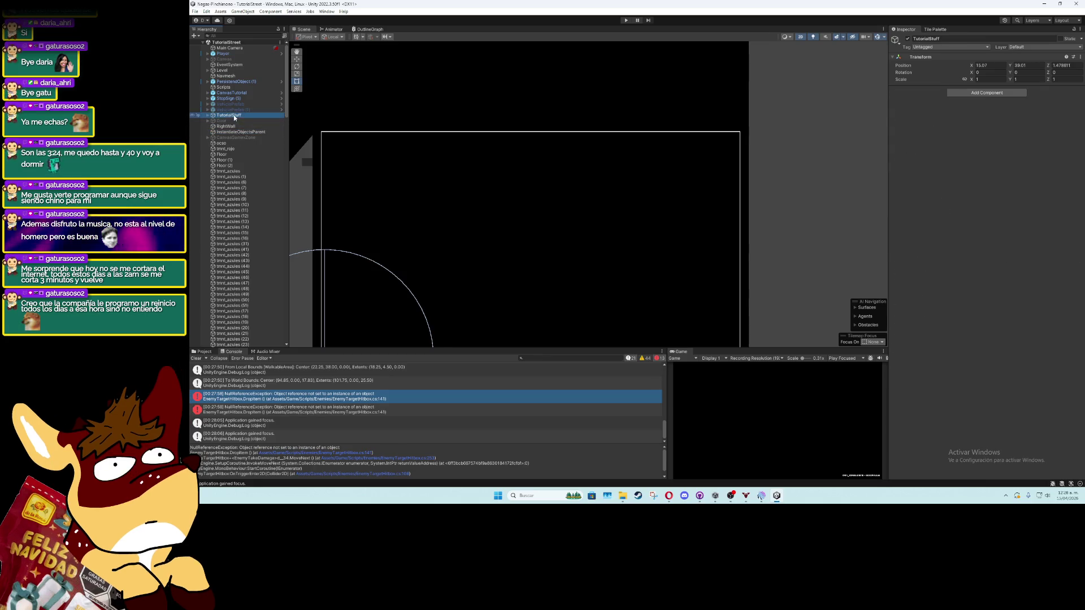
{"action": "left_click", "coordinate": [226, 86]}
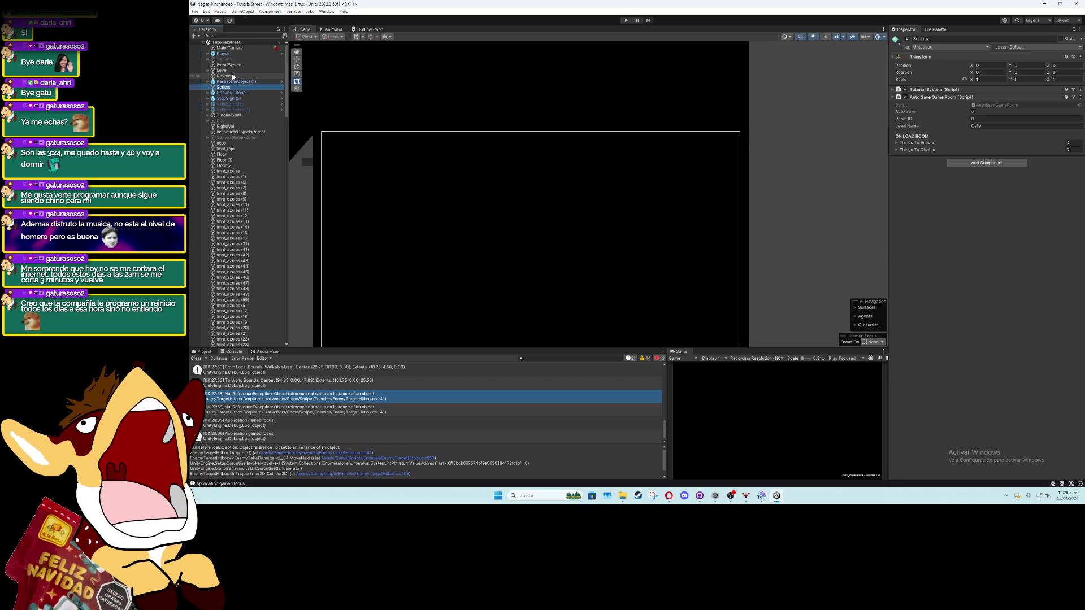
{"action": "left_click", "coordinate": [225, 71]}
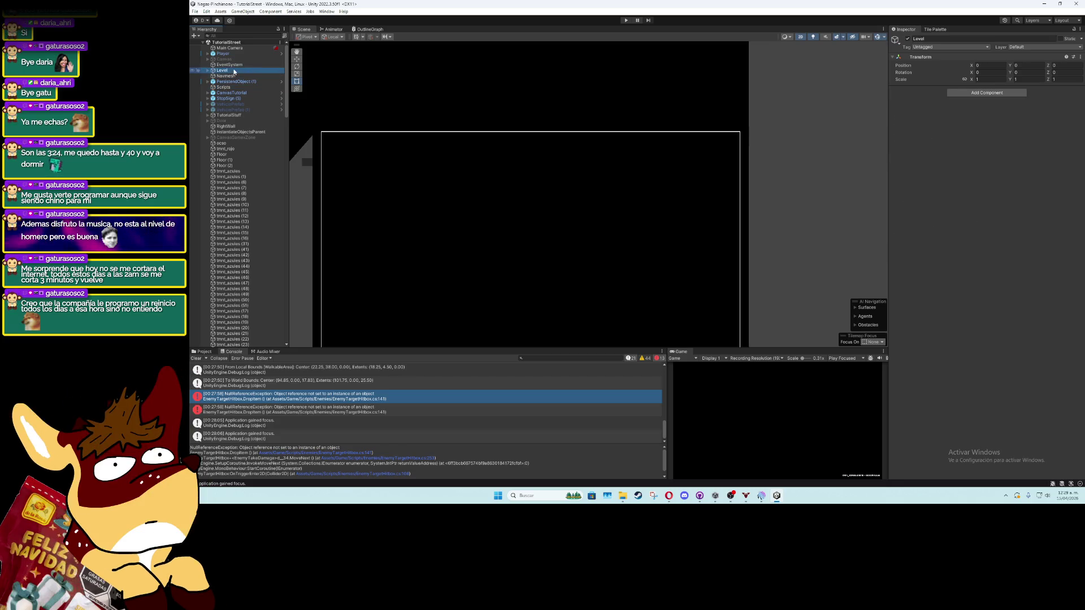
{"action": "left_click", "coordinate": [225, 76]}
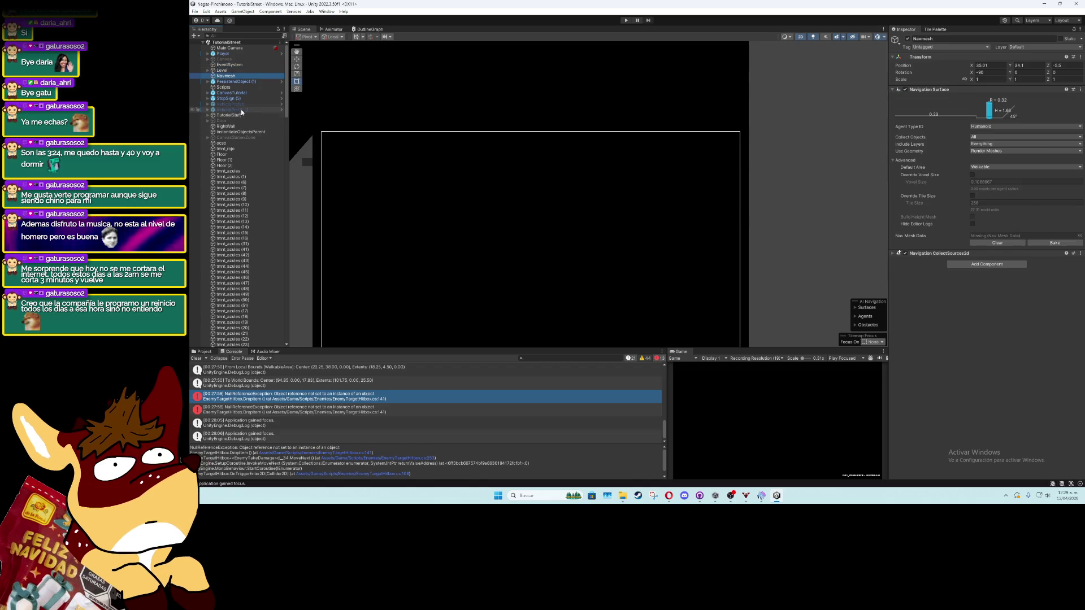
{"action": "left_click", "coordinate": [224, 86]}
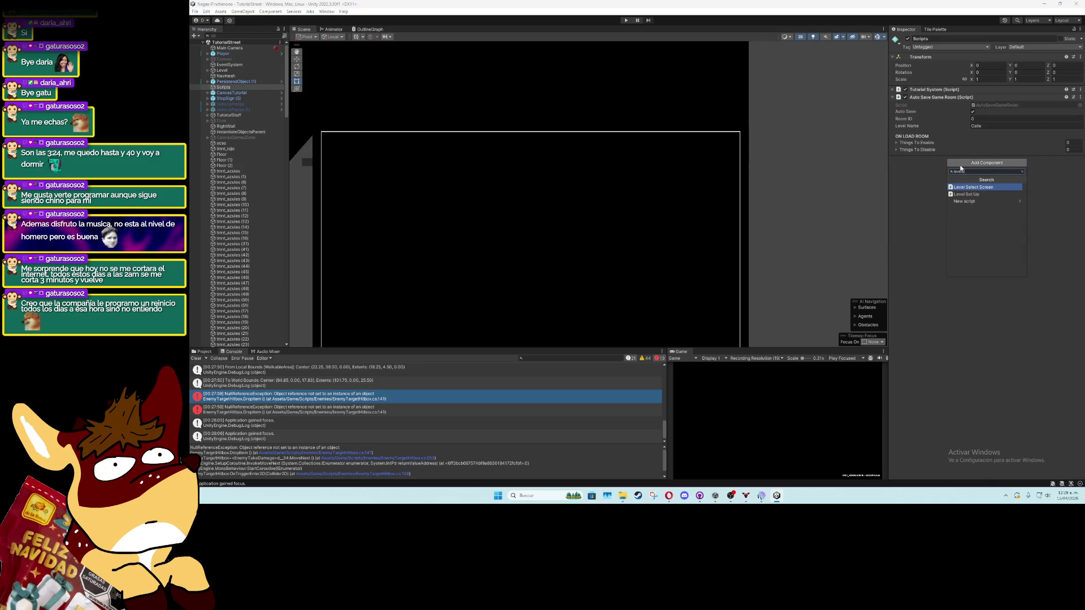
Add a Level Set Up component (Departamento) to Scripts and open its script via Edit Script
{"action": "left_click", "coordinate": [966, 194]}
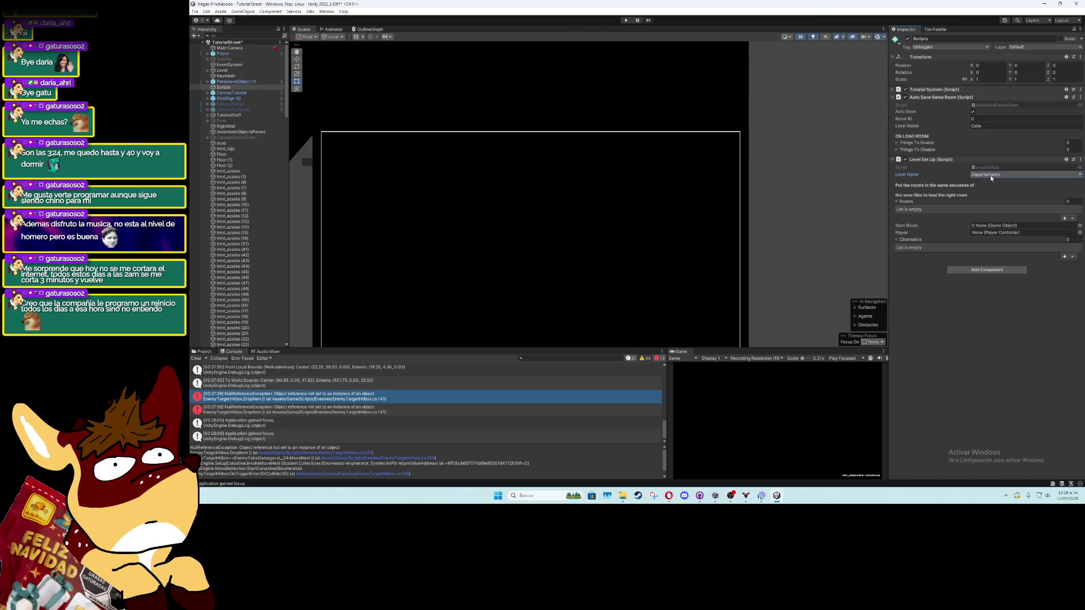
{"action": "left_click", "coordinate": [991, 175]}
{"action": "left_click", "coordinate": [998, 192]}
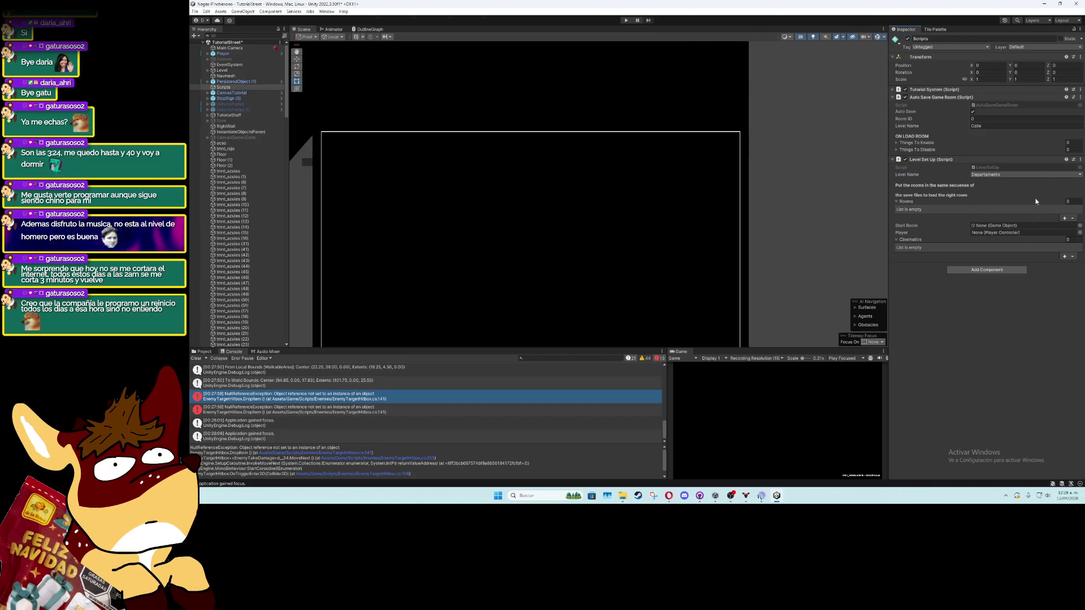
{"action": "left_click", "coordinate": [1082, 160]}
{"action": "left_click", "coordinate": [1026, 246]}
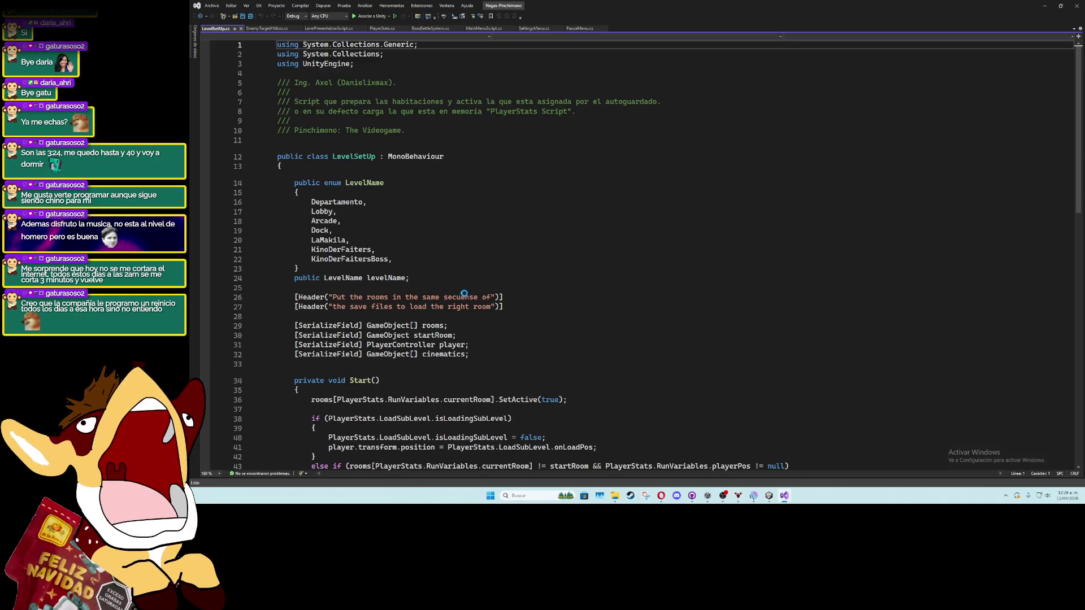
Add Calle on a new line after KinoDerFaitersBoss in LevelSetUp.cs, save and return to Unity
{"action": "left_click", "coordinate": [415, 261]}
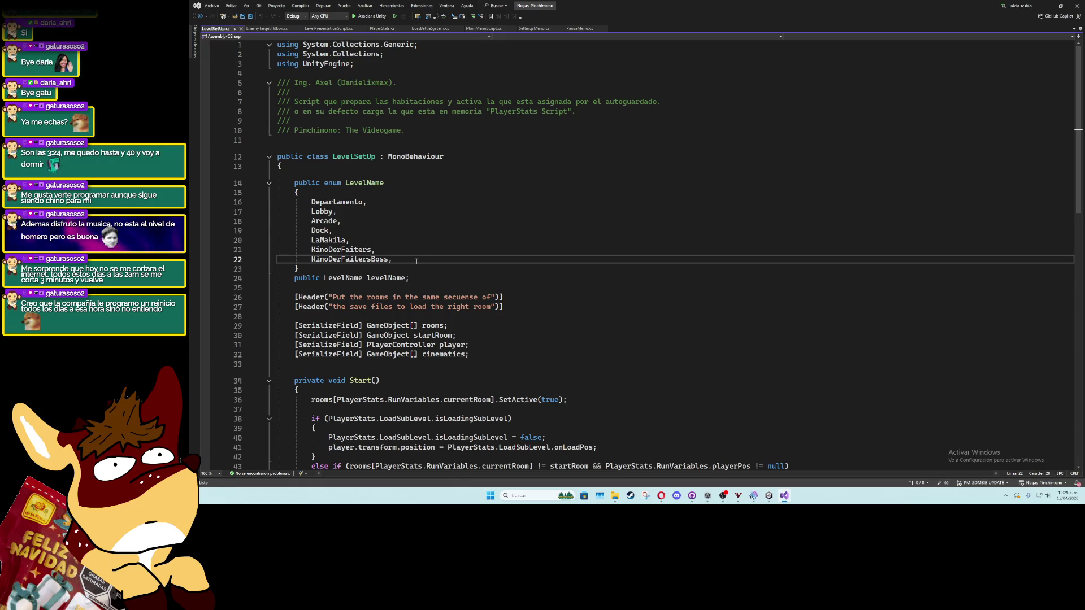
{"action": "key", "text": "Return"}
{"action": "type", "text": "Calle,"}
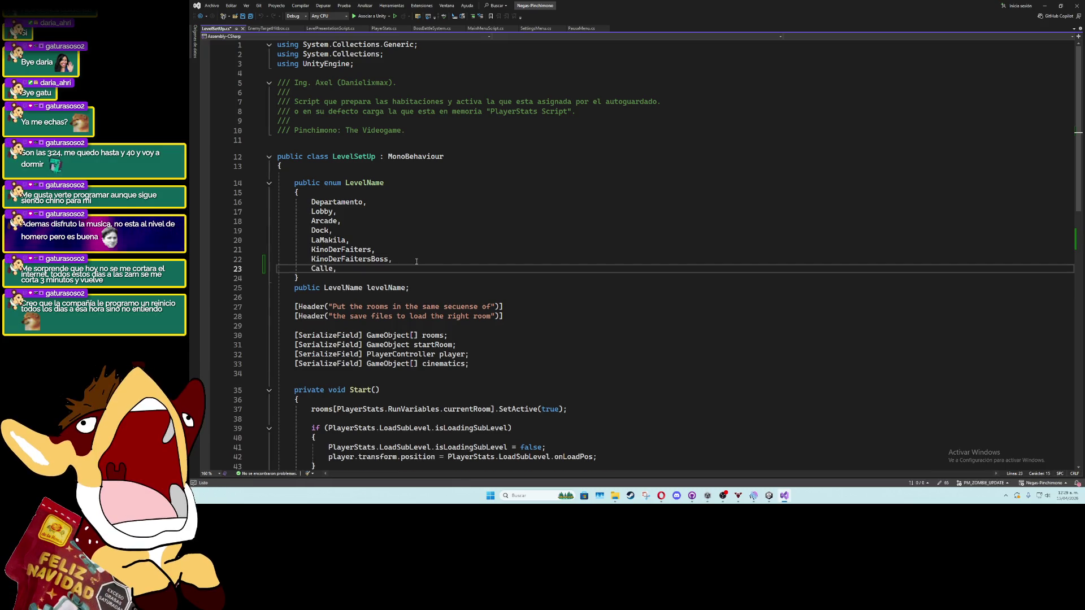
{"action": "left_click", "coordinate": [440, 186]}
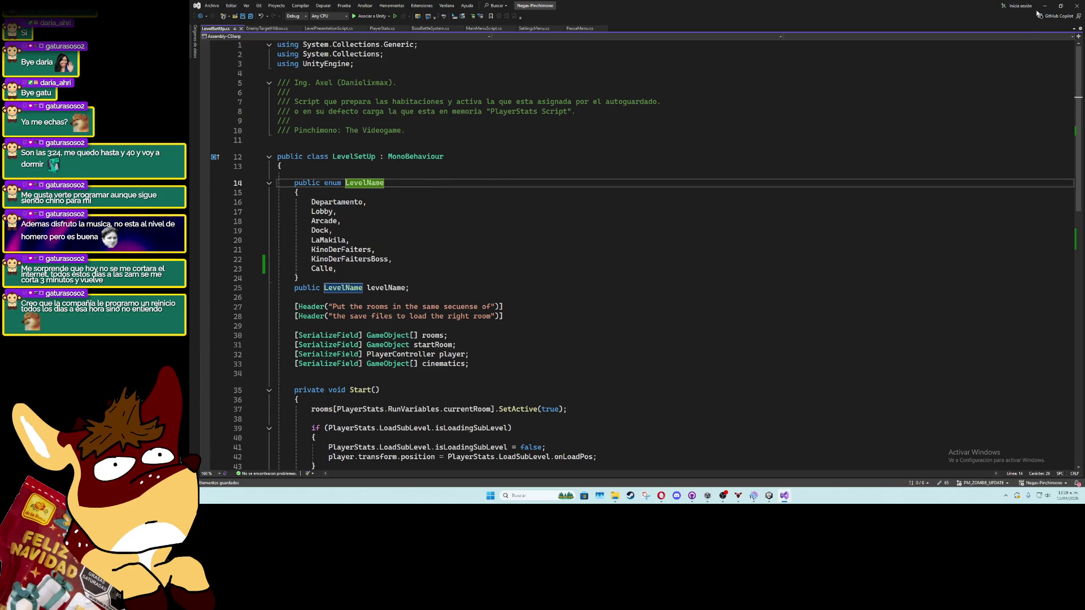
{"action": "key", "text": "alt+Tab"}
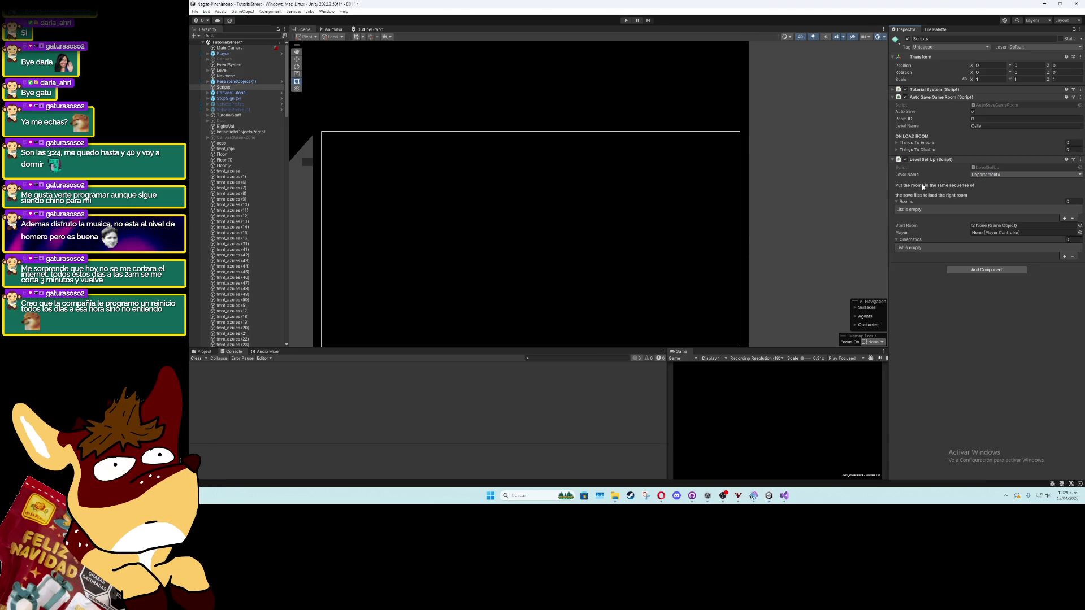
Set Level Name to Calle, Scripts as the start room and Player as the level's player
{"action": "left_click", "coordinate": [978, 175]}
{"action": "left_click", "coordinate": [989, 237]}
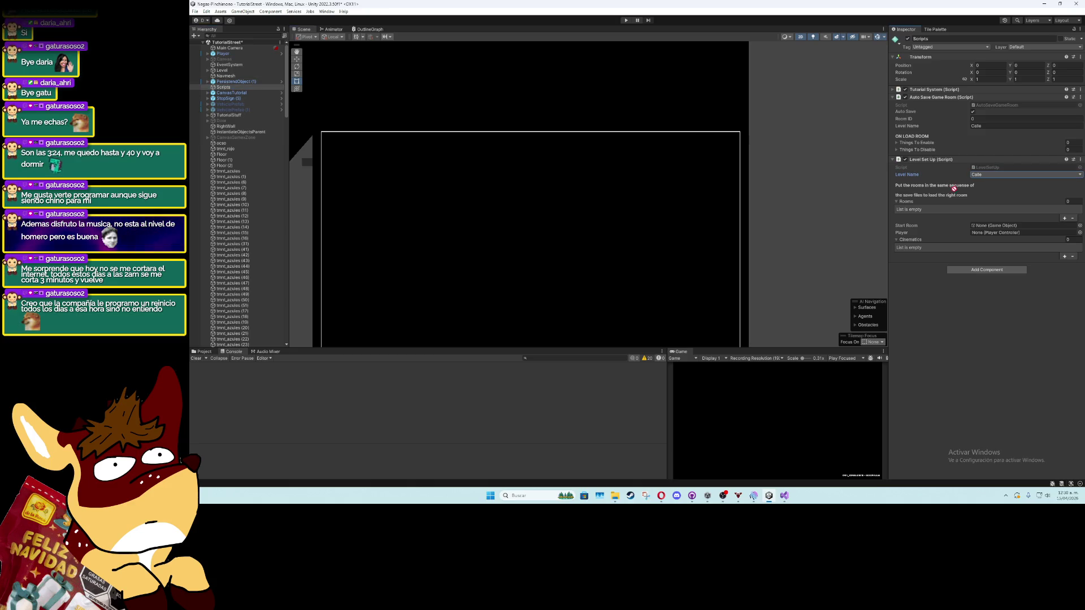
{"action": "left_click", "coordinate": [972, 227]}
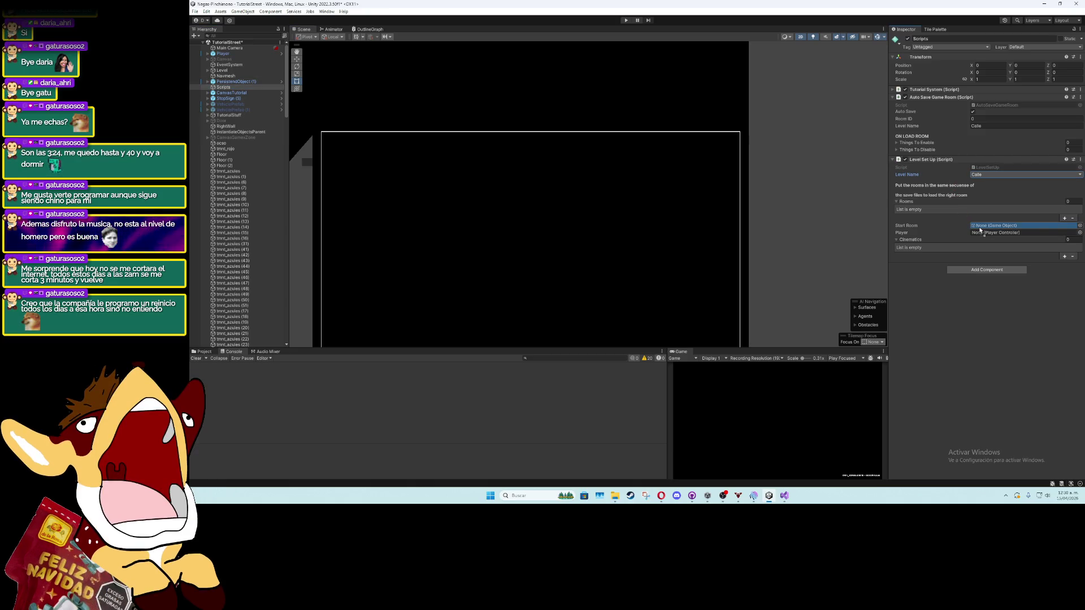
{"action": "left_click", "coordinate": [981, 232]}
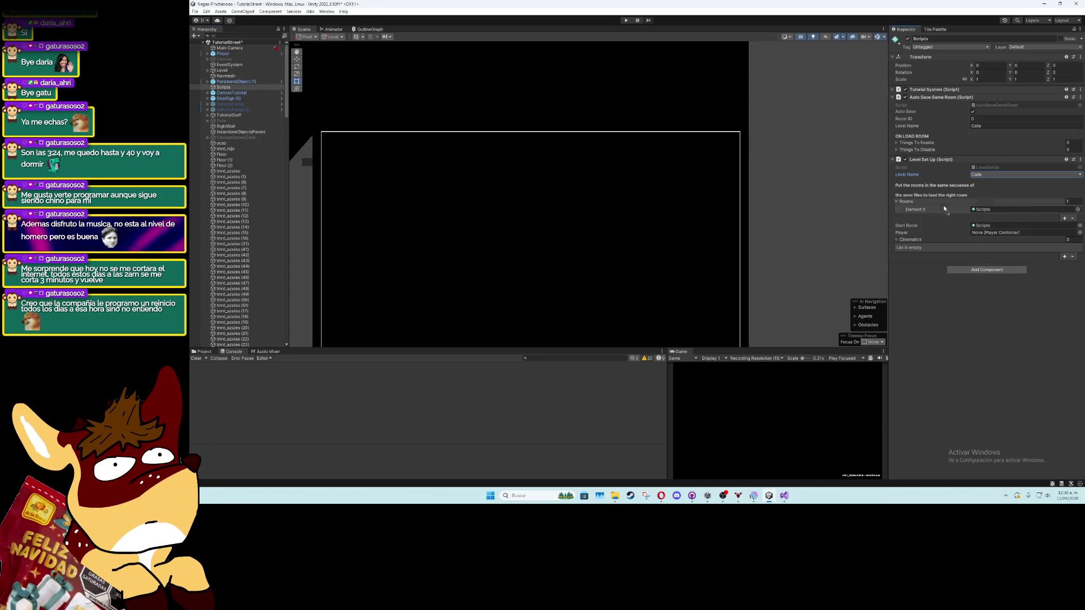
{"action": "left_click_drag", "start_coordinate": [944, 208], "coordinate": [1000, 232]}
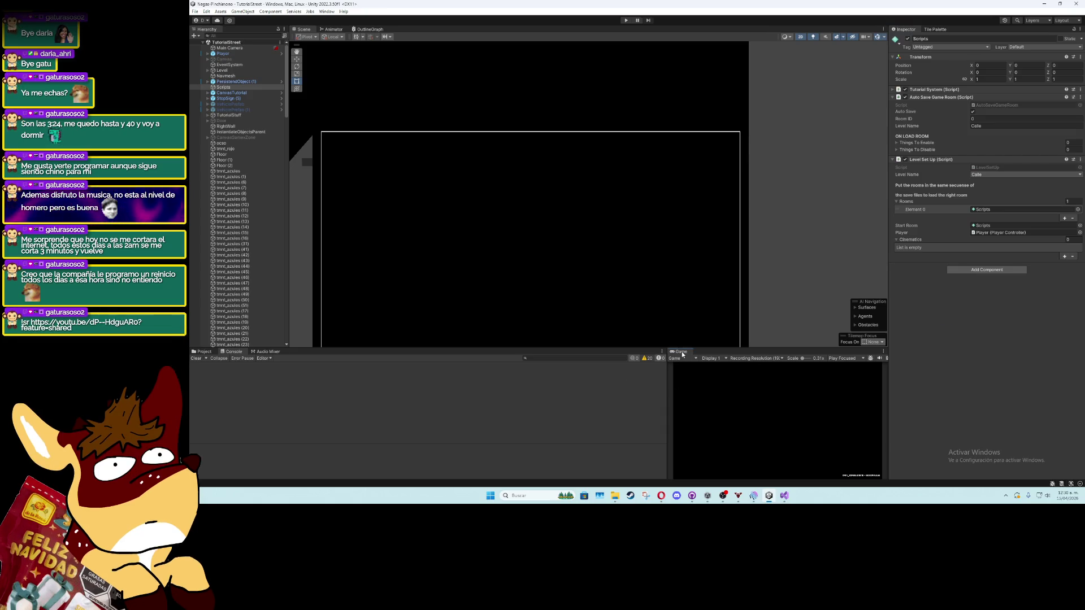
{"action": "left_click", "coordinate": [194, 11]}
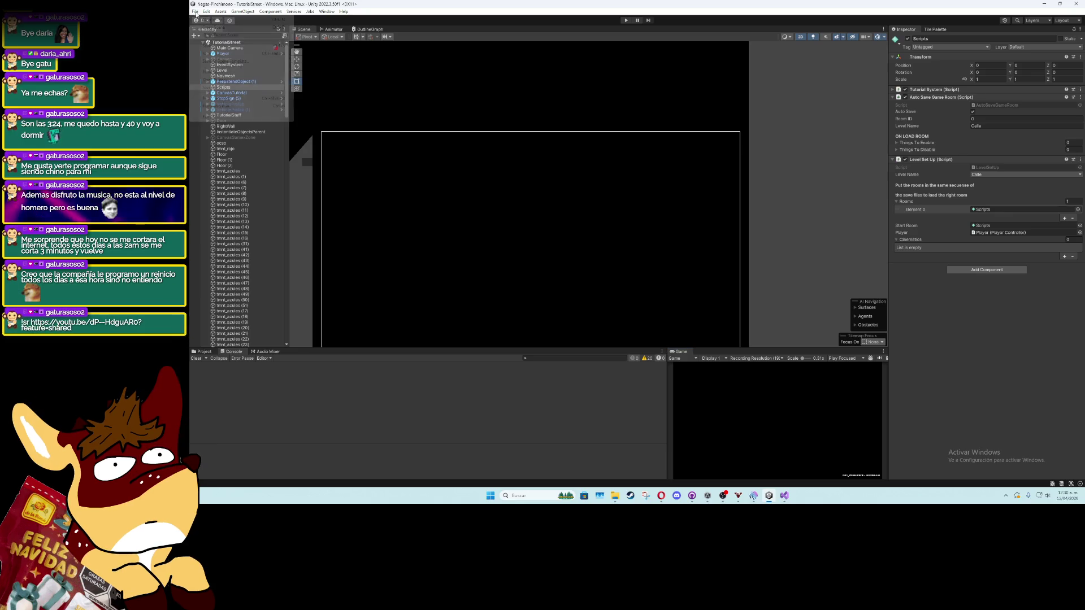
{"action": "mouse_move", "coordinate": [222, 35]}
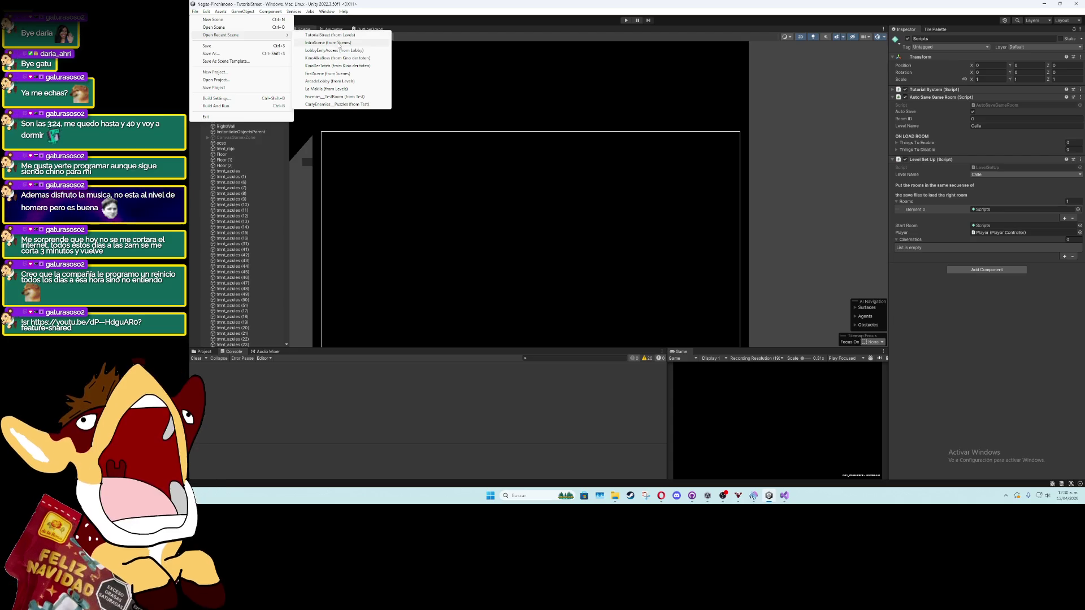
Open IntroScene, start Play mode and load Partida 1 from the save slots
{"action": "left_click", "coordinate": [328, 43]}
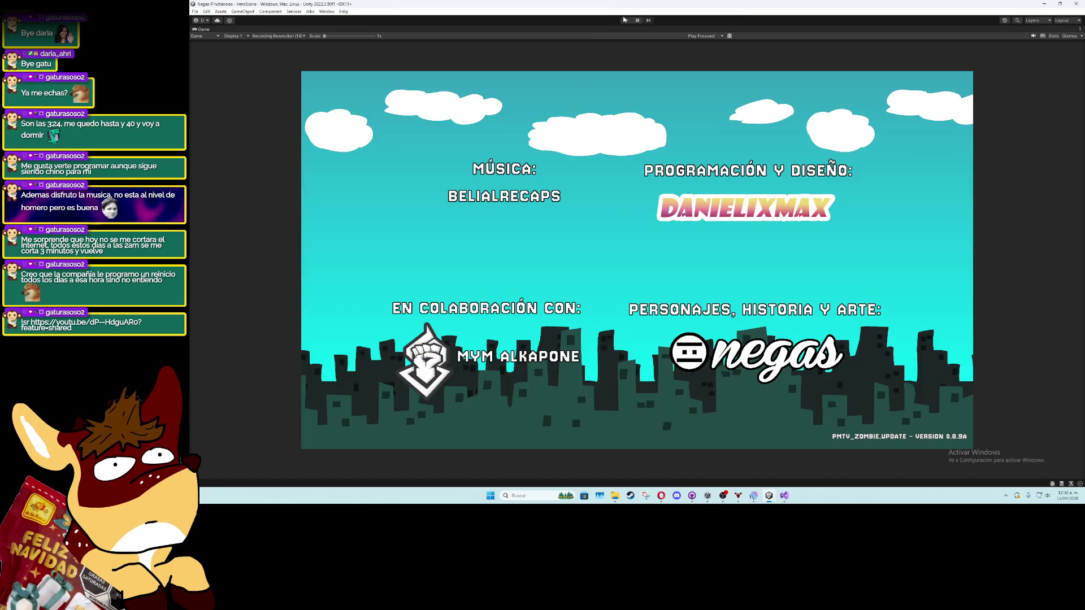
{"action": "left_click", "coordinate": [625, 19]}
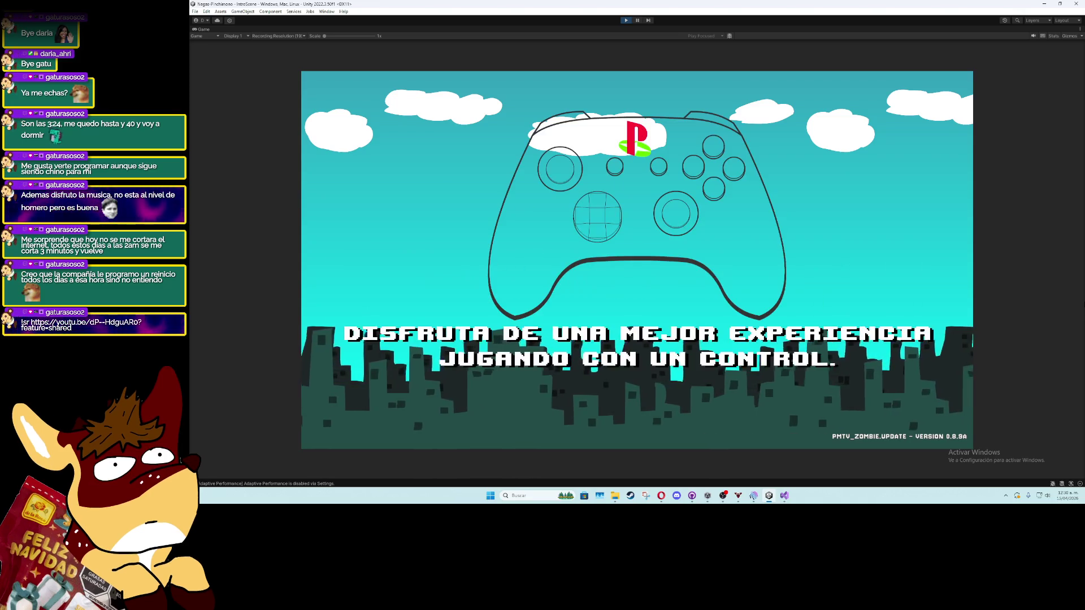
{"action": "key", "text": "k"}
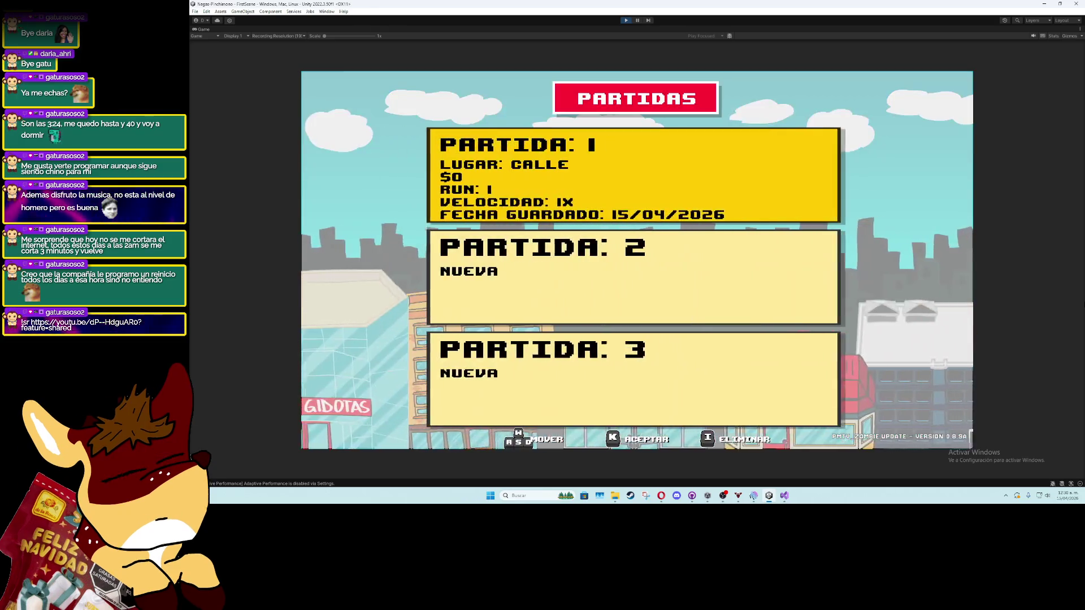
{"action": "key", "text": "i"}
{"action": "key", "text": "k"}
{"action": "key", "text": "k"}
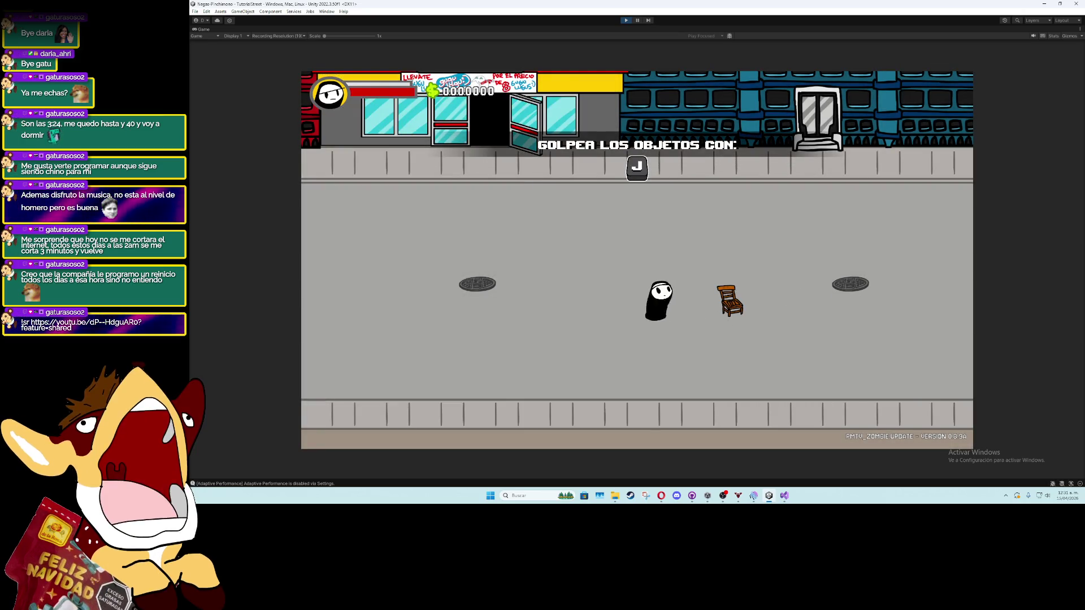
Finish the street tutorial: hit the chair, use aquatic mode, absorb the red puddles and transform
{"action": "key", "text": "j"}
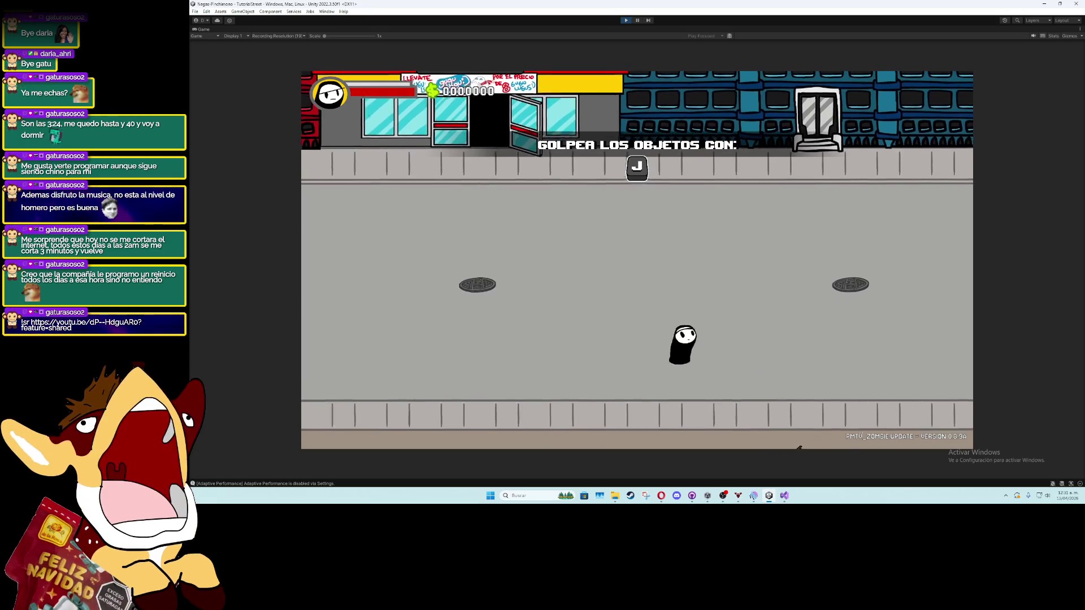
{"action": "key", "text": "w"}
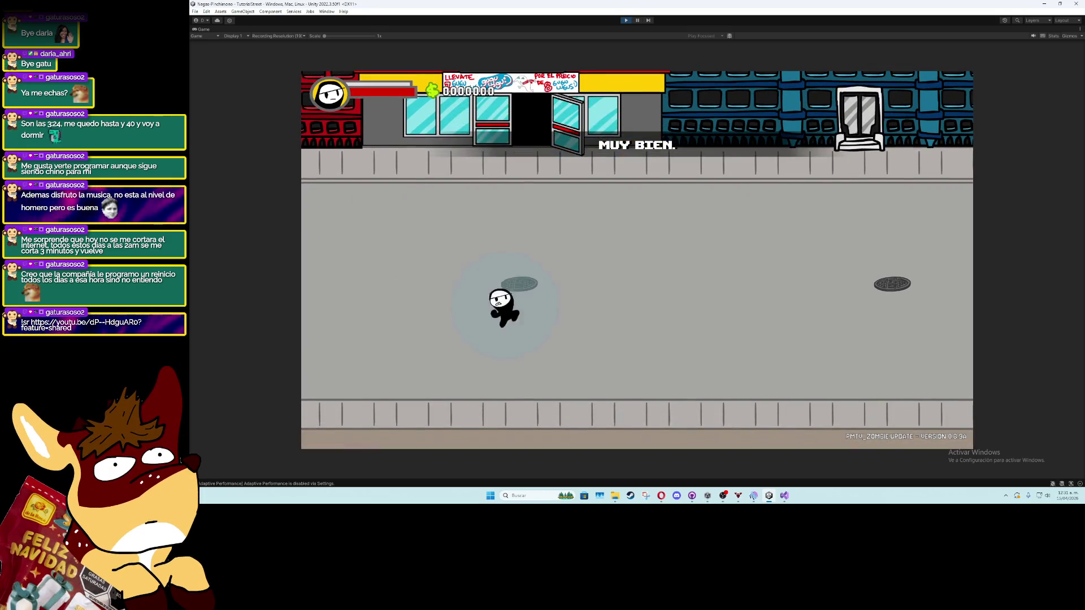
{"action": "key", "text": "d"}
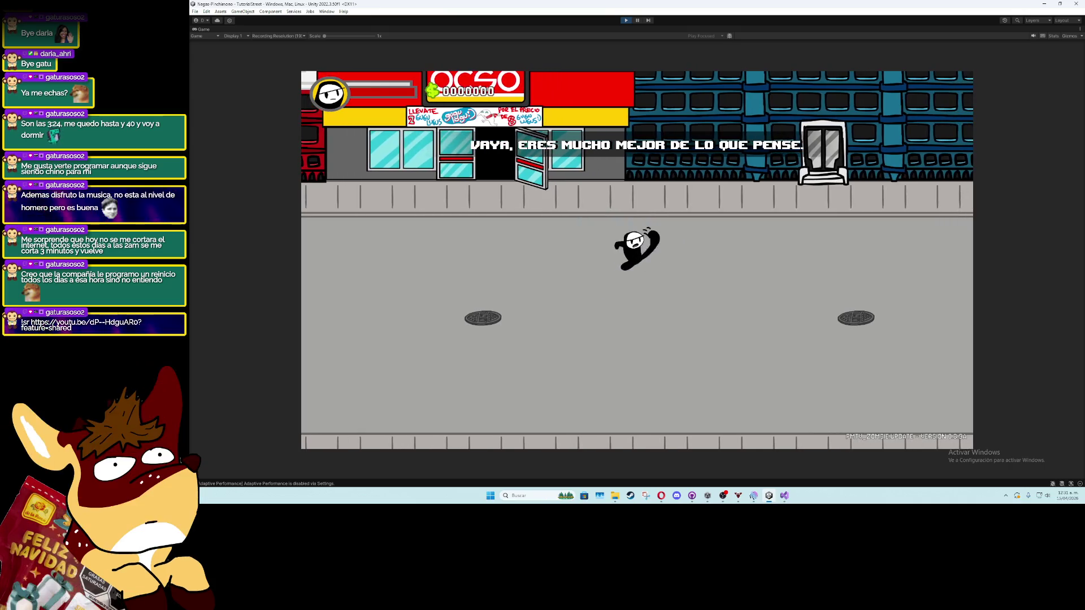
{"action": "key", "text": "a"}
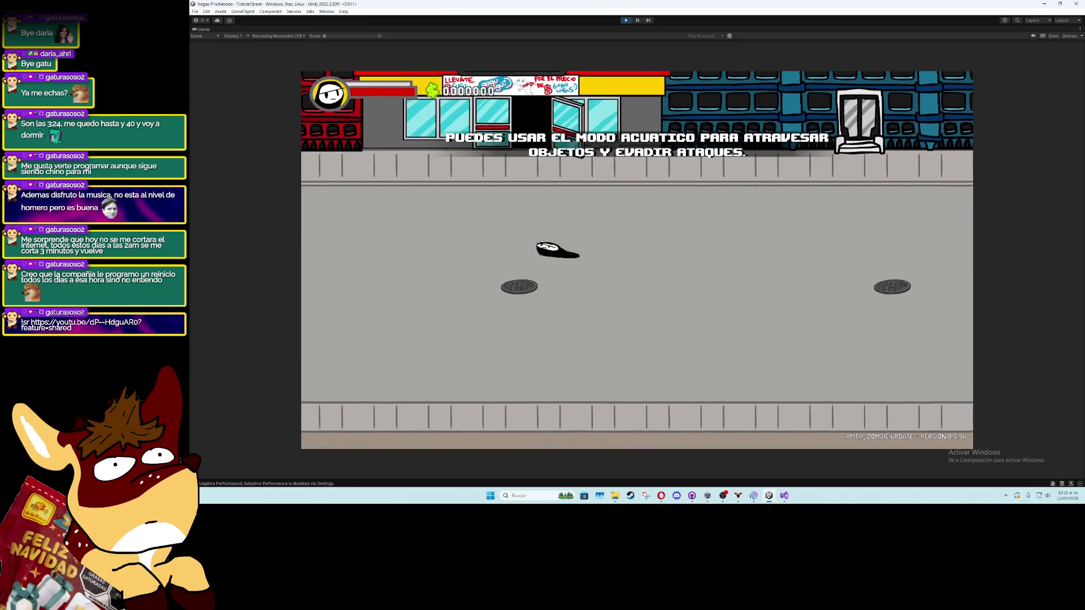
{"action": "key", "text": "w"}
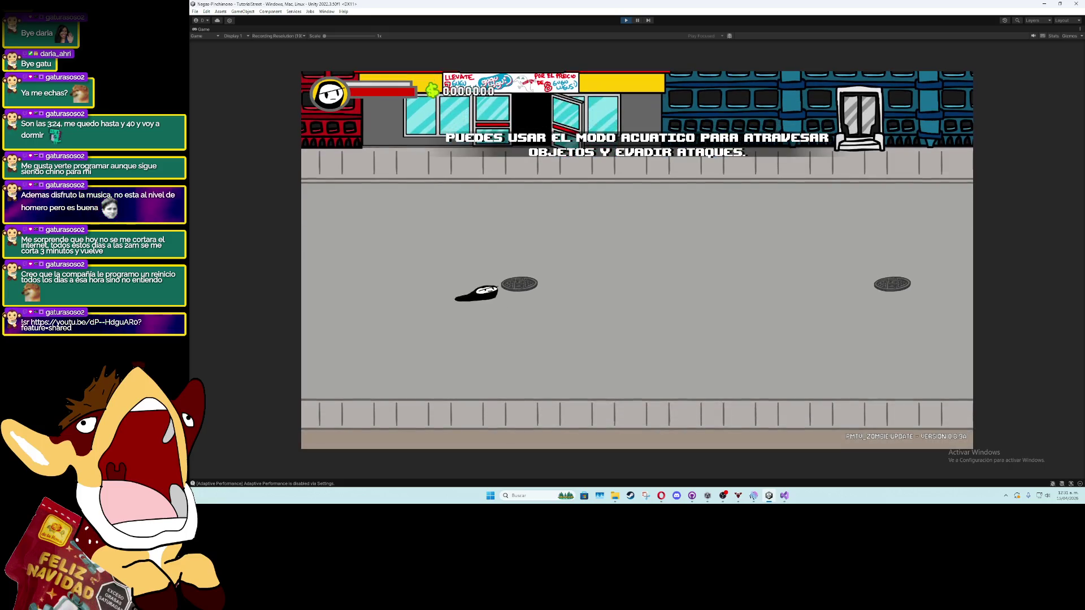
{"action": "key", "text": "s"}
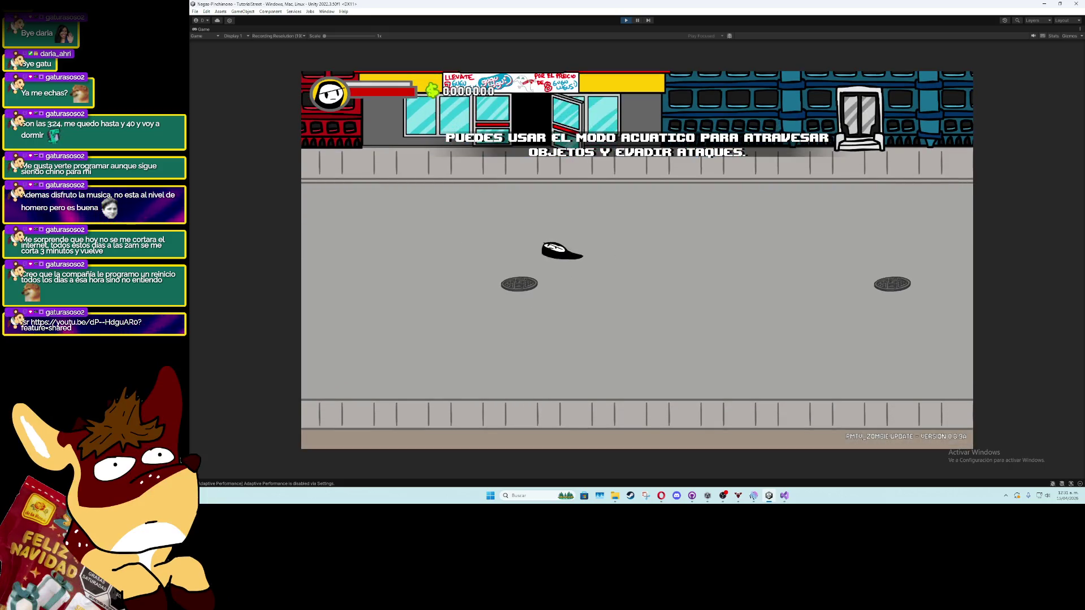
{"action": "key", "text": "w"}
{"action": "key", "text": "d"}
{"action": "key", "text": "a"}
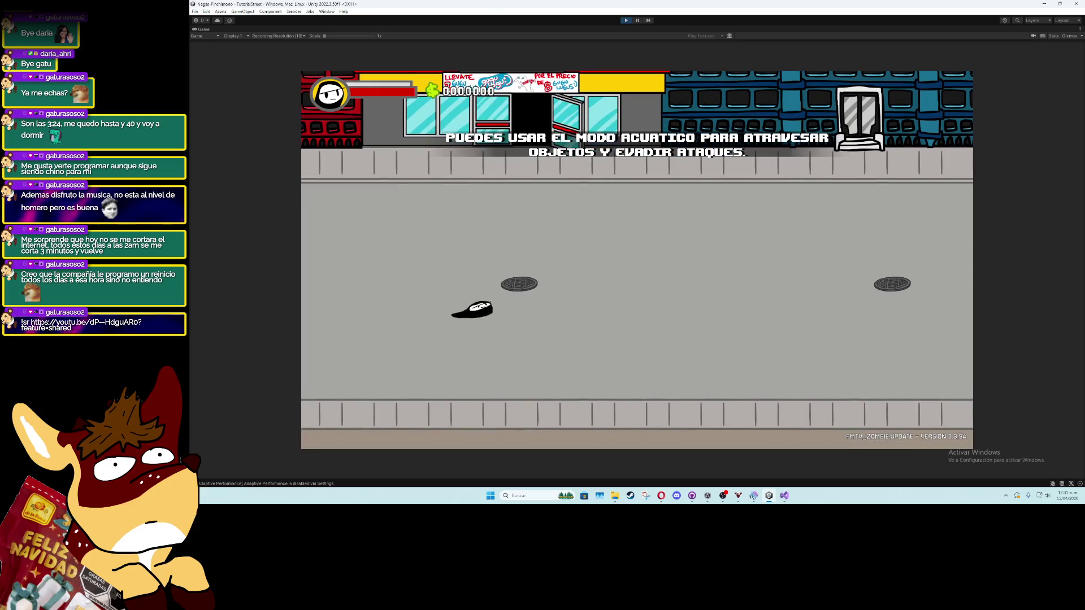
{"action": "key", "text": "space"}
{"action": "key", "text": "space"}
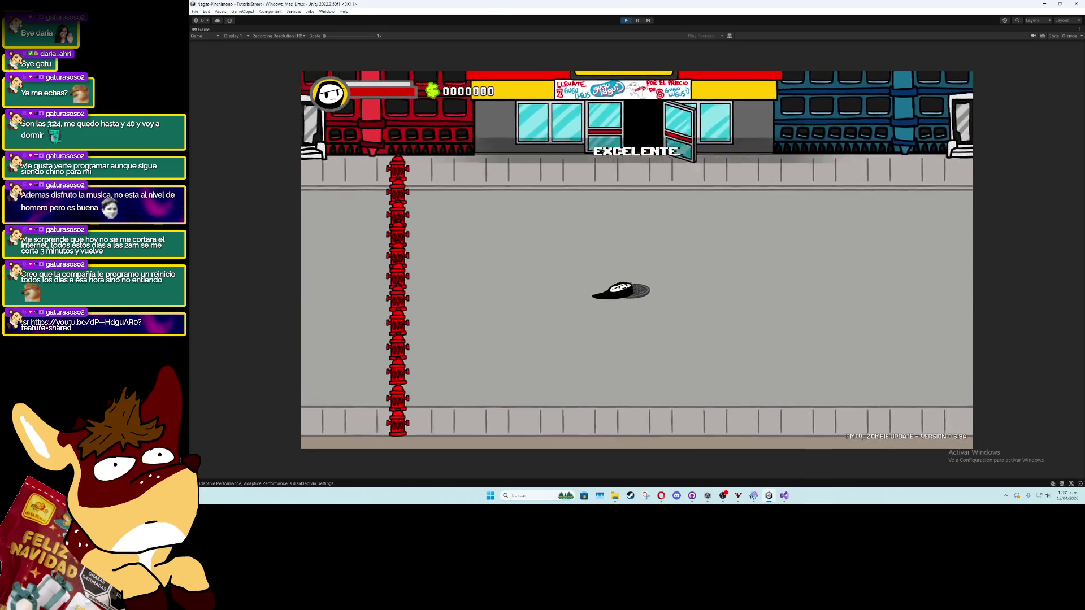
{"action": "key", "text": "d"}
{"action": "key", "text": "s"}
{"action": "key", "text": "a"}
{"action": "key", "text": "s"}
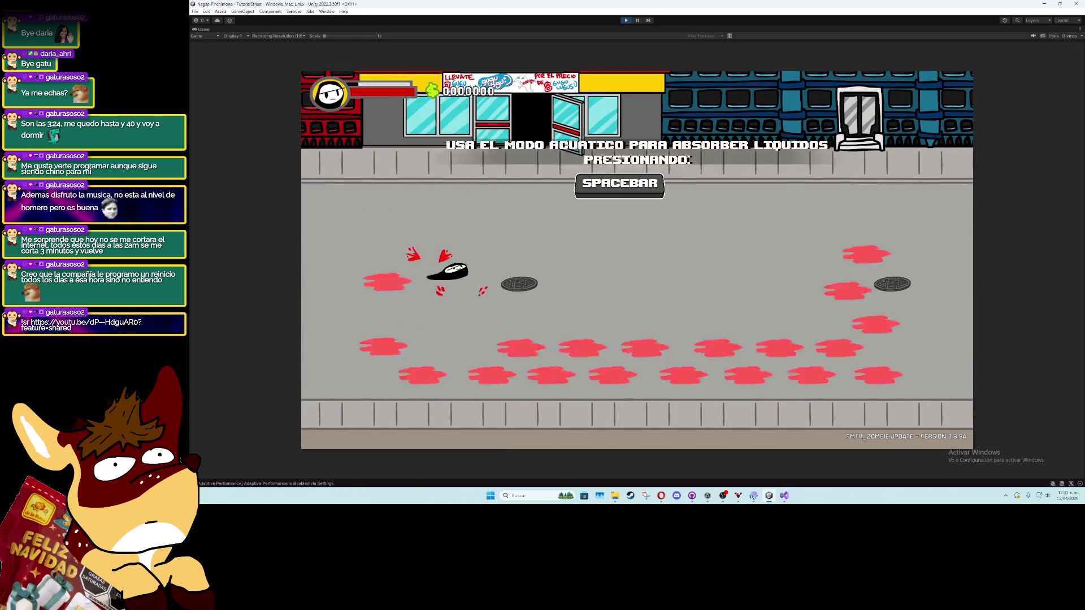
{"action": "key", "text": "s"}
{"action": "key", "text": "space"}
{"action": "key", "text": "d"}
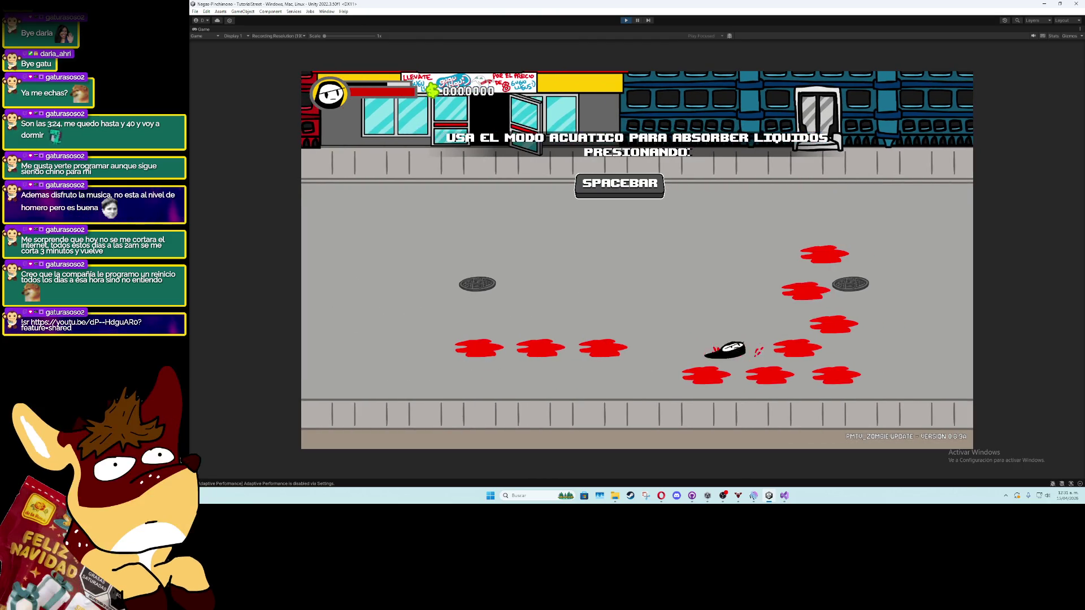
{"action": "key", "text": "w"}
{"action": "key", "text": "s"}
{"action": "key", "text": "a"}
{"action": "key", "text": "space"}
{"action": "key", "text": "shift"}
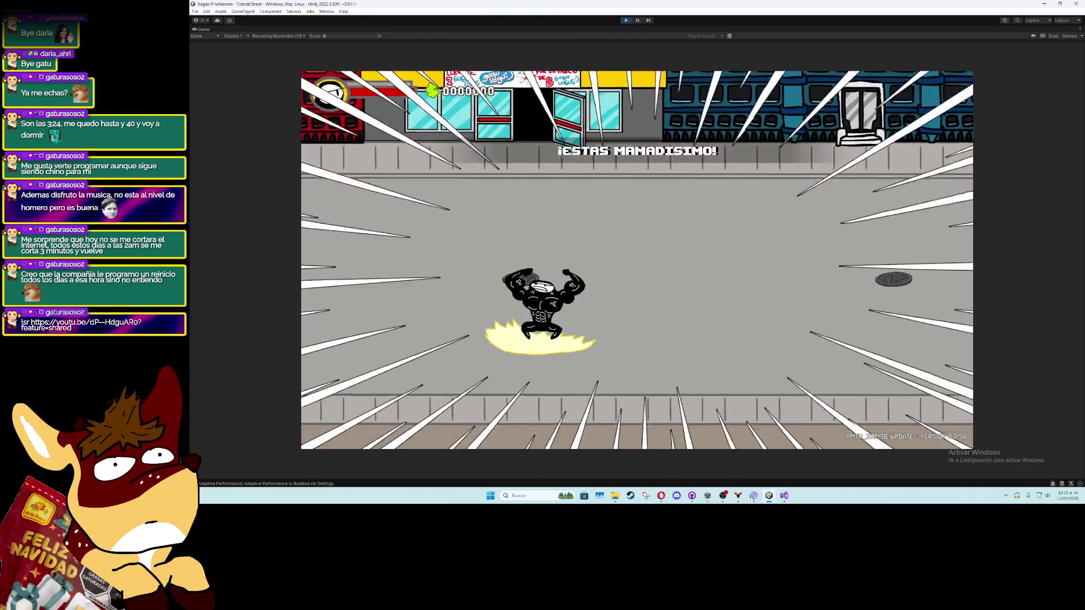
{"action": "key", "text": "d"}
{"action": "key", "text": "d"}
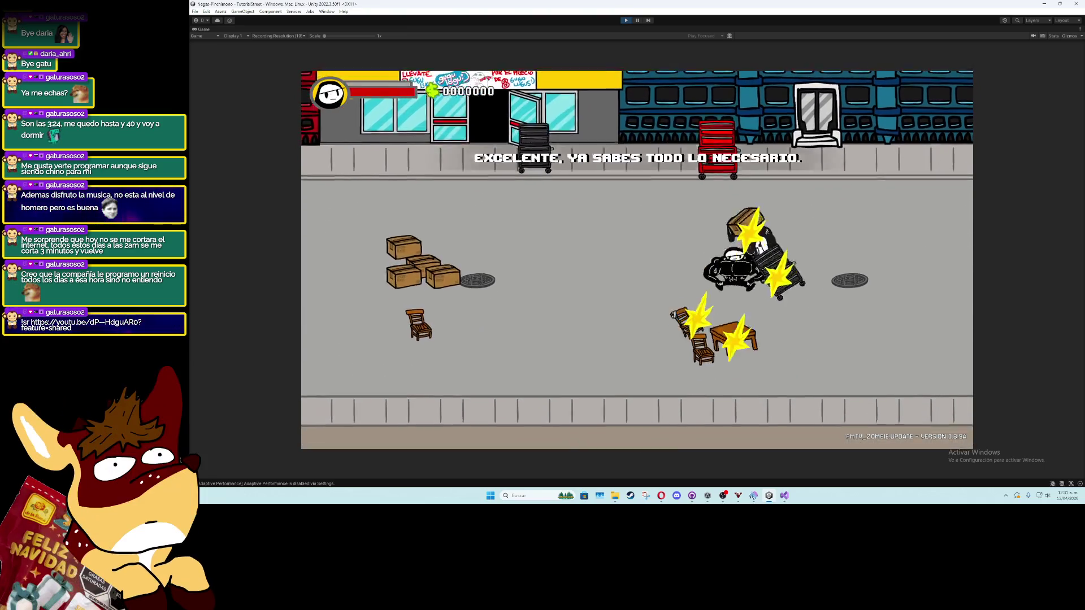
{"action": "key", "text": "s"}
Run right through the street knocking objects aside, attacking the fire hydrant on the way
{"action": "key", "text": "a"}
{"action": "key", "text": "w"}
{"action": "key", "text": "d"}
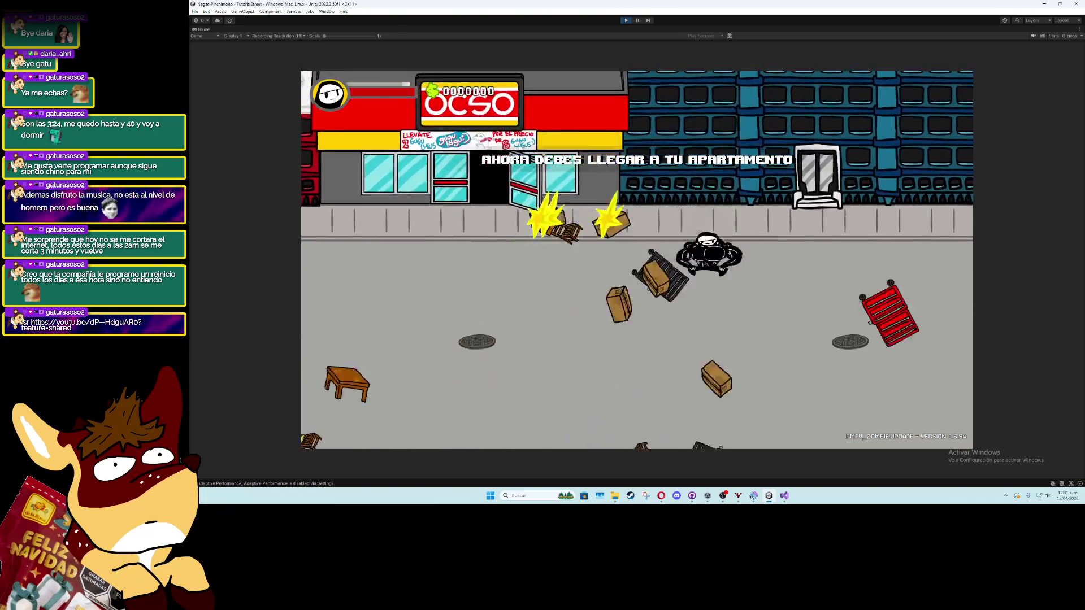
{"action": "key", "text": "s"}
{"action": "key", "text": "d"}
{"action": "key", "text": "d"}
{"action": "key", "text": "d"}
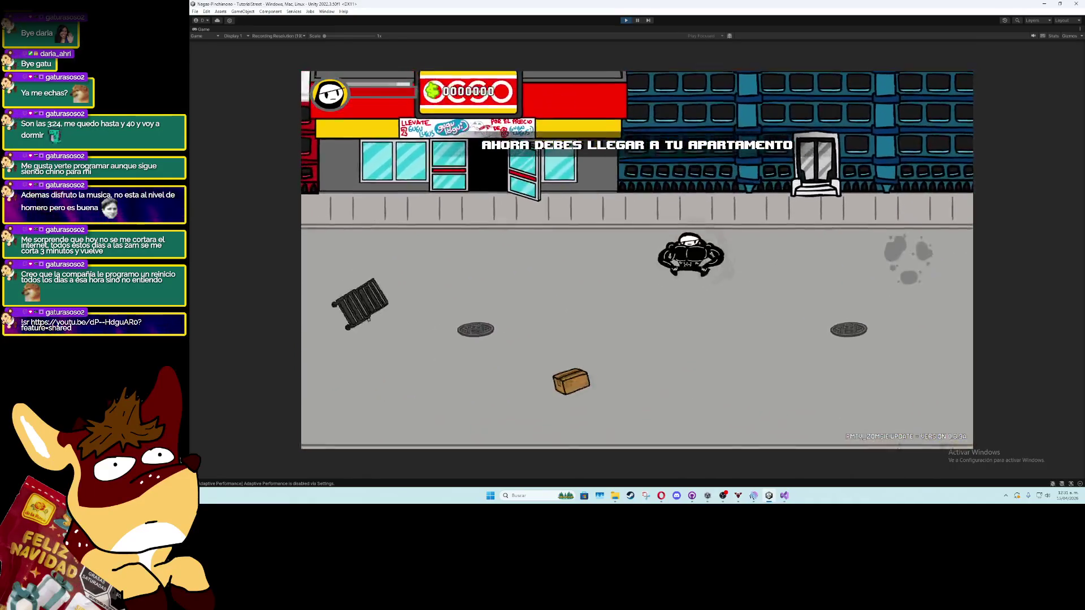
{"action": "key", "text": "s"}
{"action": "key", "text": "d"}
{"action": "key", "text": "d"}
{"action": "key", "text": "w"}
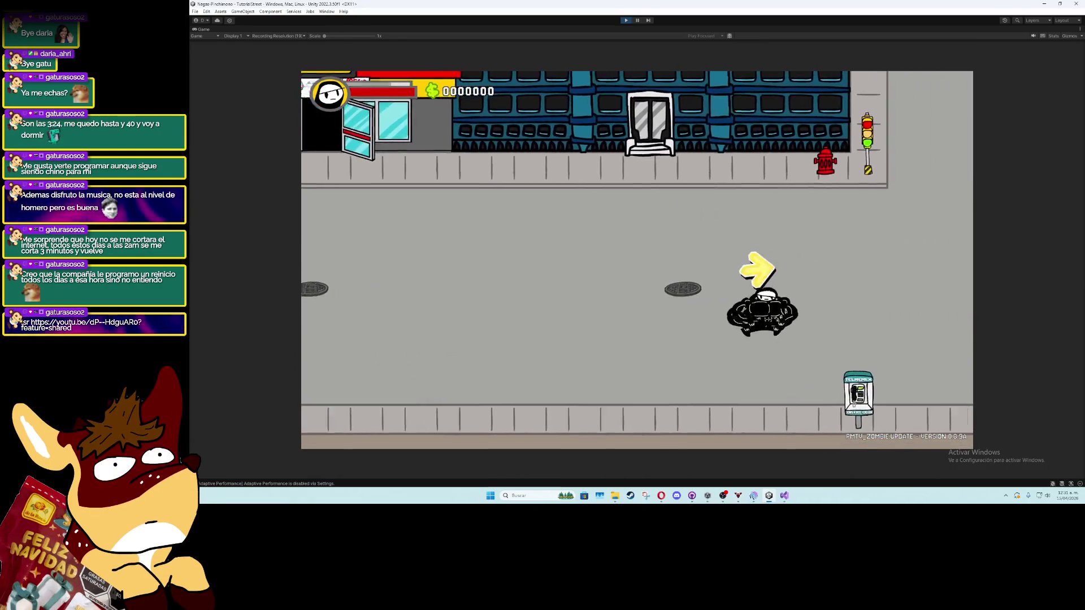
{"action": "key", "text": "w"}
{"action": "key", "text": "a"}
{"action": "key", "text": "s"}
{"action": "key", "text": "w"}
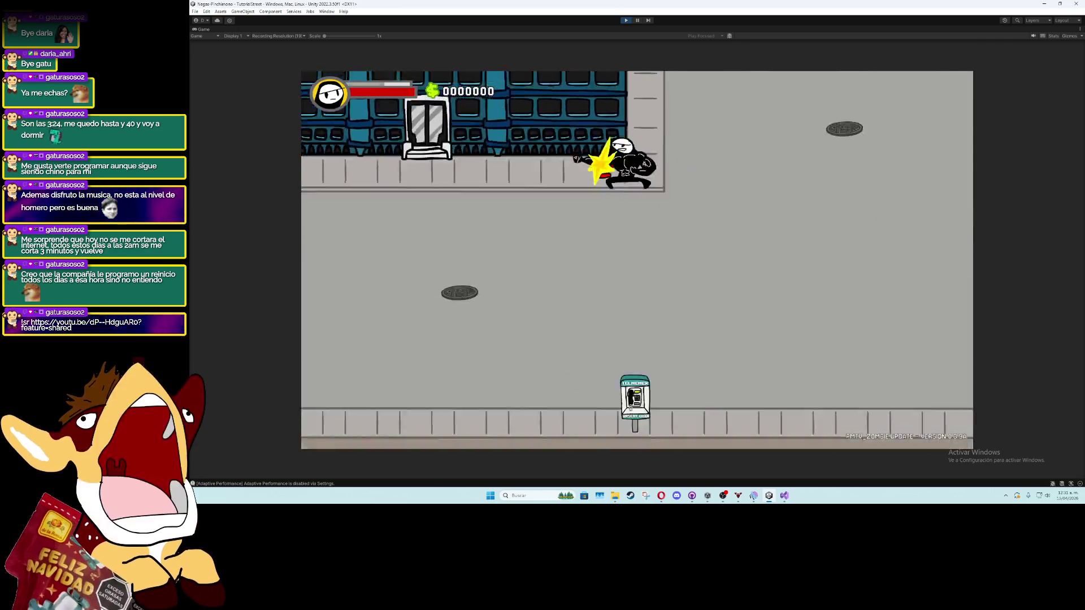
{"action": "key", "text": "d"}
{"action": "key", "text": "s"}
{"action": "key", "text": "d"}
{"action": "key", "text": "s"}
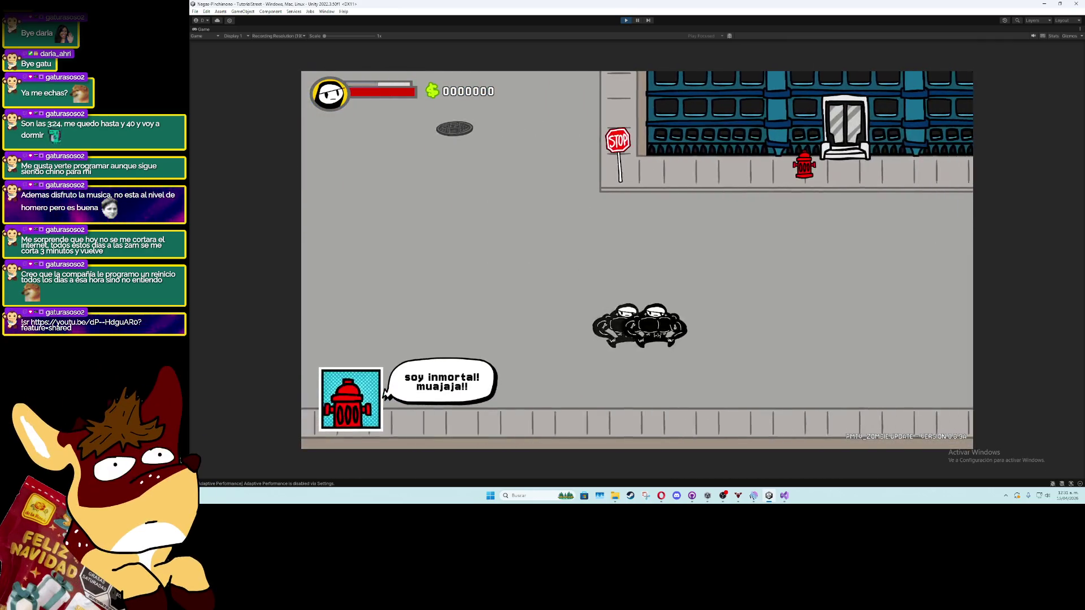
{"action": "key", "text": "d"}
{"action": "key", "text": "d"}
{"action": "key", "text": "d"}
{"action": "key", "text": "d"}
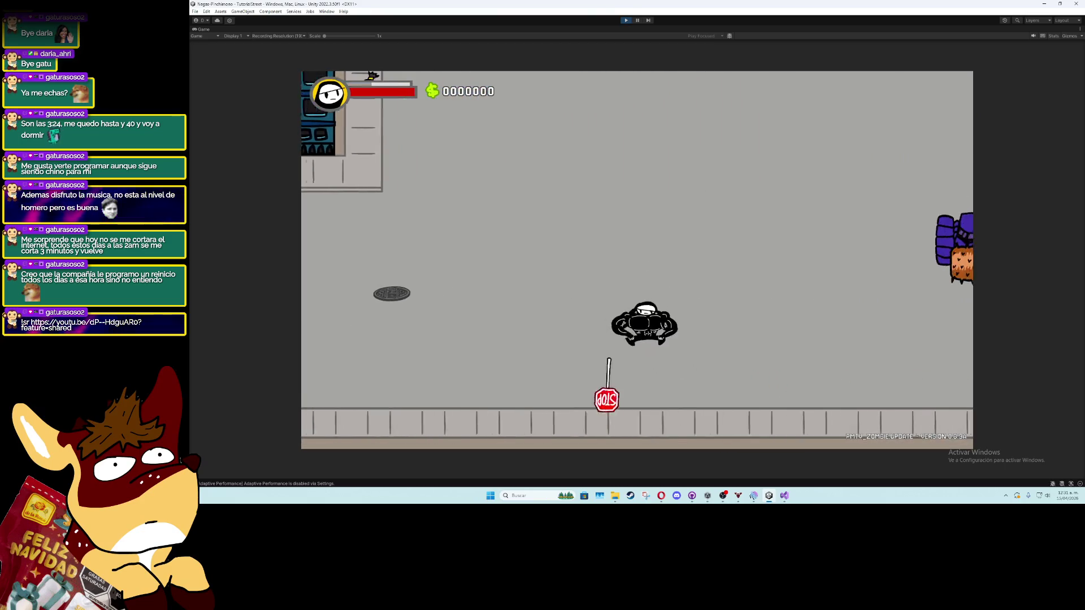
{"action": "key", "text": "d"}
{"action": "key", "text": "d"}
{"action": "key", "text": "d"}
{"action": "key", "text": "d"}
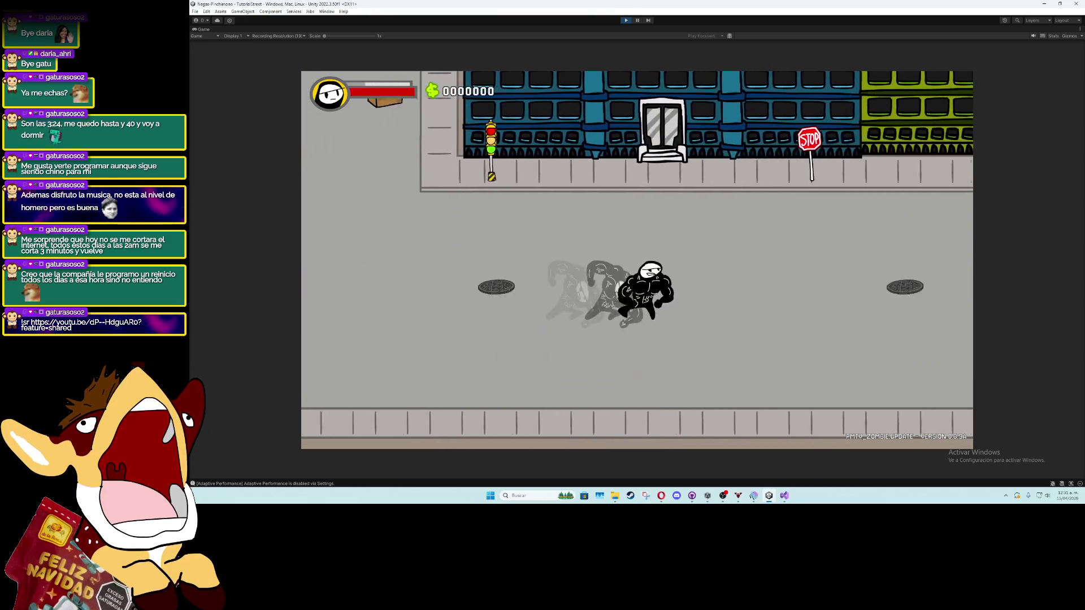
{"action": "key", "text": "d"}
Defeat enemy waves 01 and 02, then keep heading right toward the apartment
{"action": "key", "text": "j"}
{"action": "key", "text": "j"}
{"action": "key", "text": "j"}
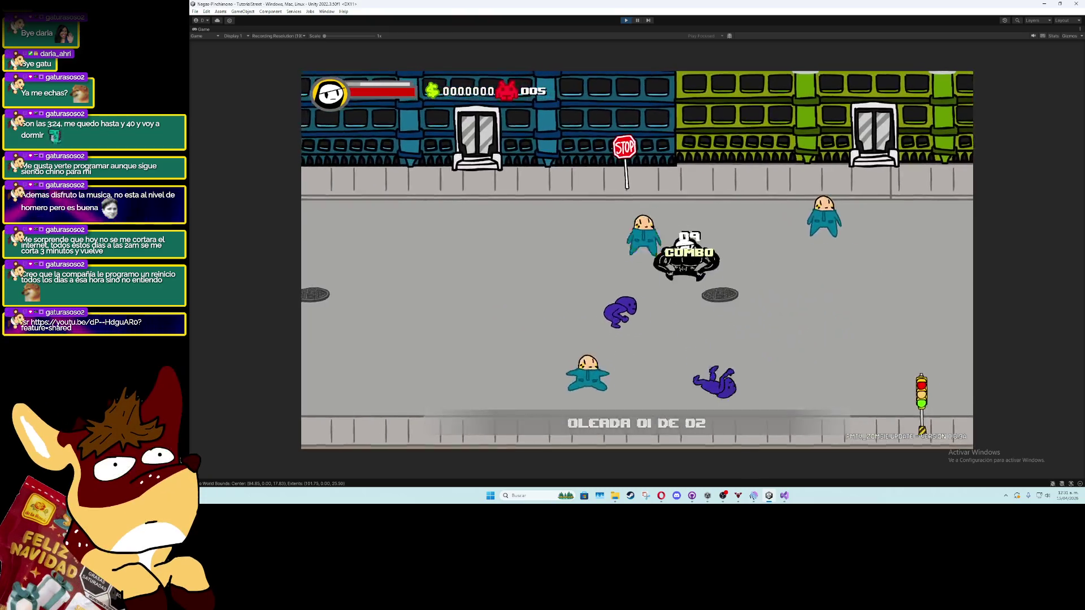
{"action": "key", "text": "j"}
{"action": "key", "text": "s"}
{"action": "key", "text": "d"}
{"action": "key", "text": "j"}
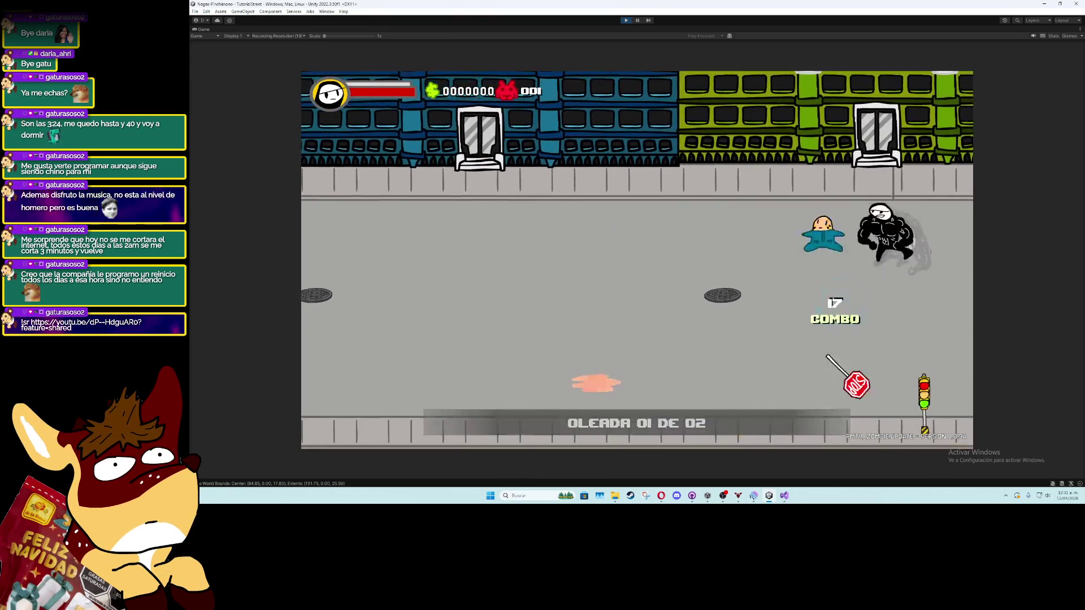
{"action": "key", "text": "d"}
{"action": "key", "text": "a"}
{"action": "key", "text": "j"}
{"action": "key", "text": "d"}
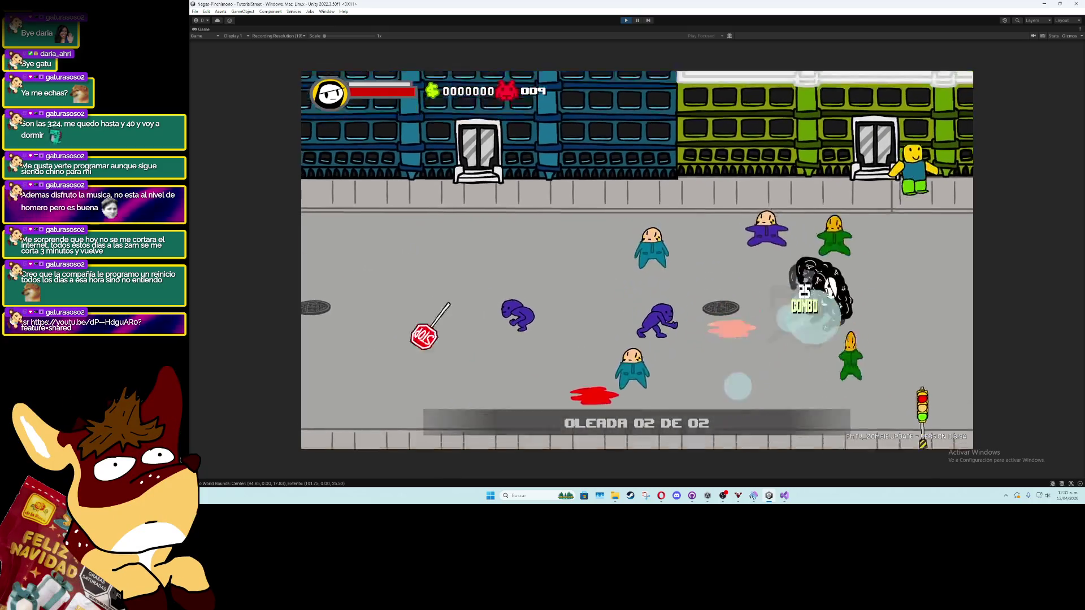
{"action": "key", "text": "j"}
{"action": "key", "text": "d"}
{"action": "key", "text": "j"}
{"action": "key", "text": "w"}
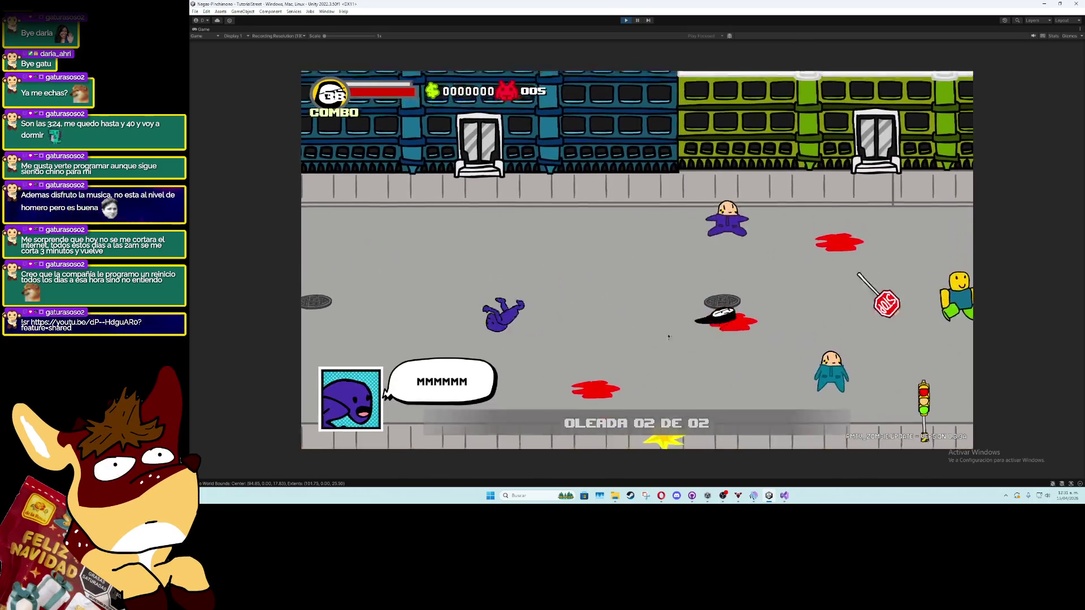
{"action": "key", "text": "j"}
{"action": "key", "text": "j"}
{"action": "key", "text": "d"}
{"action": "key", "text": "j"}
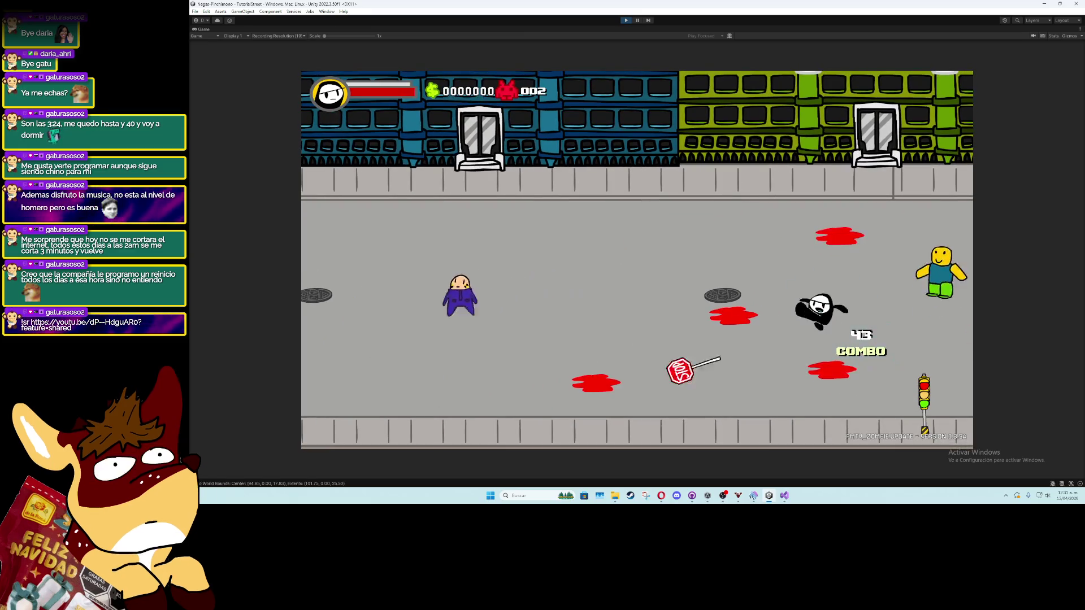
{"action": "key", "text": "w"}
{"action": "key", "text": "w"}
{"action": "key", "text": "j"}
{"action": "key", "text": "d"}
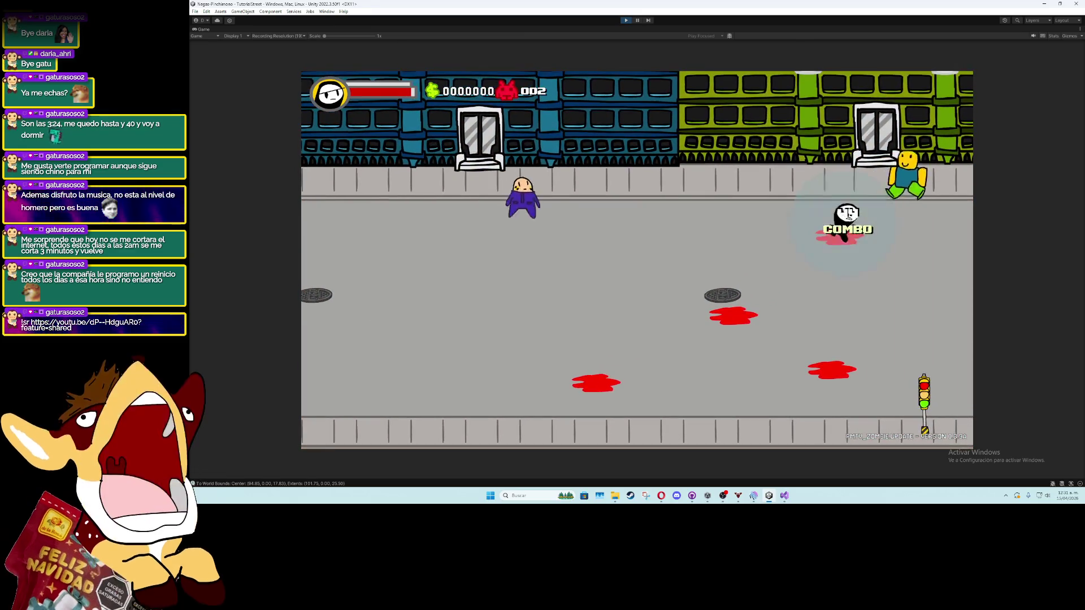
{"action": "key", "text": "d"}
{"action": "key", "text": "s"}
{"action": "key", "text": "d"}
{"action": "key", "text": "j"}
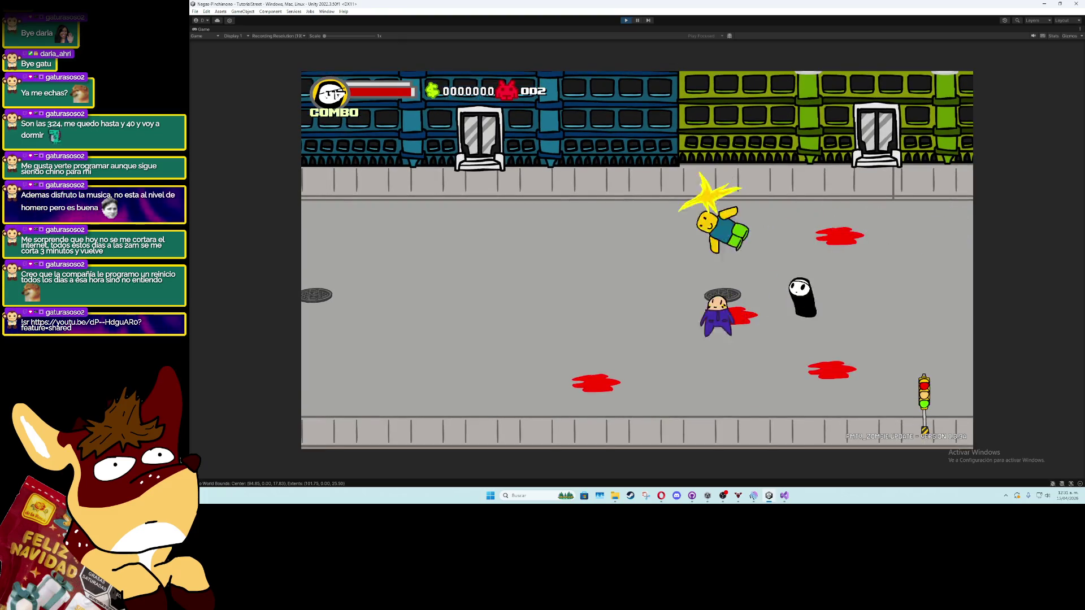
{"action": "key", "text": "s"}
{"action": "key", "text": "s"}
{"action": "key", "text": "a"}
{"action": "key", "text": "a"}
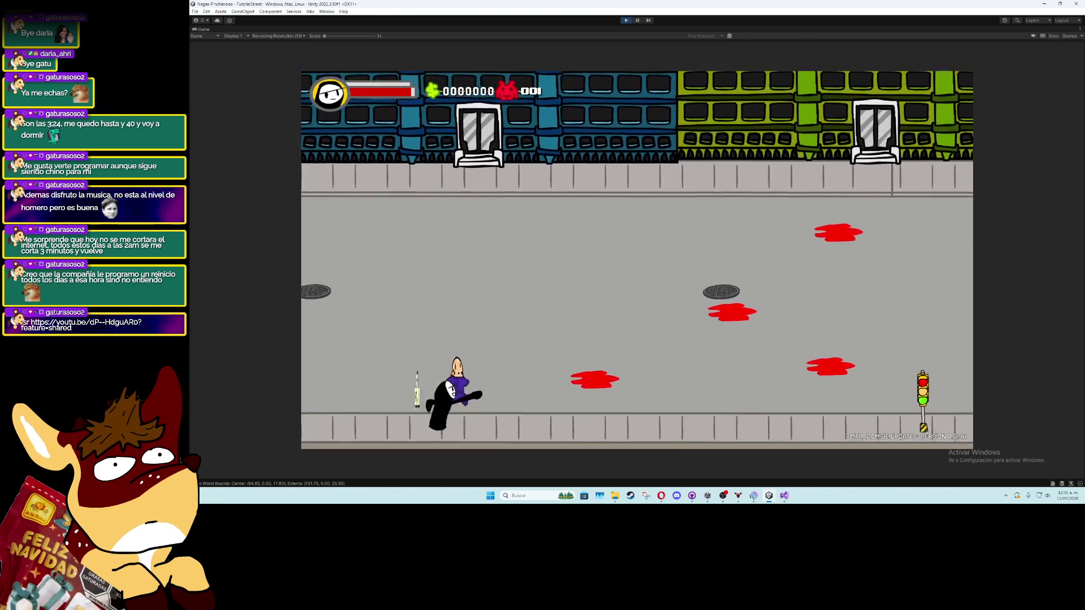
{"action": "key", "text": "d"}
{"action": "key", "text": "d"}
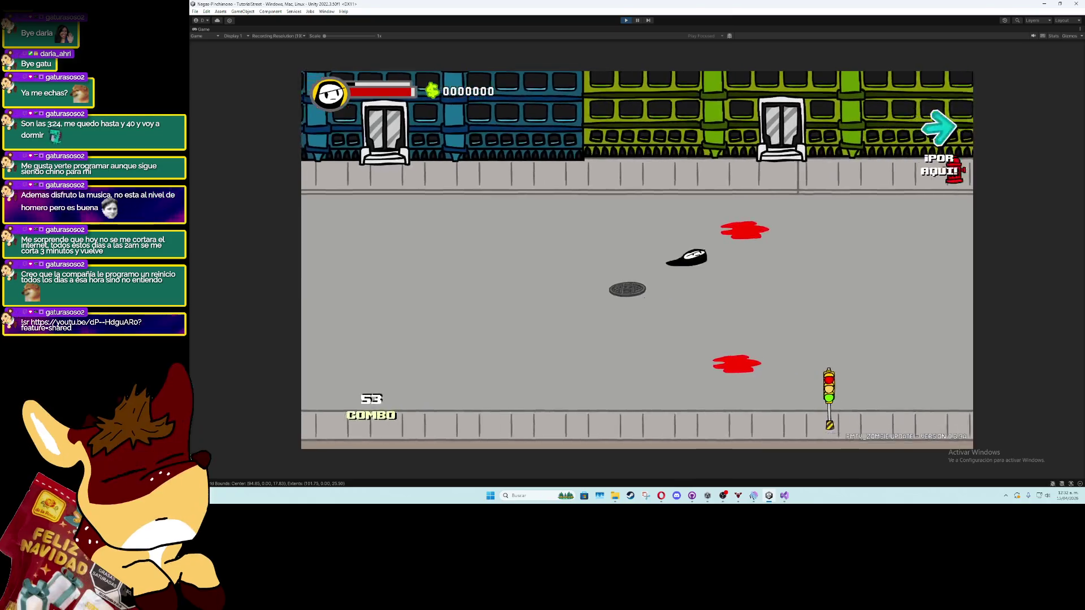
{"action": "key", "text": "d"}
{"action": "key", "text": "d"}
{"action": "key", "text": "d"}
{"action": "key", "text": "w"}
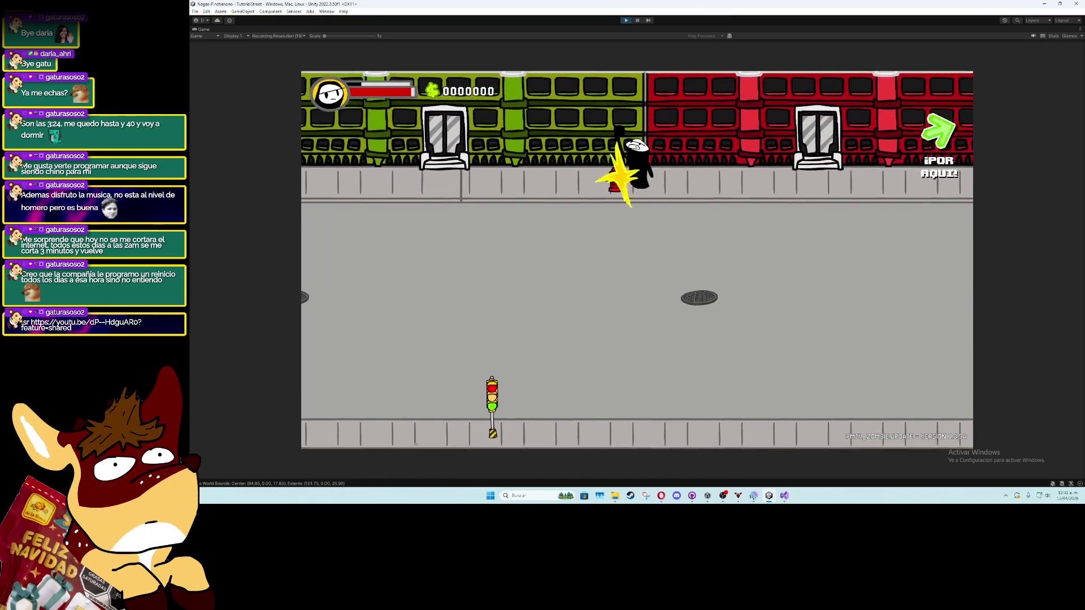
{"action": "key", "text": "d"}
{"action": "key", "text": "s"}
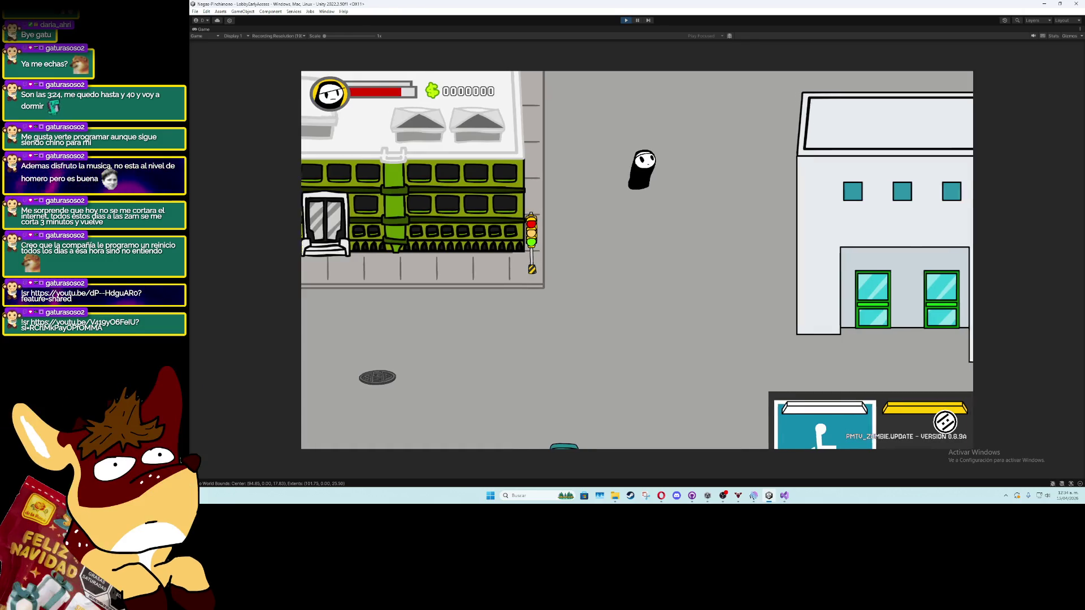
Walk down to the arcade, dismiss the level-unlocked message and switch to LevelSetUp.cs in Visual Studio
{"action": "key", "text": "s"}
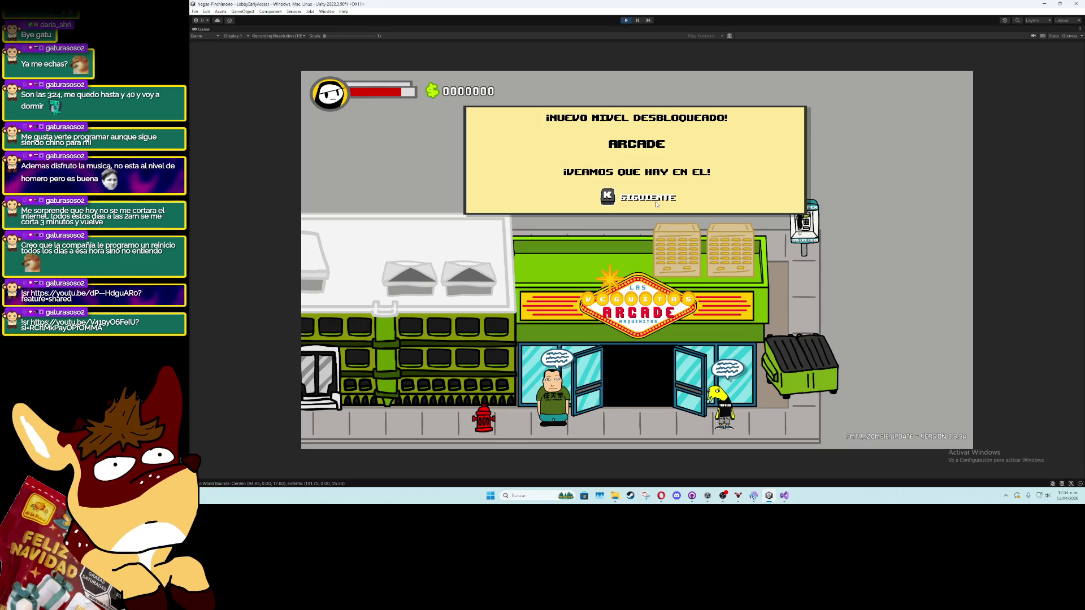
{"action": "key", "text": "k"}
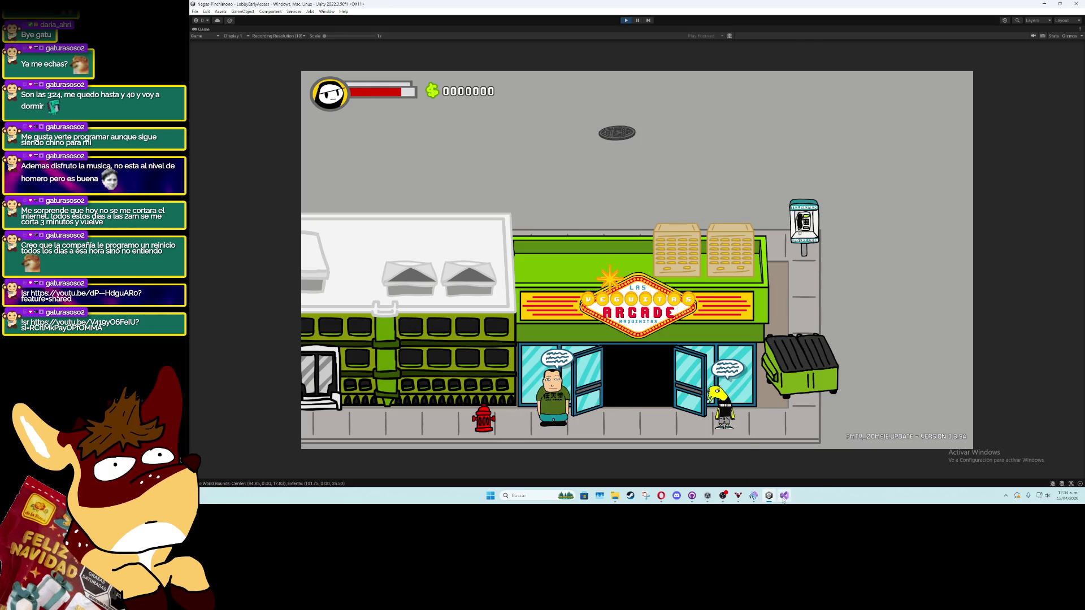
{"action": "key", "text": "alt+Tab"}
{"action": "scroll", "coordinate": [454, 301], "scroll_direction": "down", "scroll_amount": 5}
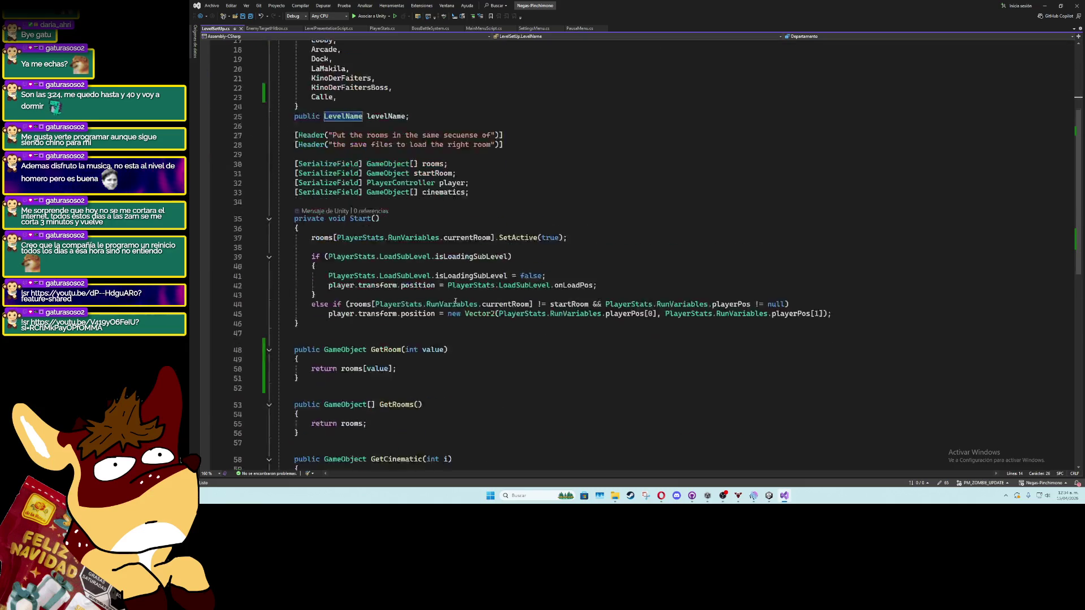
{"action": "scroll", "coordinate": [424, 212], "scroll_direction": "down", "scroll_amount": 5}
Delete the if (number == "0") early-return block in LevelPresentationScript.cs and return to Unity
{"action": "left_click", "coordinate": [327, 28]}
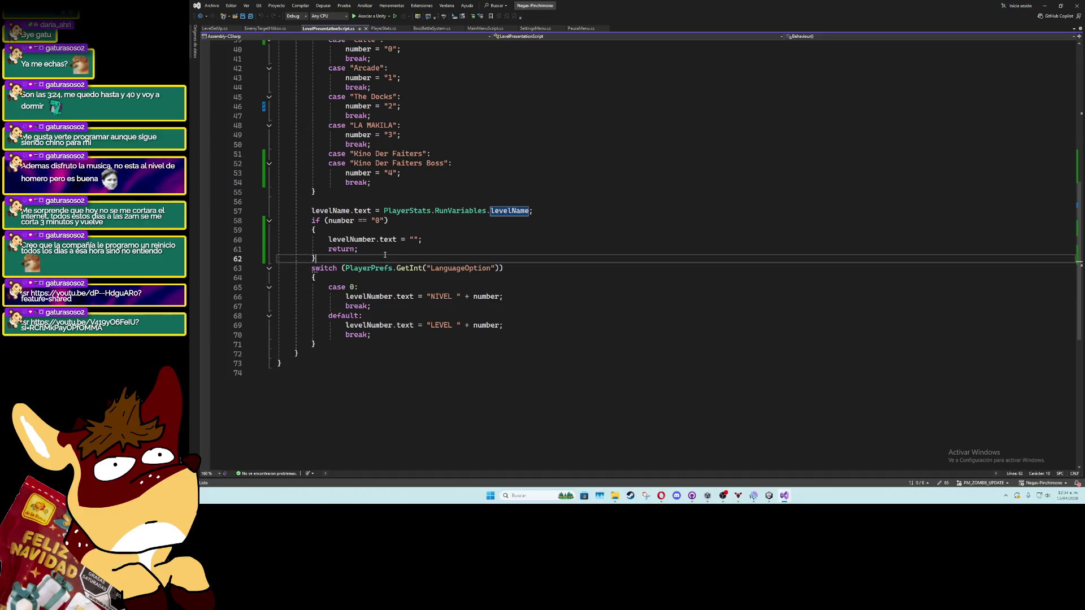
{"action": "left_click_drag", "start_coordinate": [318, 258], "coordinate": [559, 213]}
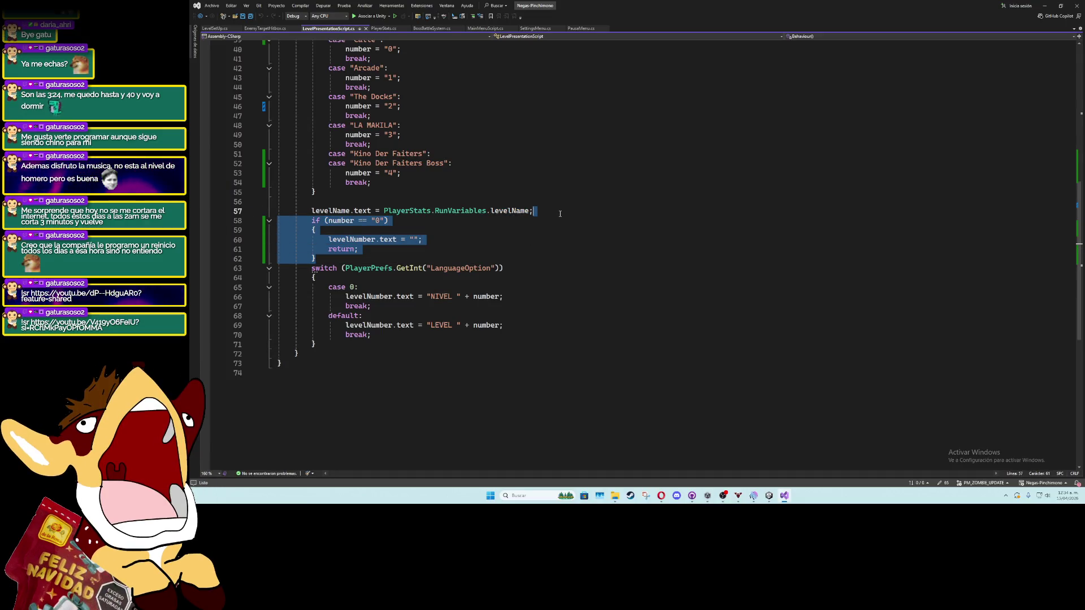
{"action": "key", "text": "Delete"}
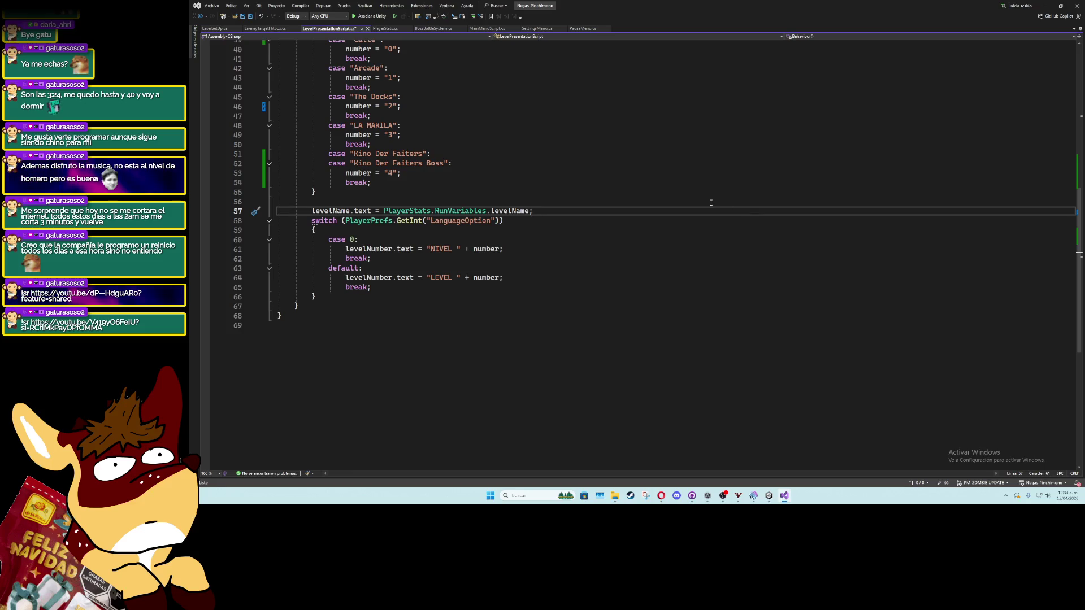
{"action": "scroll", "coordinate": [710, 201], "scroll_direction": "up", "scroll_amount": 3}
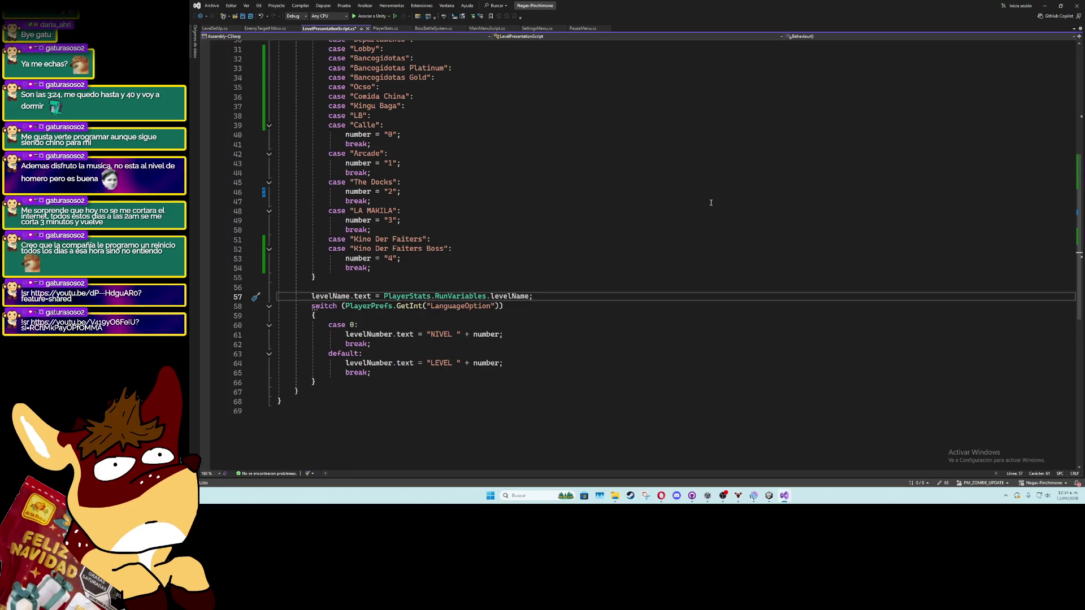
{"action": "left_click", "coordinate": [1049, 6]}
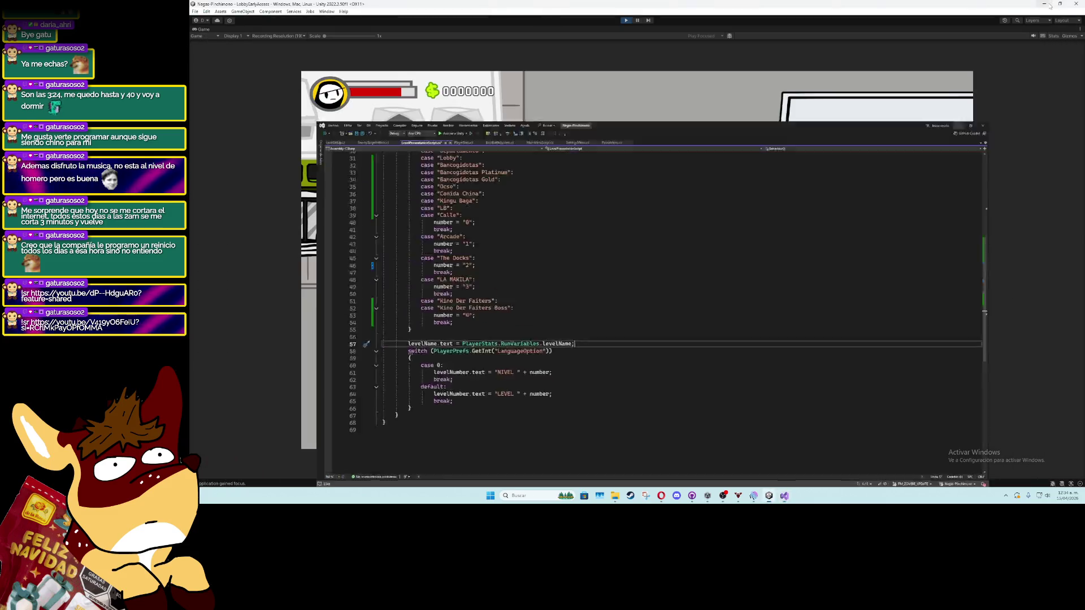
Walk the street, quit to MENU PRINCIPAL from the pause menu and open the Partidas save slots
{"action": "key", "text": "s"}
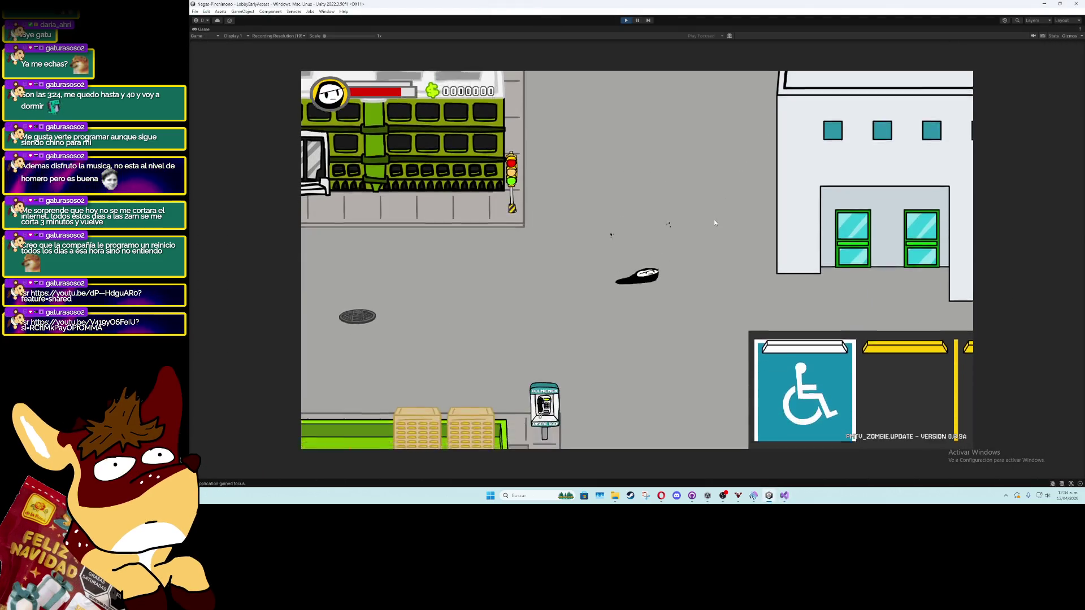
{"action": "key", "text": "d"}
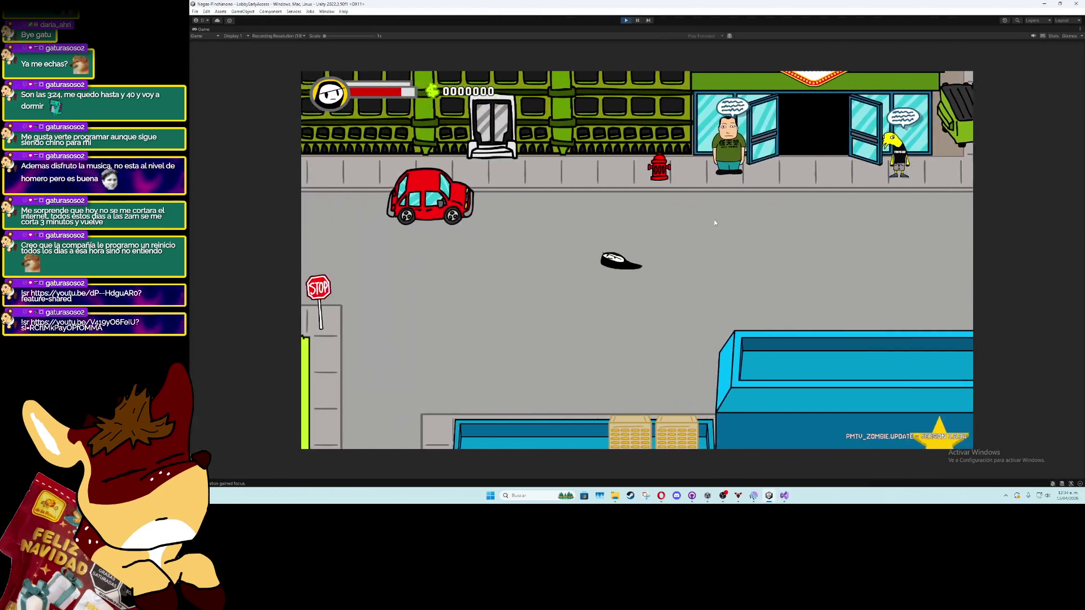
{"action": "key", "text": "Escape"}
{"action": "key", "text": "k"}
{"action": "key", "text": "s"}
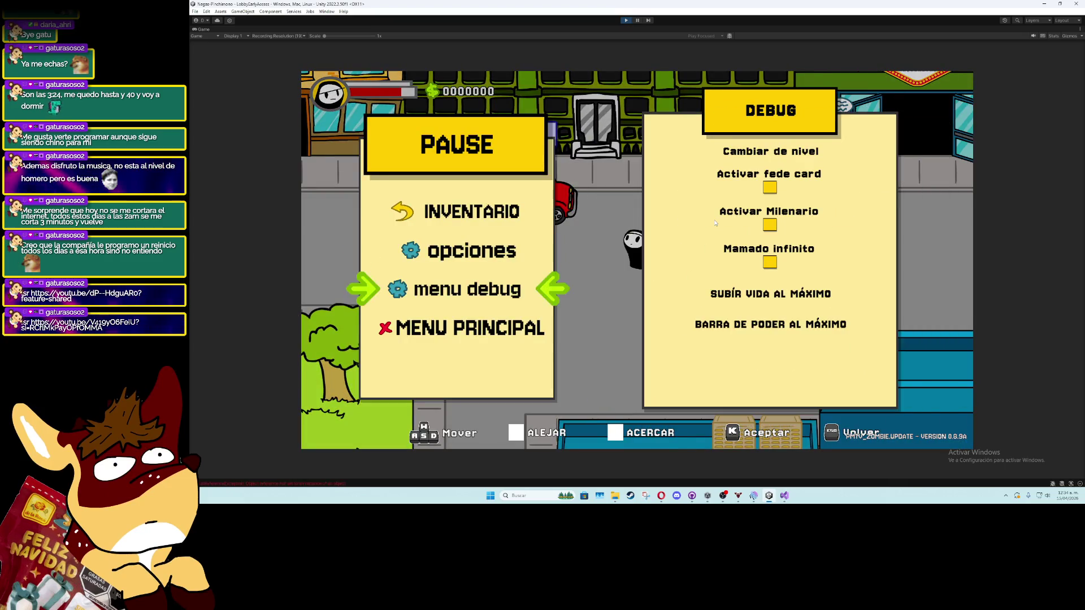
{"action": "key", "text": "s"}
{"action": "key", "text": "k"}
{"action": "key", "text": "k"}
{"action": "key", "text": "k"}
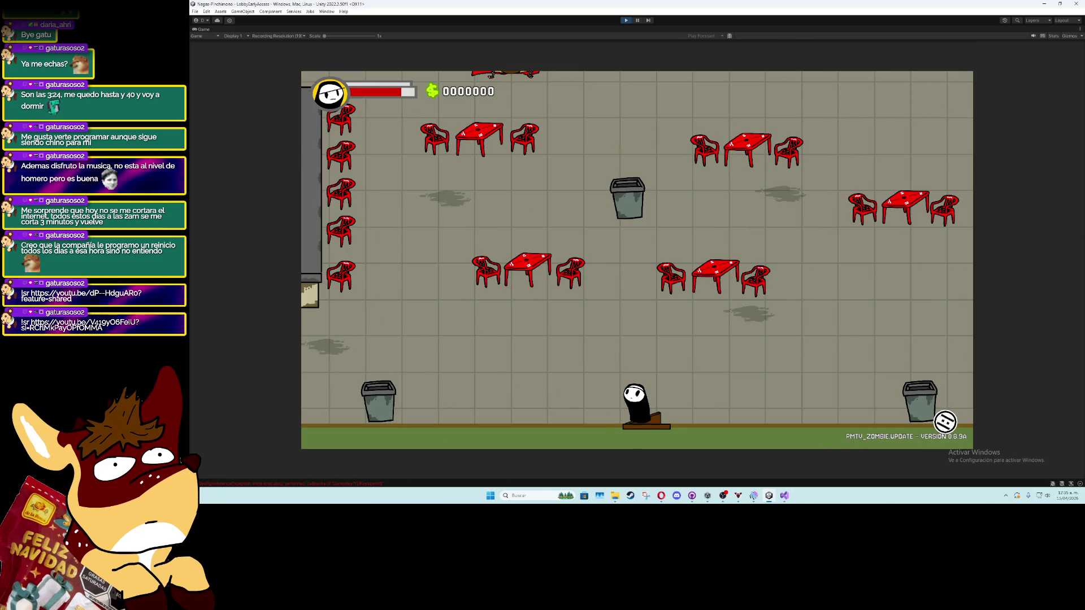
After reloading the save, quit to the main menu again from the pause menu
{"action": "key", "text": "Escape"}
{"action": "key", "text": "Down"}
{"action": "key", "text": "Down"}
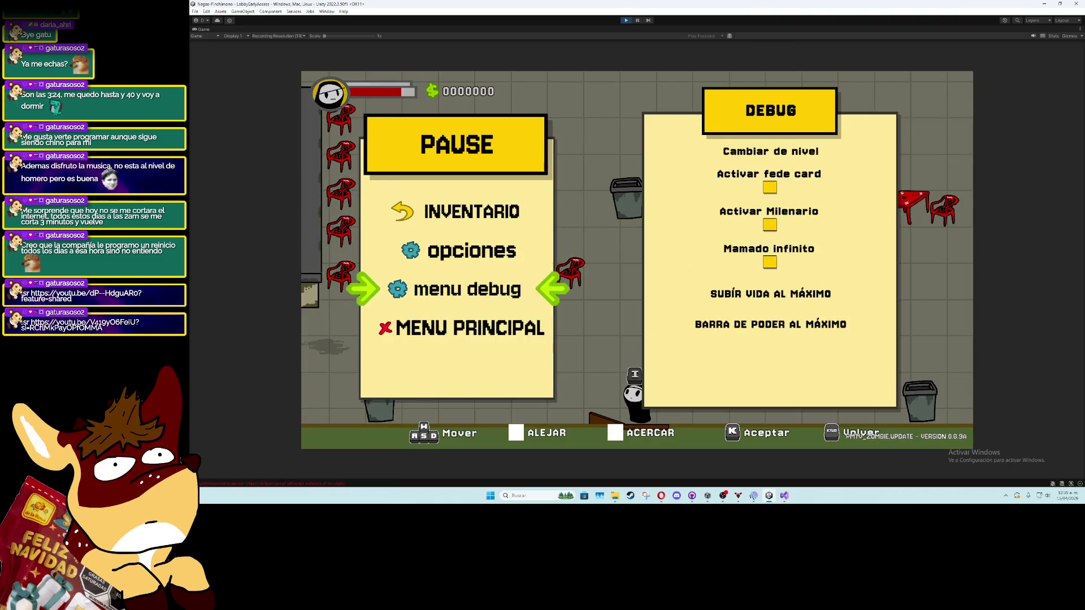
{"action": "key", "text": "Down"}
{"action": "key", "text": "k"}
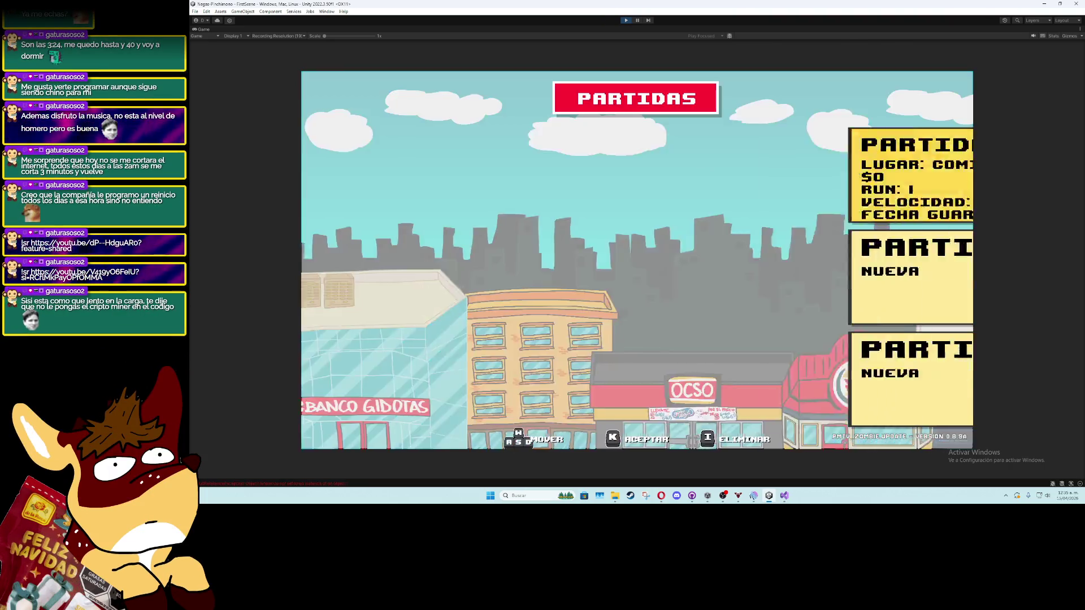
Load save slot 1, walk the player across the street, then quit via the pause menu
{"action": "key", "text": "k"}
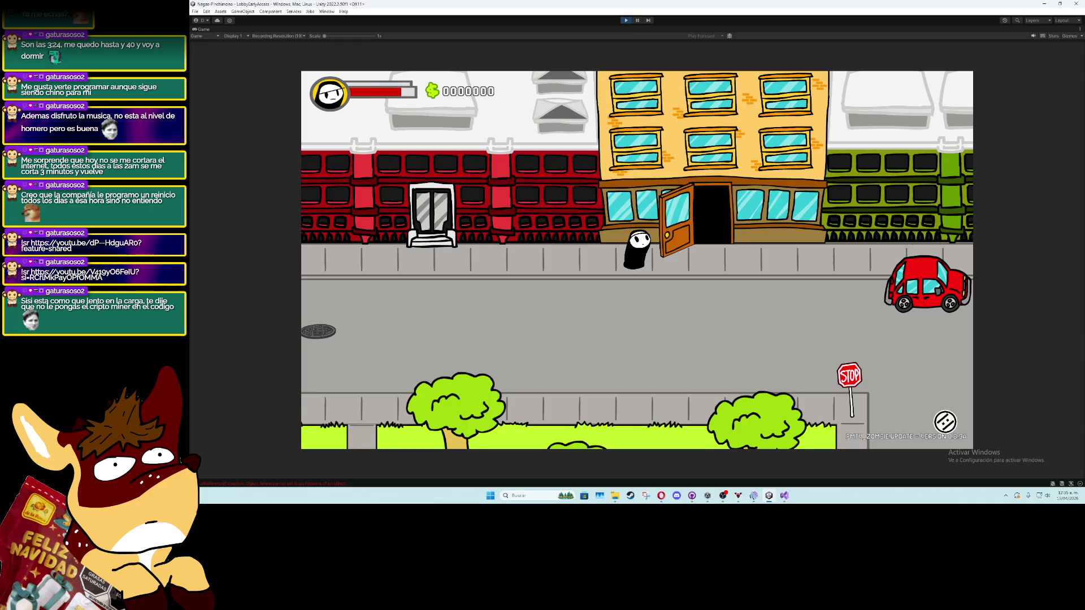
{"action": "key", "text": "Down"}
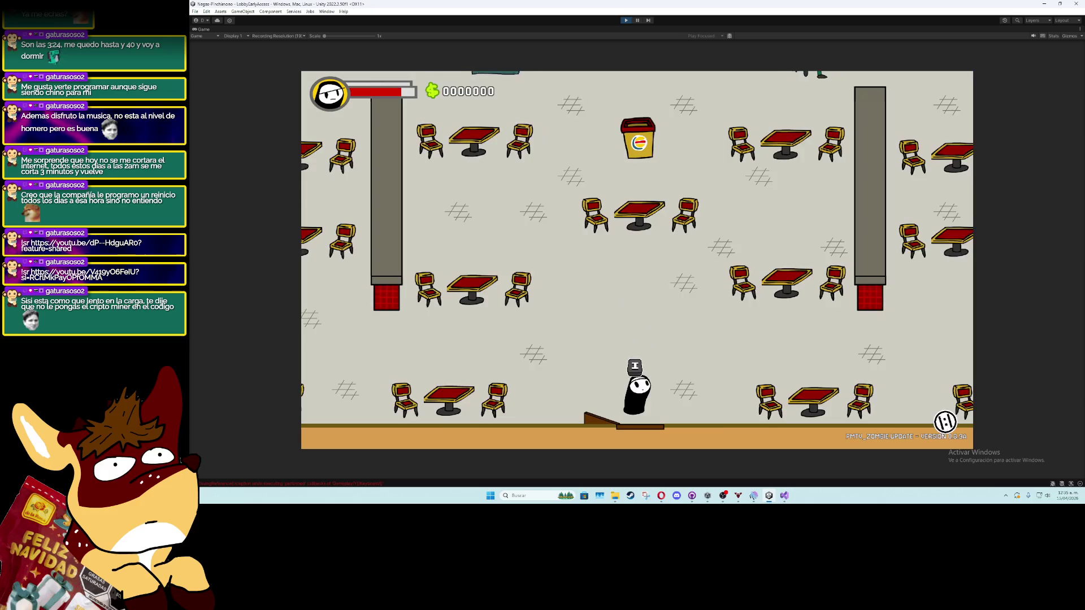
{"action": "key", "text": "Escape"}
{"action": "key", "text": "Down"}
{"action": "key", "text": "Down"}
{"action": "key", "text": "Up"}
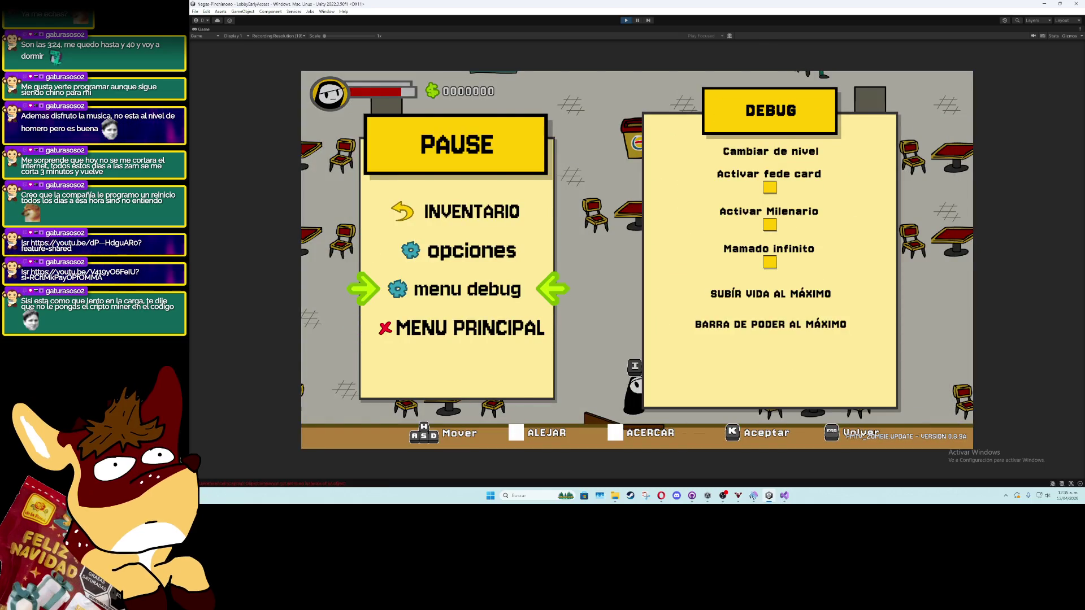
{"action": "key", "text": "Up"}
{"action": "key", "text": "Up"}
{"action": "key", "text": "Down"}
{"action": "key", "text": "Down"}
{"action": "key", "text": "Down"}
{"action": "key", "text": "k"}
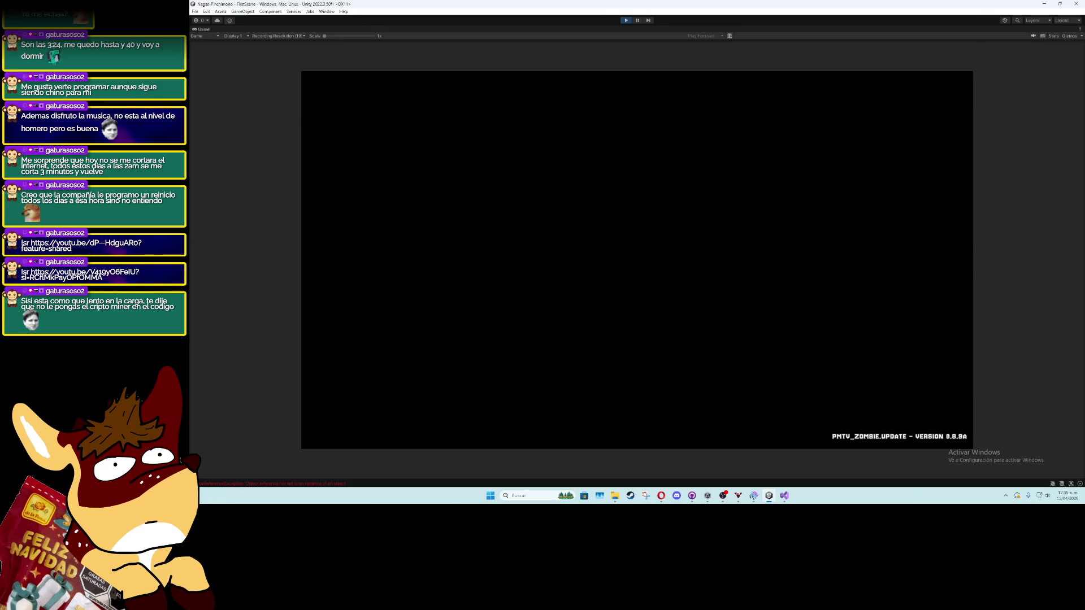
Reload save slot 1, then restore the full editor layout with the lobby scene expanded in the Hierarchy
{"action": "key", "text": "k"}
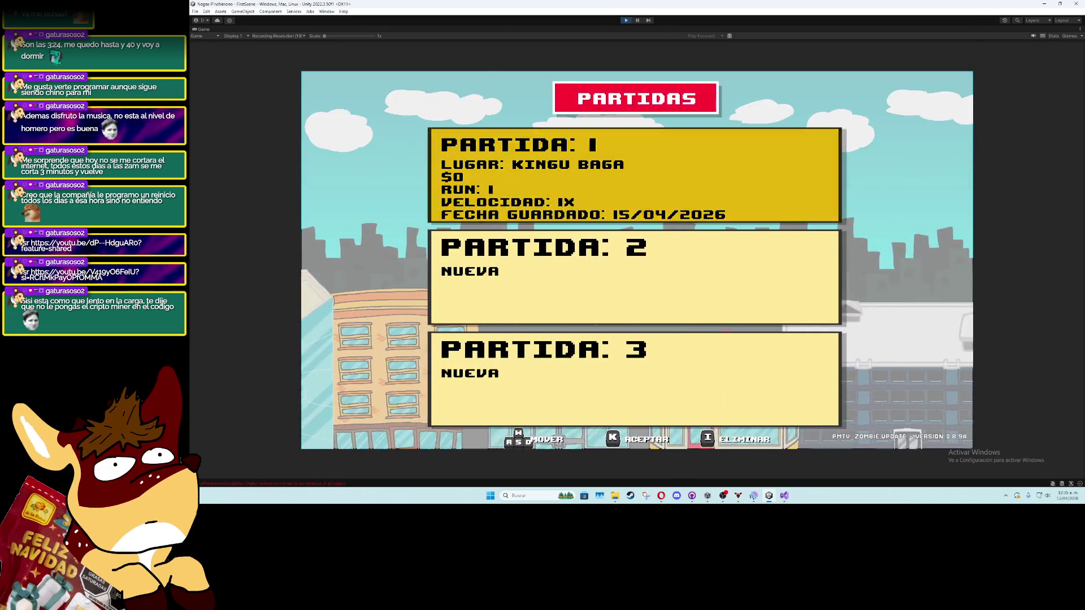
{"action": "key", "text": "k"}
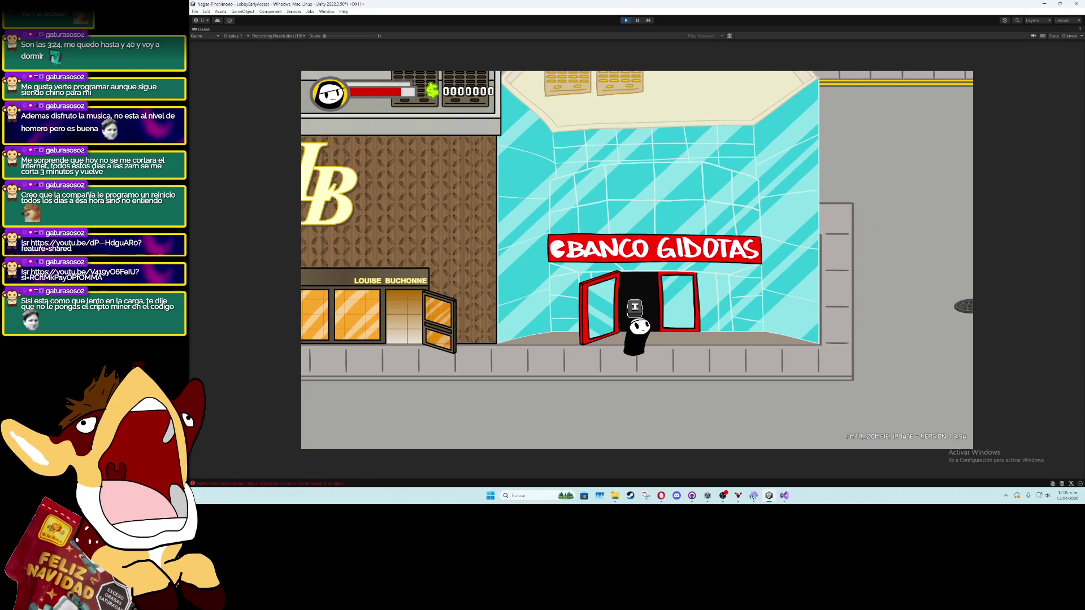
{"action": "left_click", "coordinate": [197, 30]}
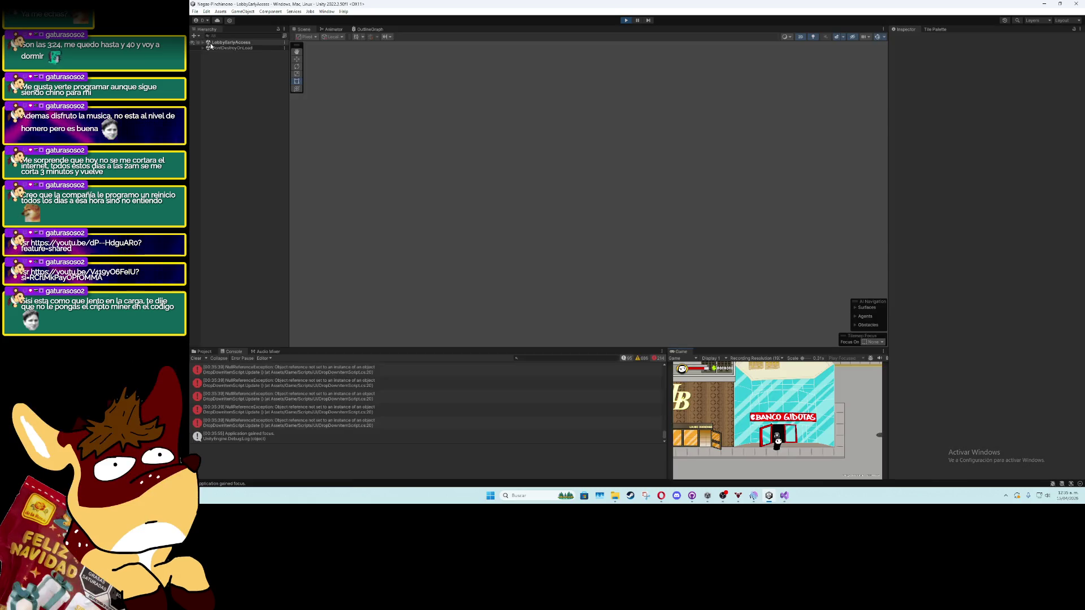
{"action": "left_click", "coordinate": [206, 42]}
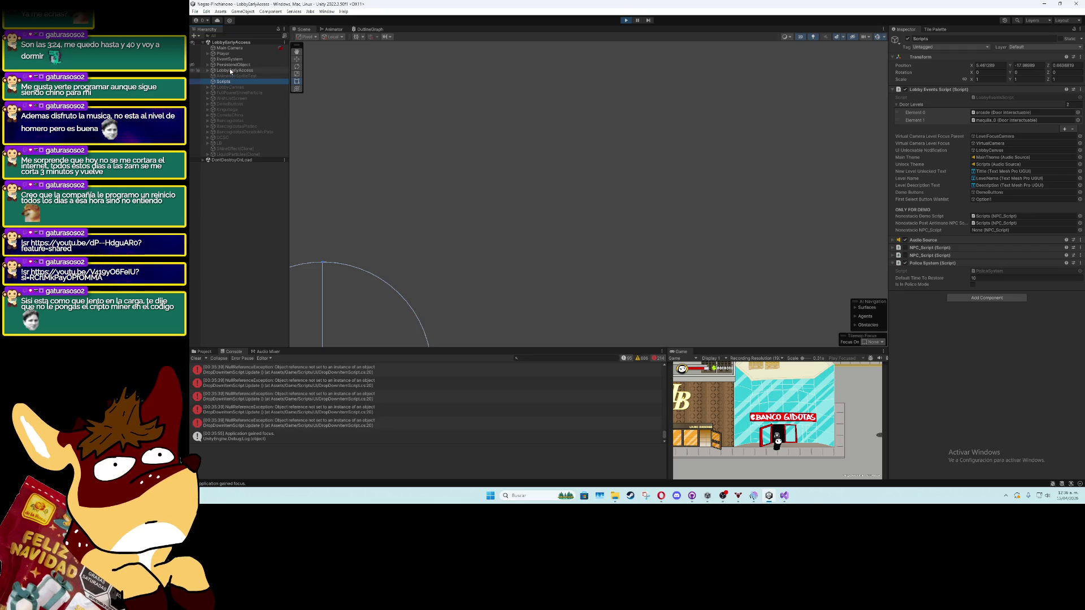
Inspect LobbyEarlyAccess's Level Set Up, stop the playtest, and bring up the recent scenes list
{"action": "left_click", "coordinate": [230, 71]}
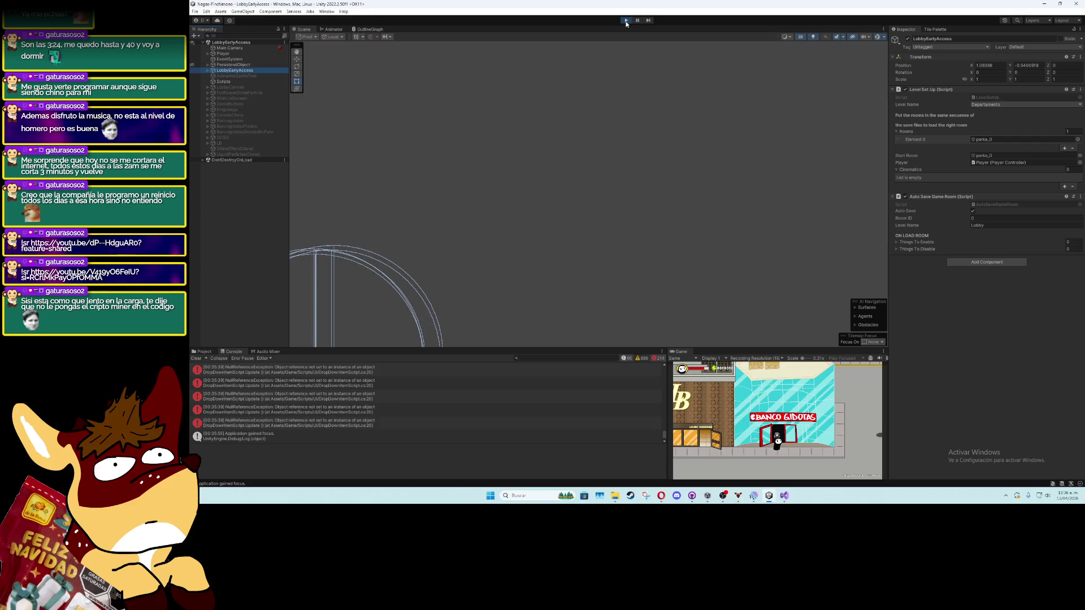
{"action": "left_click", "coordinate": [627, 21]}
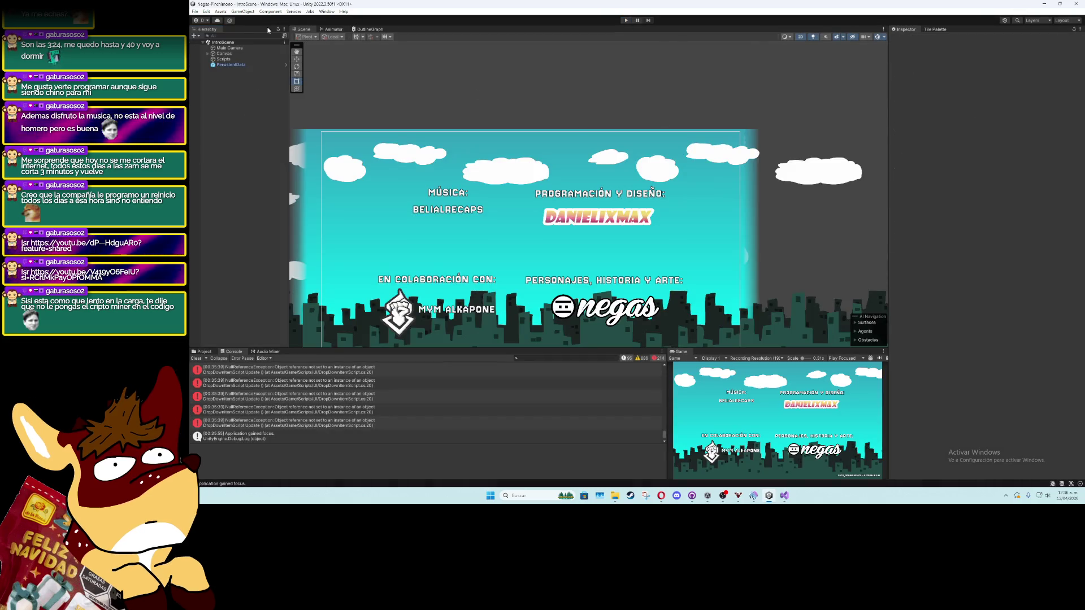
{"action": "left_click", "coordinate": [195, 12]}
{"action": "mouse_move", "coordinate": [221, 35]}
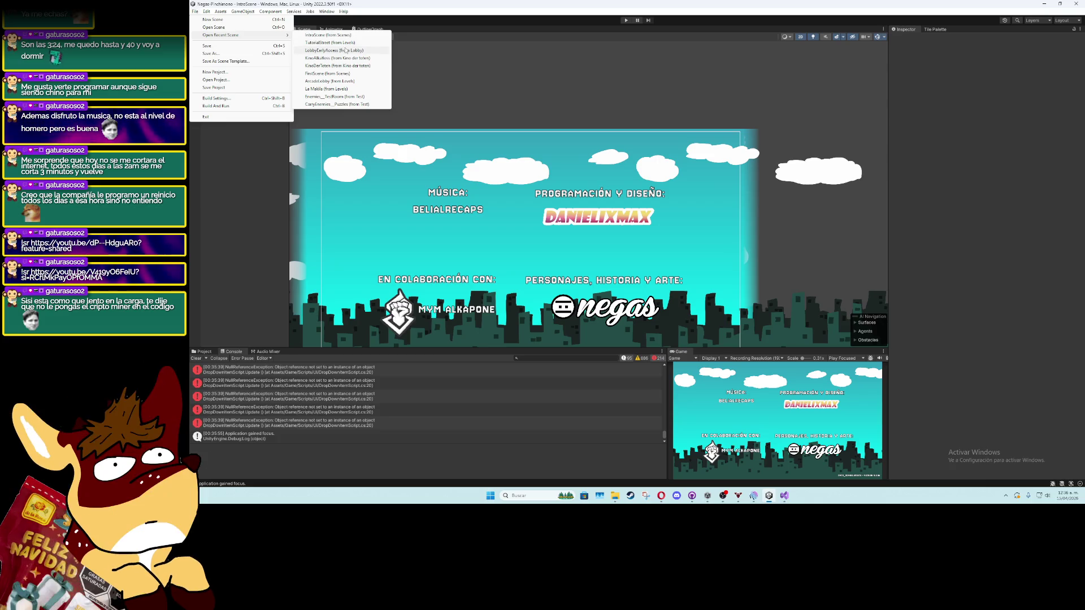
Reopen LobbyEarlyAccess and show its root object's Level Set Up (Departamento, parke_0)
{"action": "left_click", "coordinate": [344, 49]}
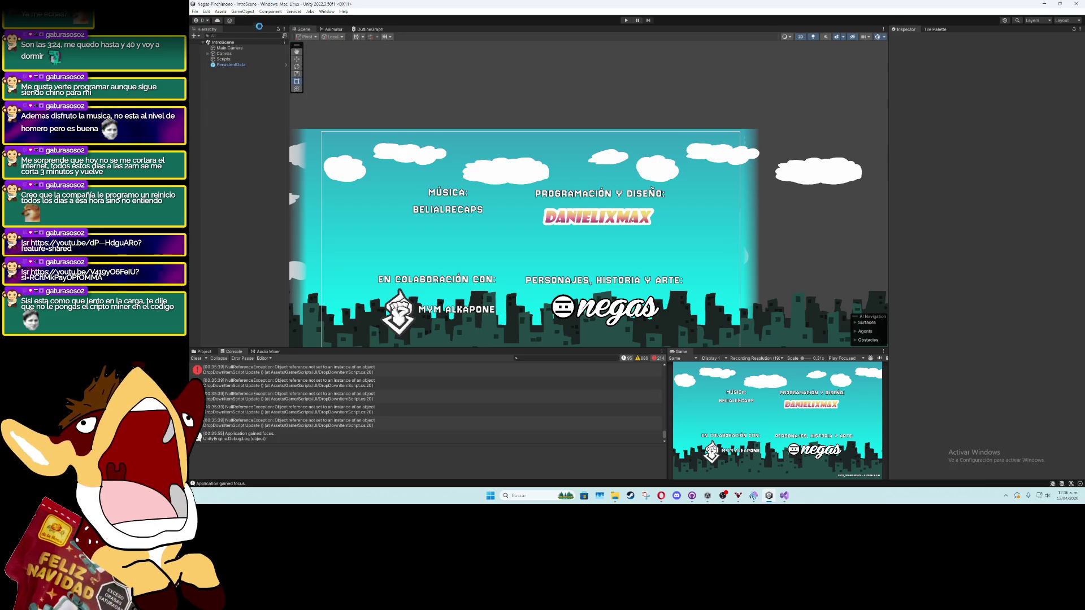
{"action": "left_click", "coordinate": [237, 71]}
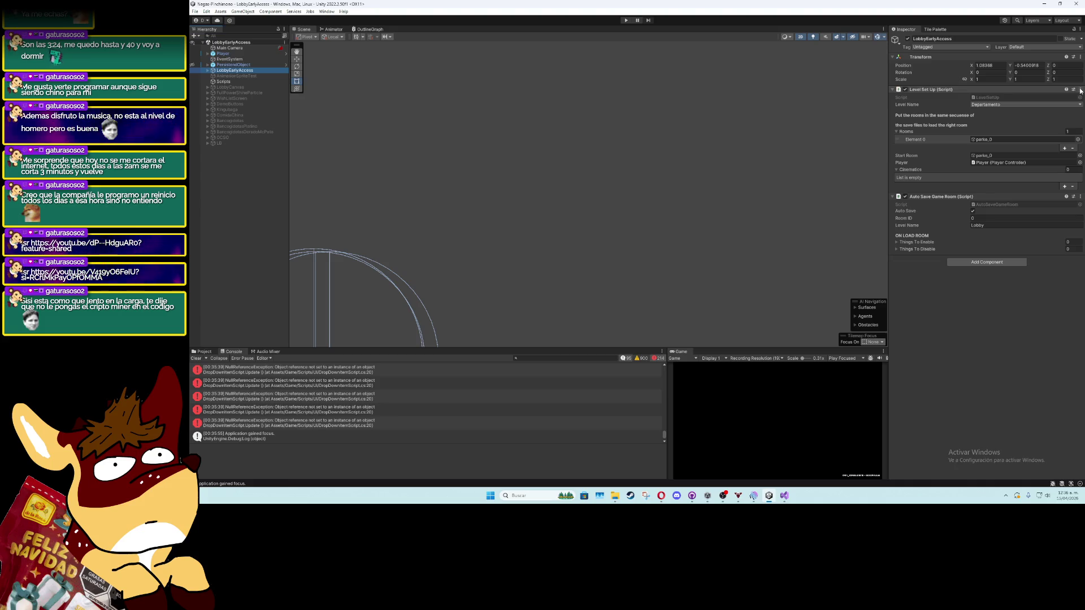
Remove Level Set Up from the LobbyEarlyAccess object and select Scripts, collapsing Lobby Events
{"action": "left_click", "coordinate": [1080, 90]}
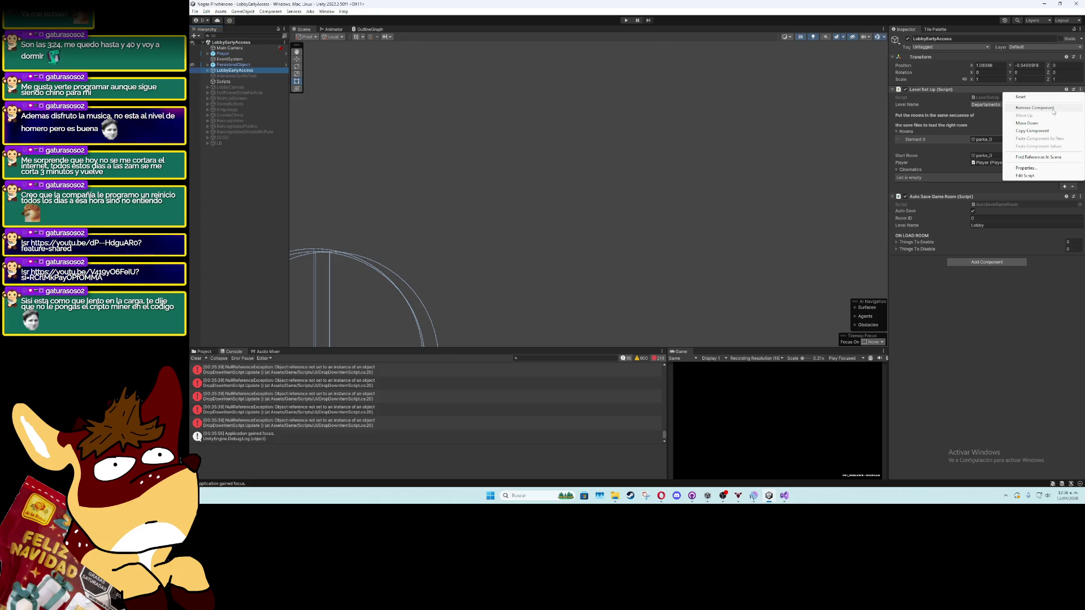
{"action": "left_click", "coordinate": [1035, 108]}
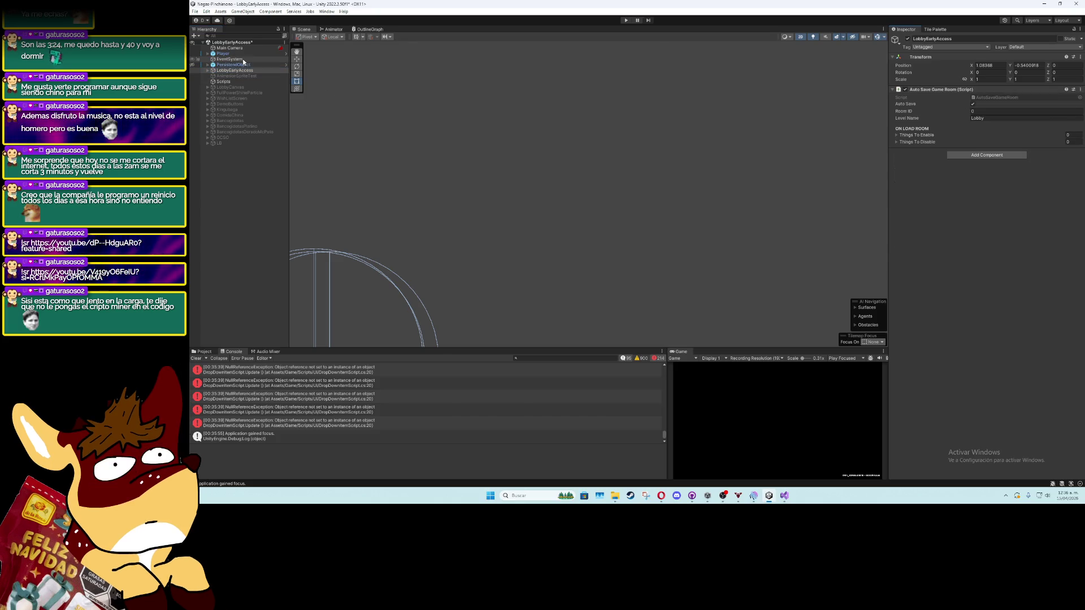
{"action": "left_click", "coordinate": [223, 81]}
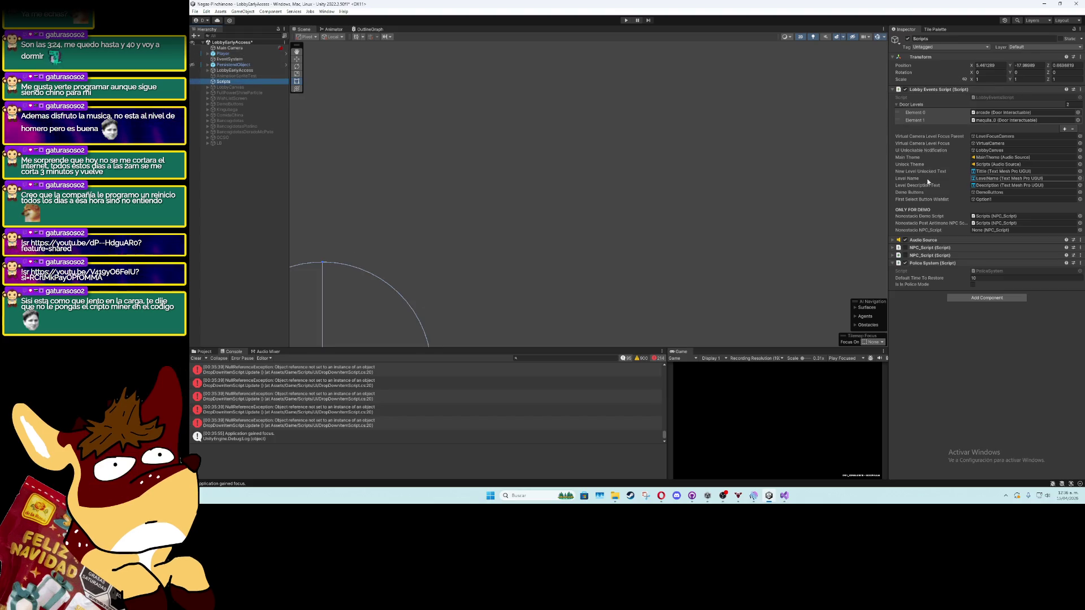
{"action": "left_click", "coordinate": [899, 92]}
Add a Level Set Up component to Scripts with Level Name set to Lobby
{"action": "left_click", "coordinate": [985, 154]}
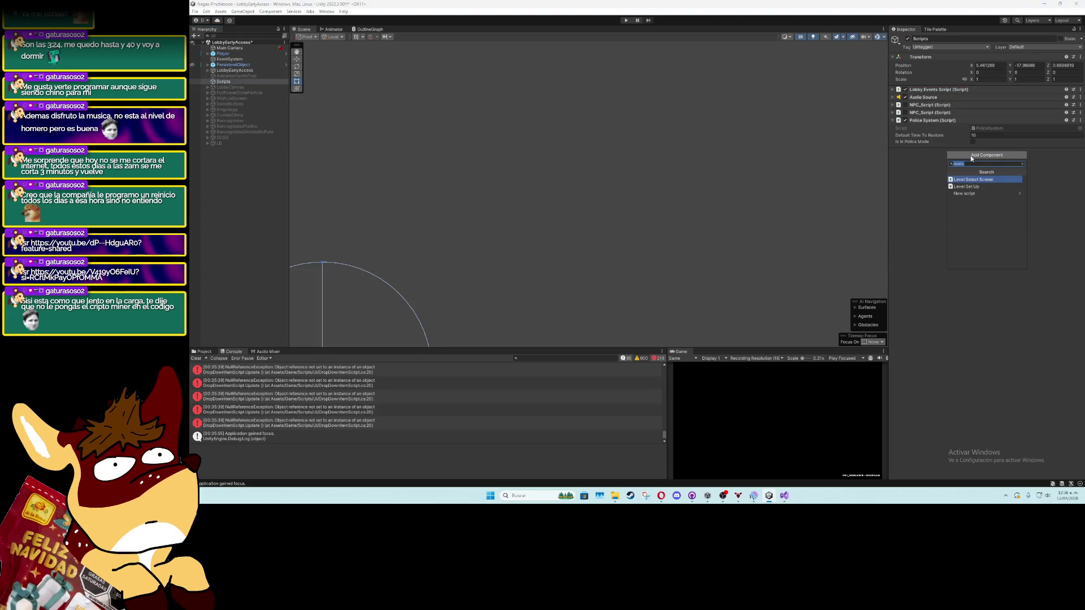
{"action": "key", "text": "Down"}
{"action": "key", "text": "Down"}
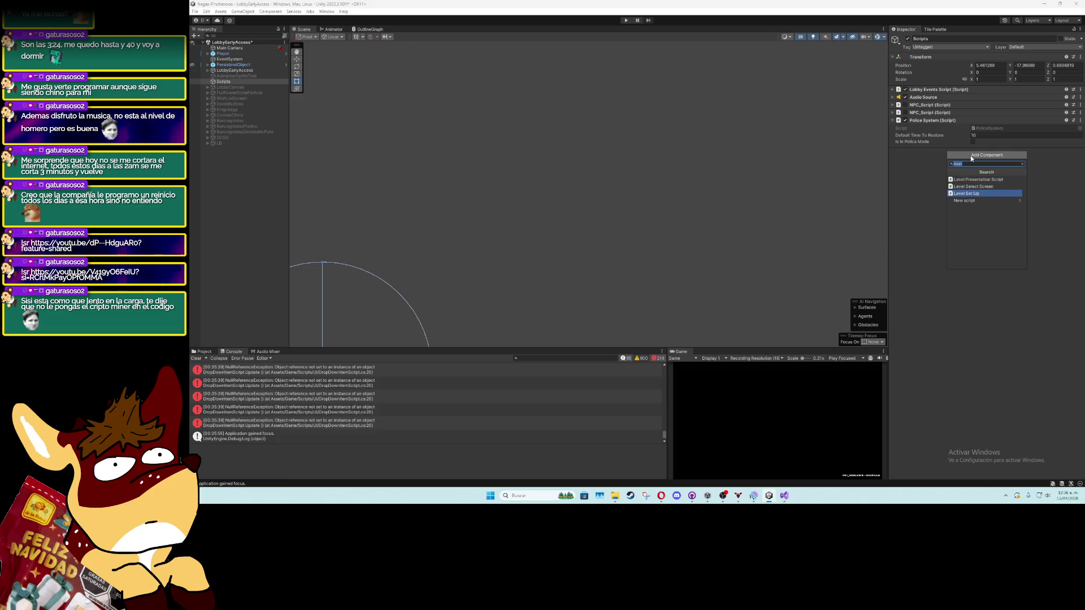
{"action": "key", "text": "Return"}
{"action": "left_click", "coordinate": [1018, 167]}
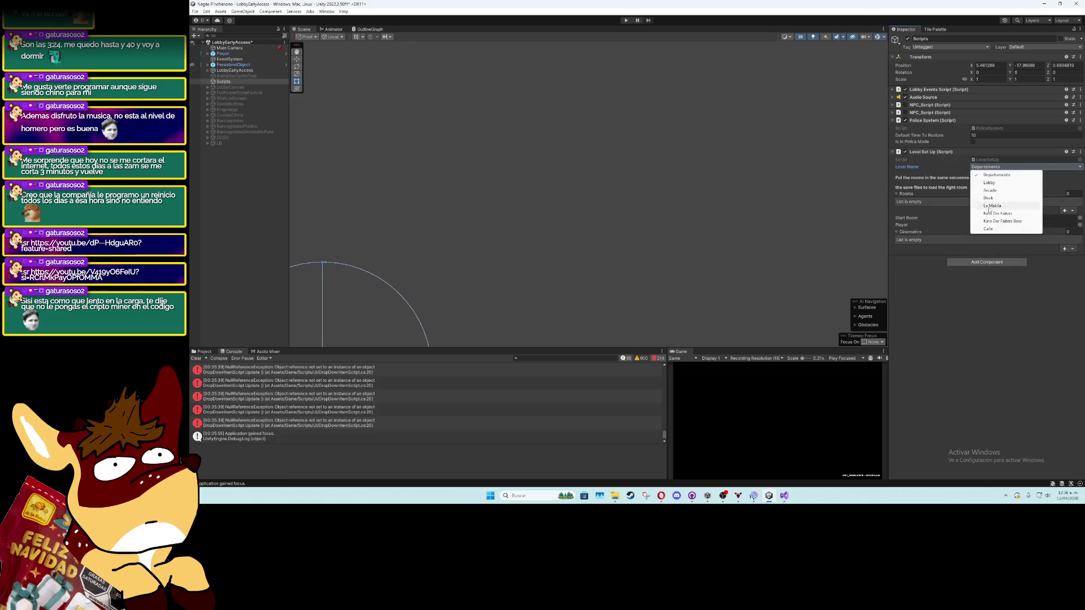
{"action": "left_click", "coordinate": [992, 191]}
{"action": "left_click", "coordinate": [999, 167]}
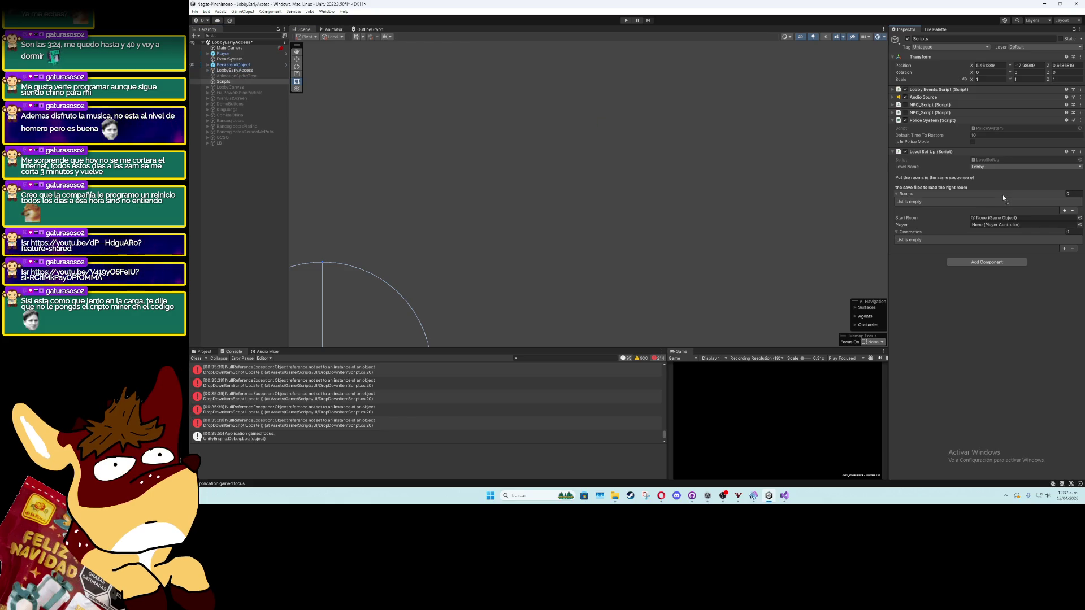
Fill the Rooms list with LobbyEarlyAccess, ComidaChina, Bancogidotas, BancogidotasPlatino, BancogidotasDoradoMcPato, OCSO, LB and the rest
{"action": "left_click_drag", "start_coordinate": [235, 71], "coordinate": [983, 200]}
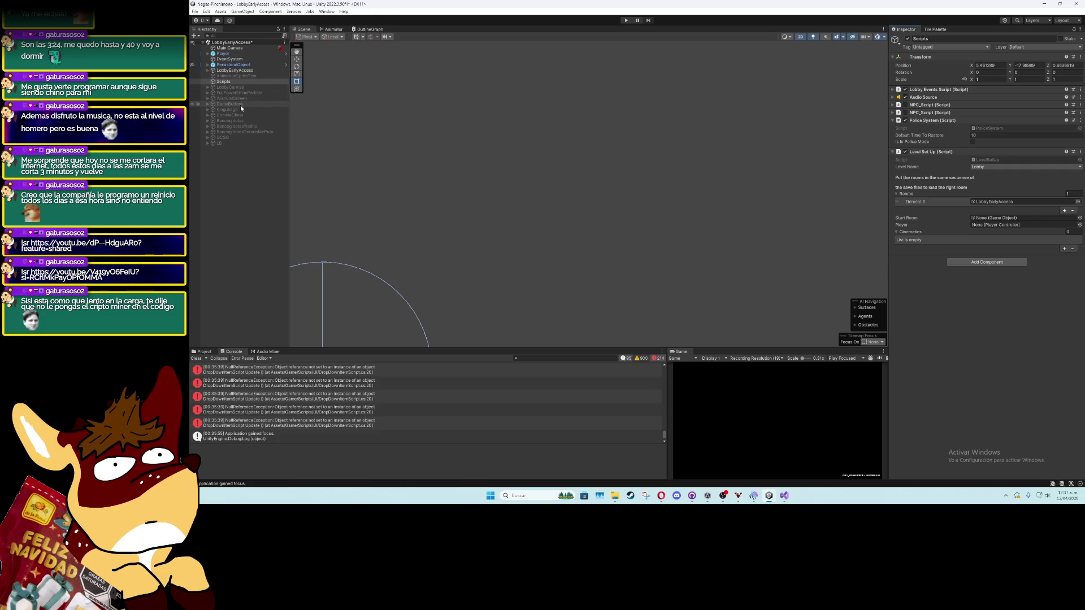
{"action": "left_click_drag", "start_coordinate": [235, 114], "coordinate": [983, 208]}
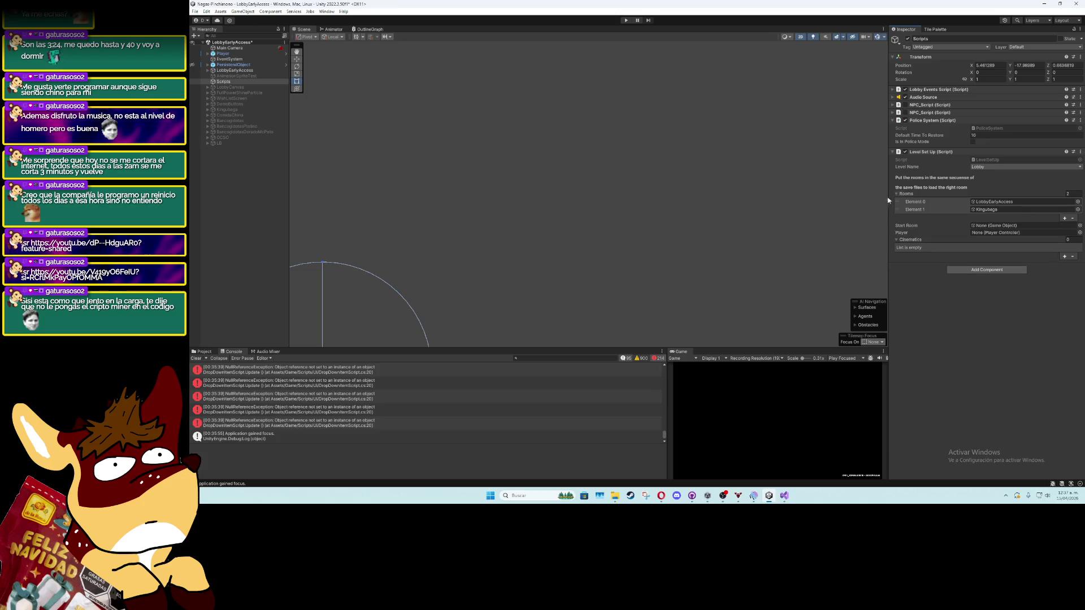
{"action": "left_click_drag", "start_coordinate": [235, 112], "coordinate": [983, 217]}
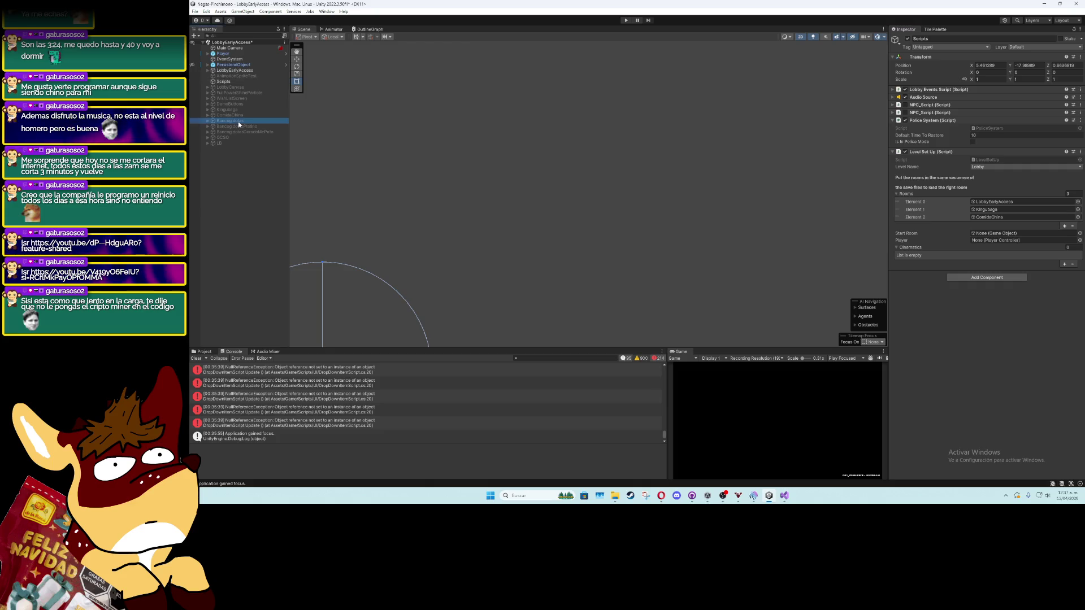
{"action": "left_click_drag", "start_coordinate": [903, 195], "coordinate": [905, 196]}
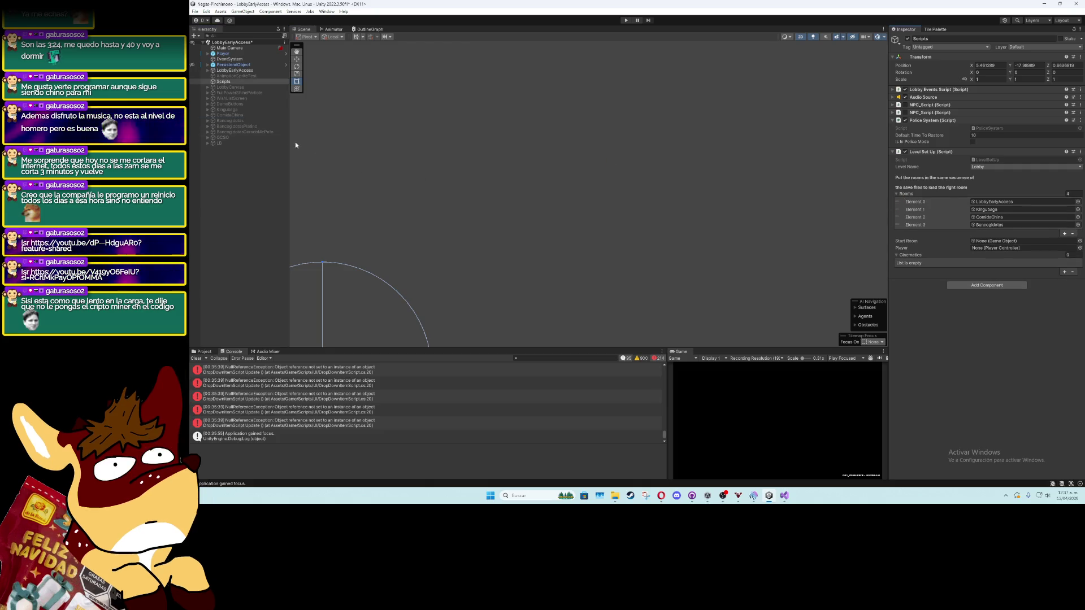
{"action": "left_click_drag", "start_coordinate": [243, 129], "coordinate": [983, 208]}
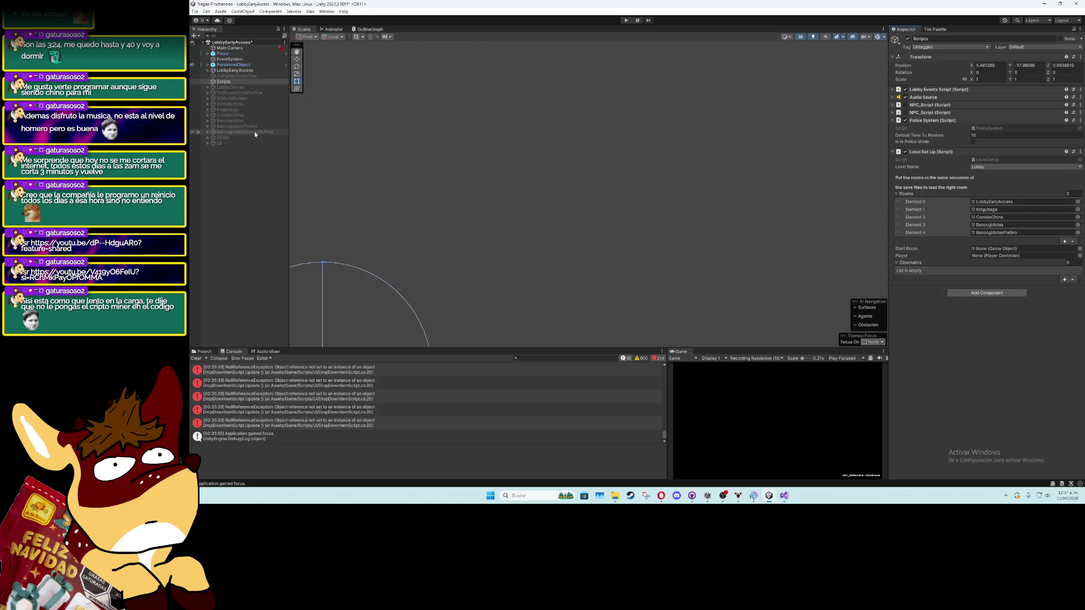
{"action": "left_click_drag", "start_coordinate": [871, 240], "coordinate": [908, 195]}
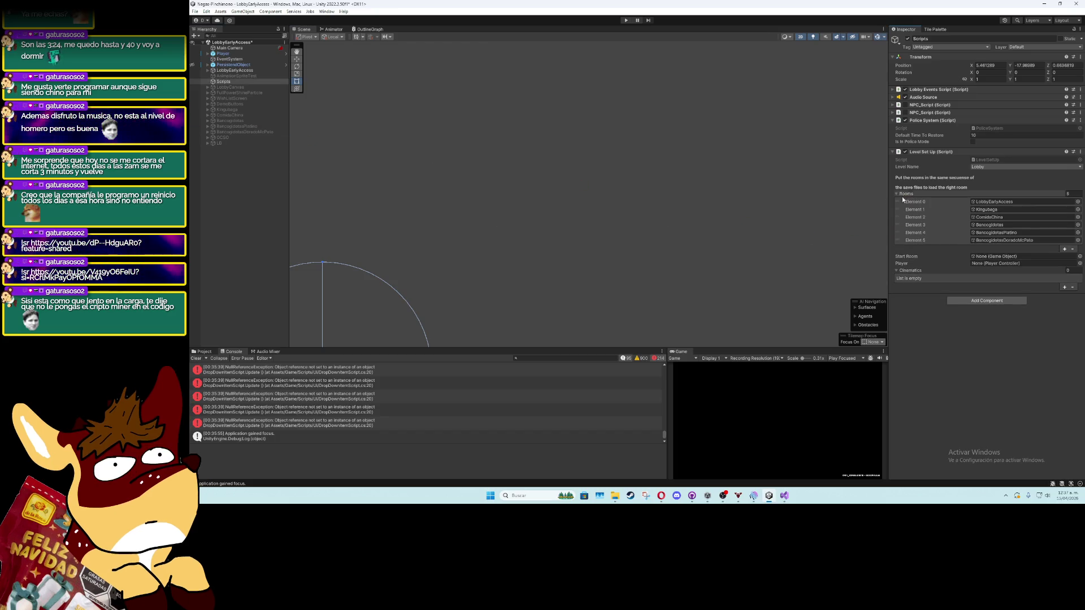
{"action": "left_click_drag", "start_coordinate": [224, 137], "coordinate": [907, 195]}
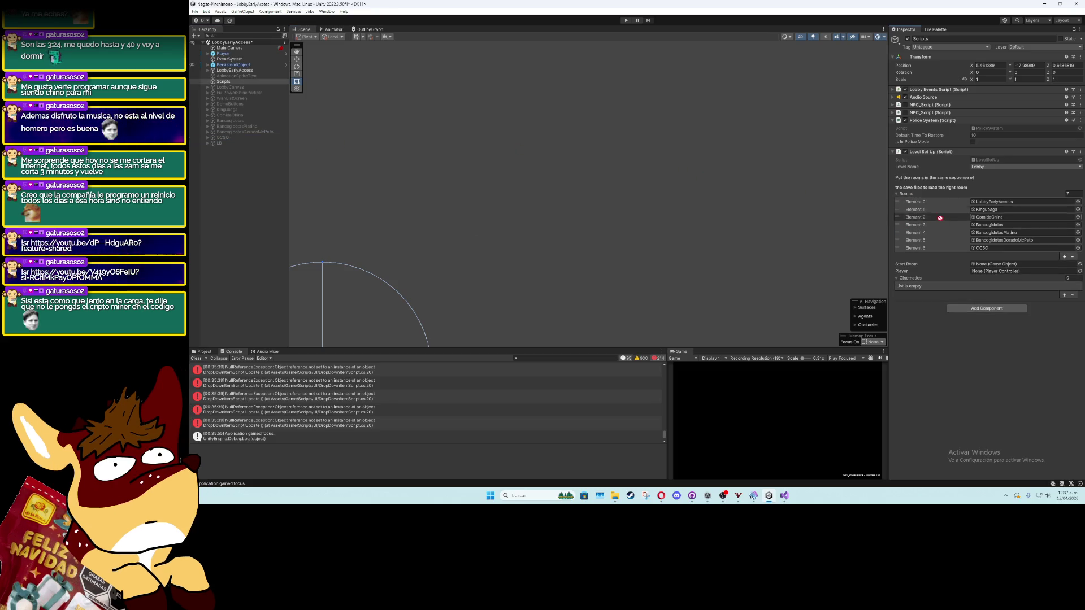
{"action": "left_click_drag", "start_coordinate": [218, 143], "coordinate": [936, 194]}
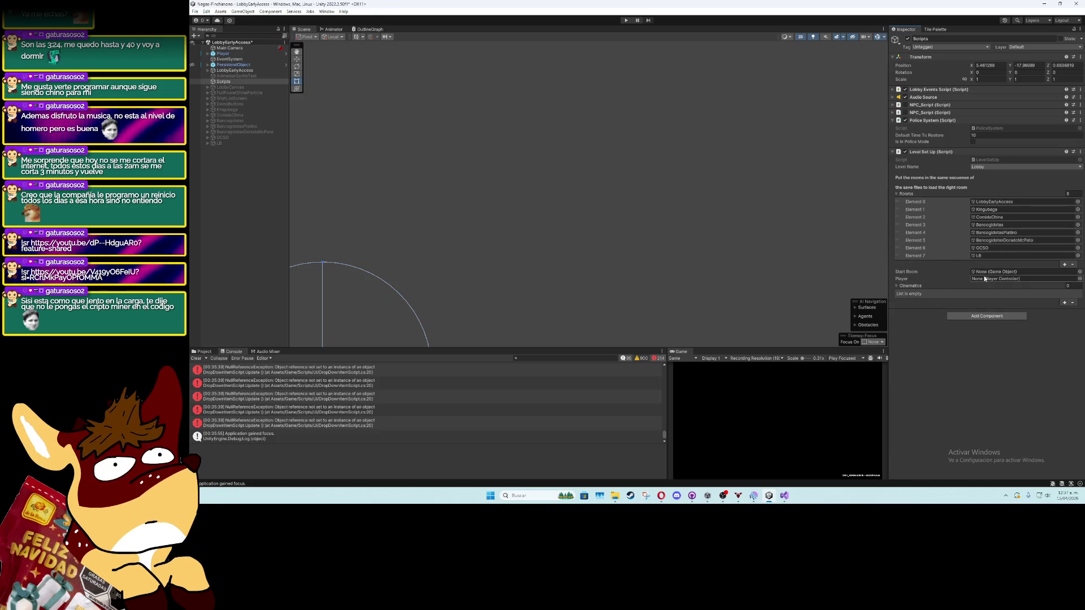
Set LobbyEarlyAccess as Start Room and assign the Player object as Player
{"action": "left_click_drag", "start_coordinate": [248, 74], "coordinate": [1009, 272]}
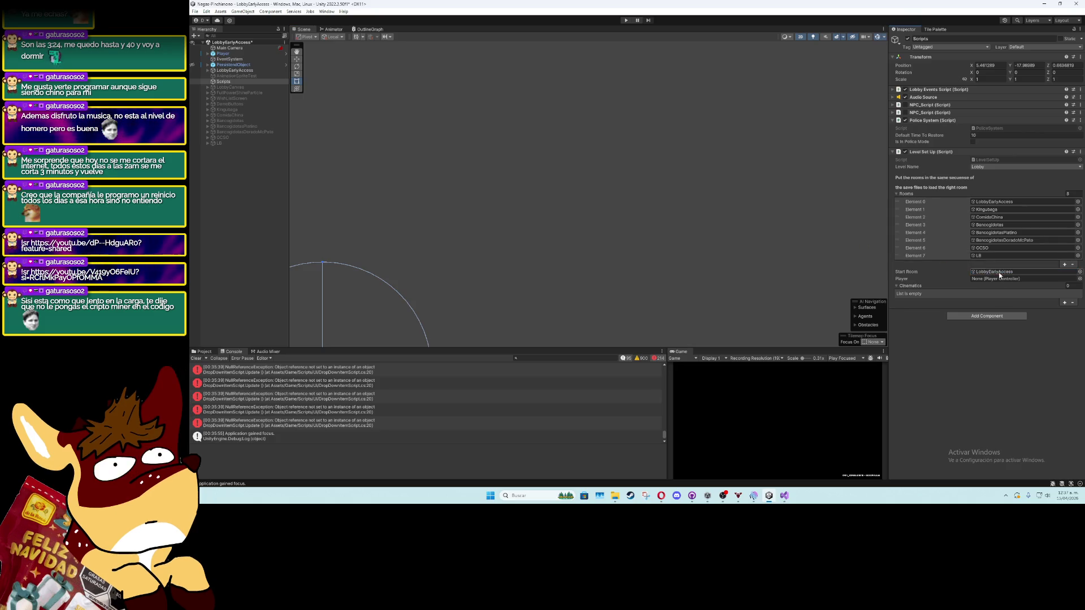
{"action": "left_click_drag", "start_coordinate": [222, 53], "coordinate": [996, 277]}
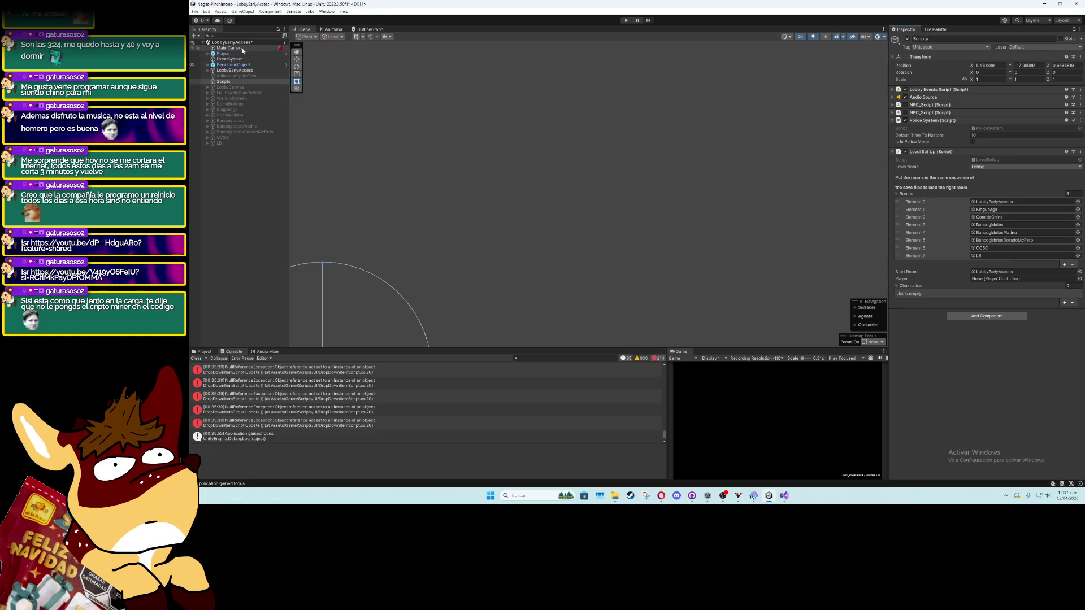
{"action": "left_click_drag", "start_coordinate": [222, 52], "coordinate": [999, 278]}
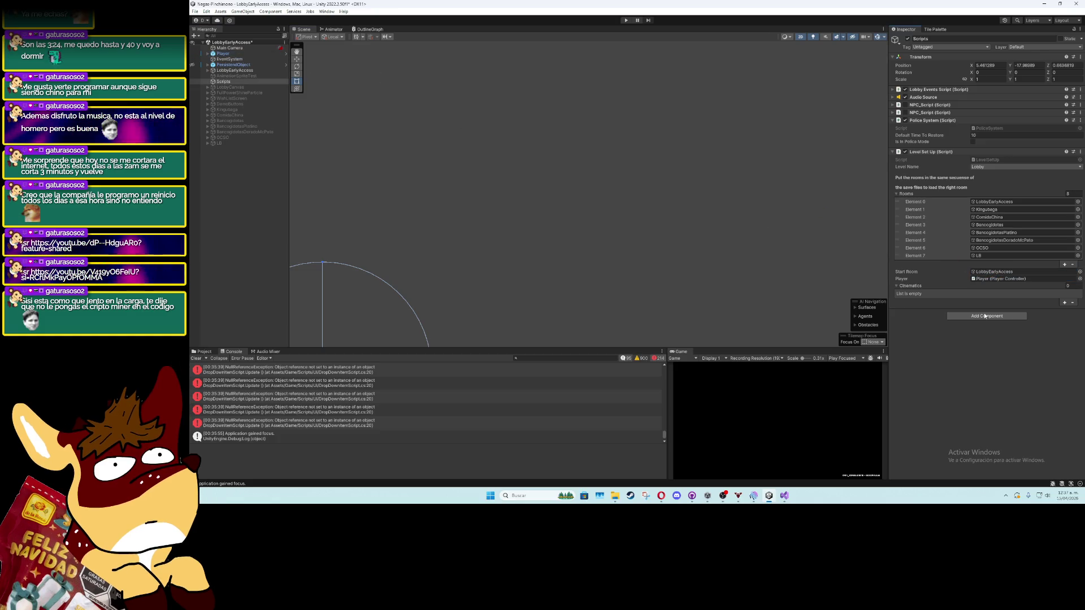
{"action": "left_click", "coordinate": [237, 73]}
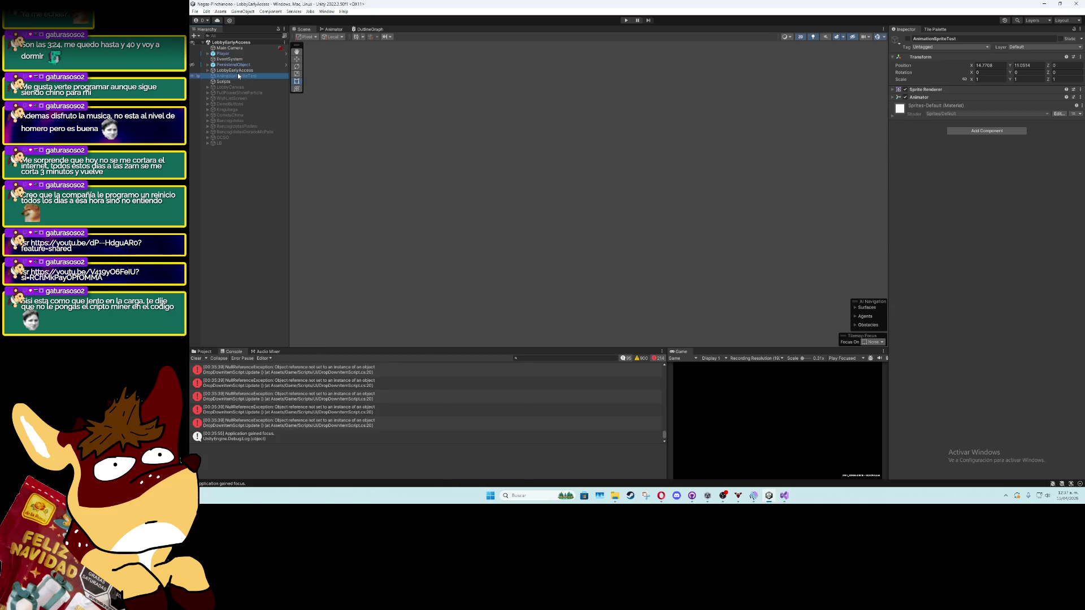
Deactivate the LobbyEarlyAccess object and save the scene, retrying the failed file move
{"action": "left_click", "coordinate": [908, 38]}
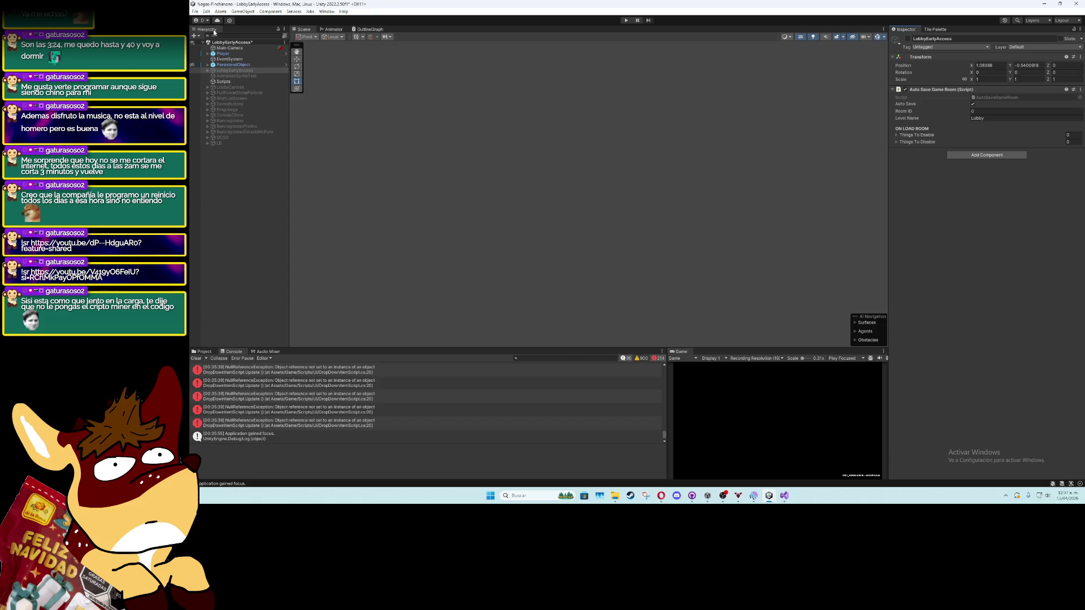
{"action": "key", "text": "ctrl+s"}
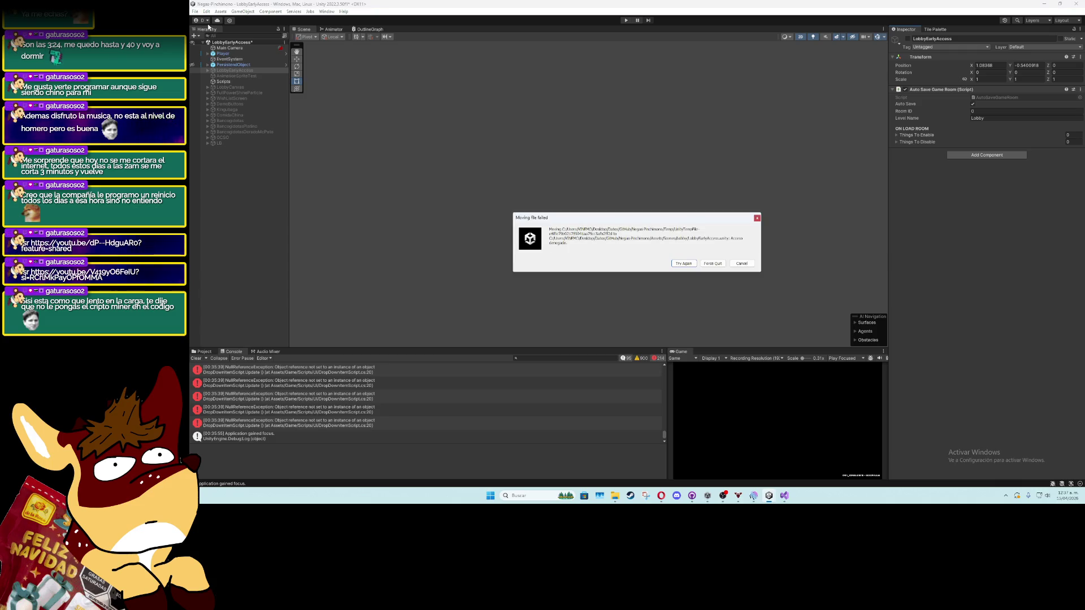
{"action": "left_click", "coordinate": [684, 264]}
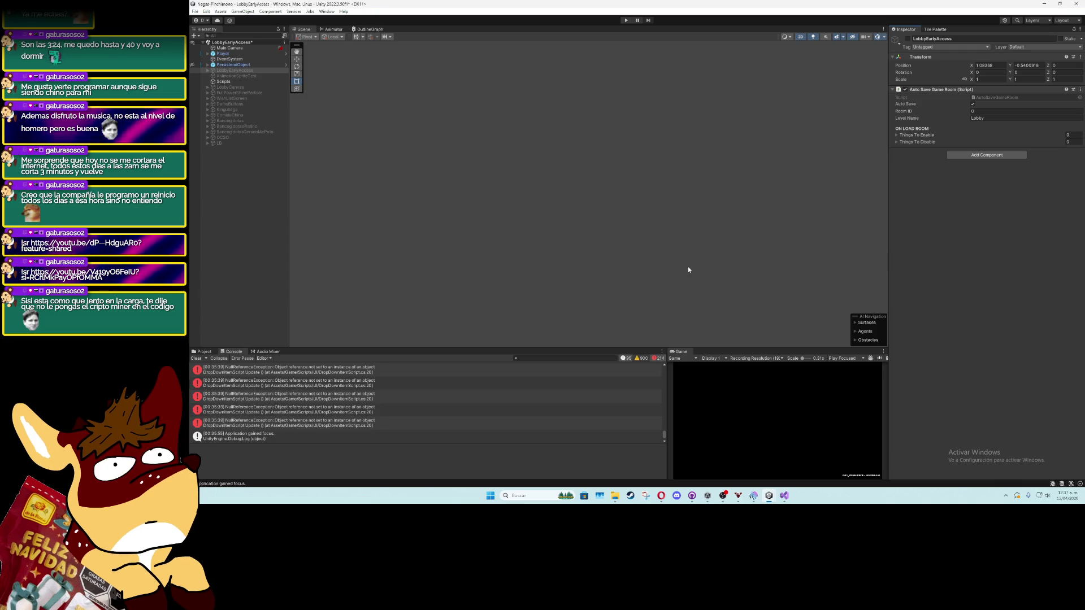
{"action": "left_click", "coordinate": [683, 264]}
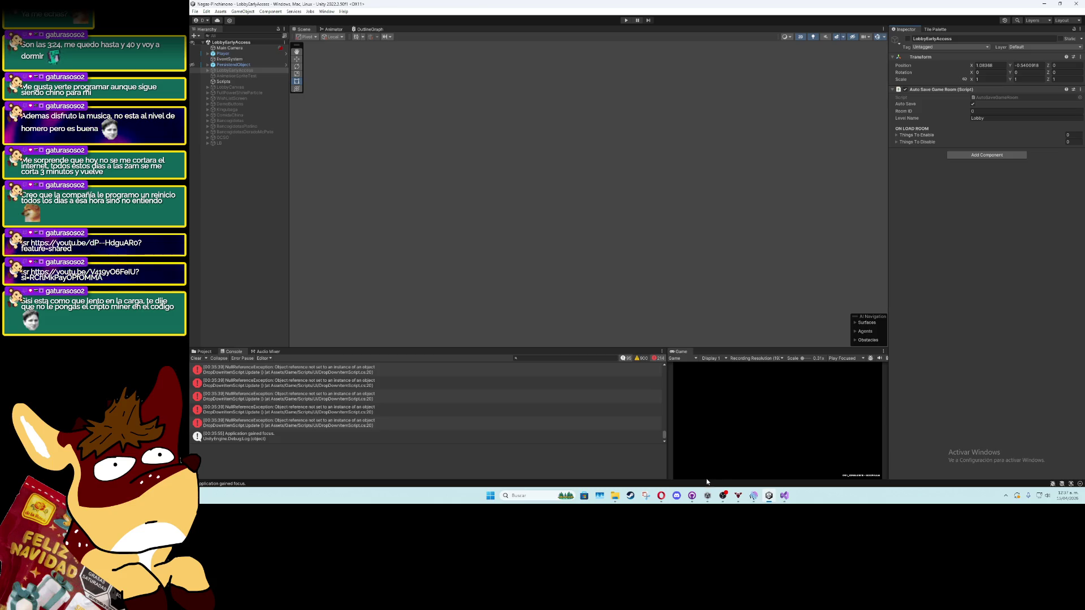
Dismiss GitHub Desktop and open IntroScene from the recent scenes
{"action": "left_click", "coordinate": [693, 495]}
{"action": "left_click", "coordinate": [940, 78]}
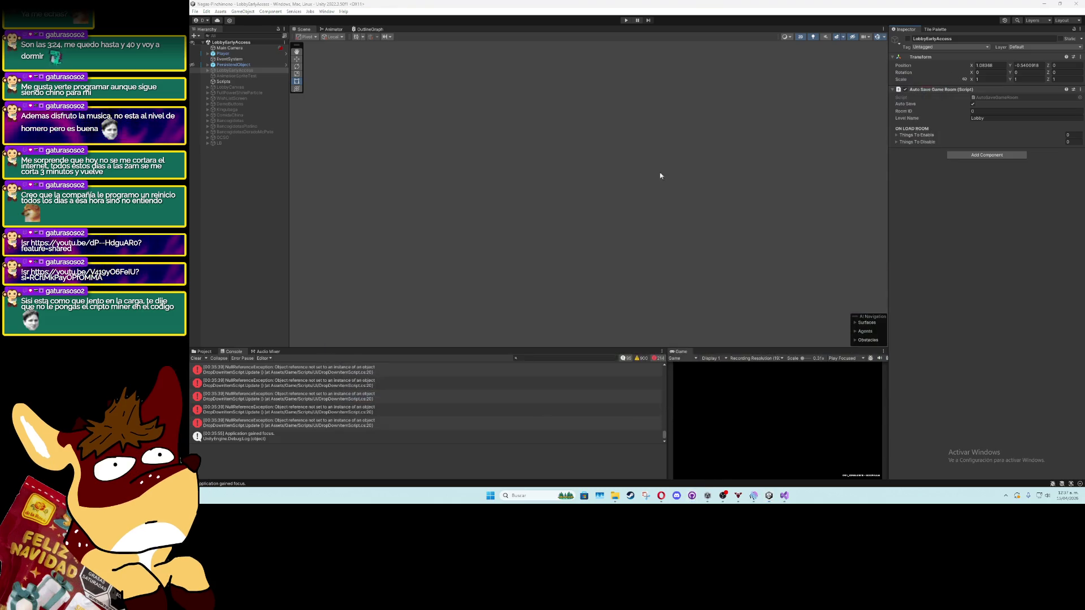
{"action": "left_click", "coordinate": [194, 11]}
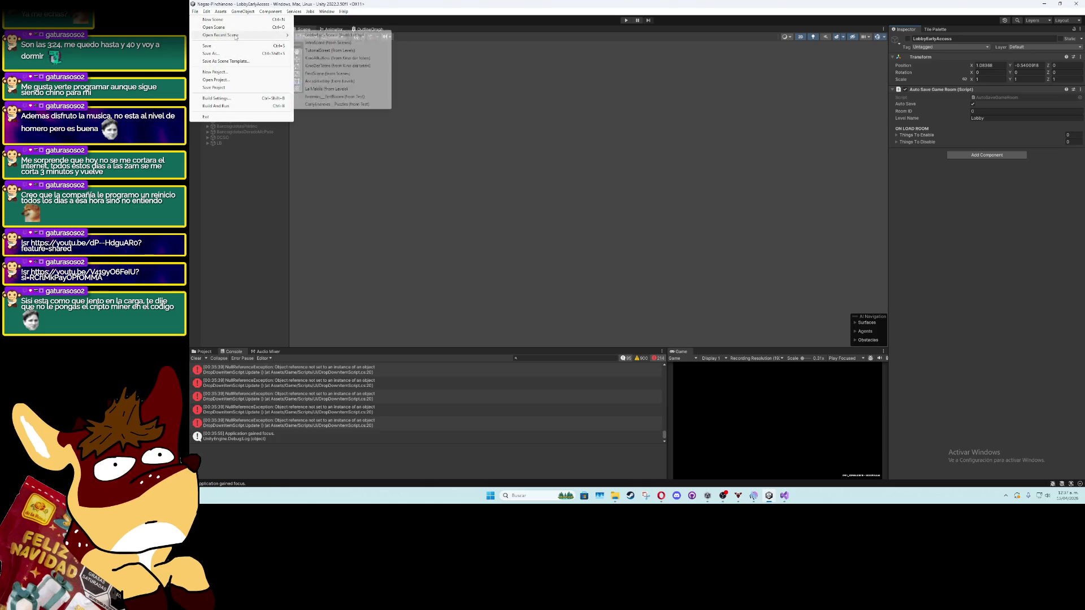
{"action": "left_click", "coordinate": [356, 49]}
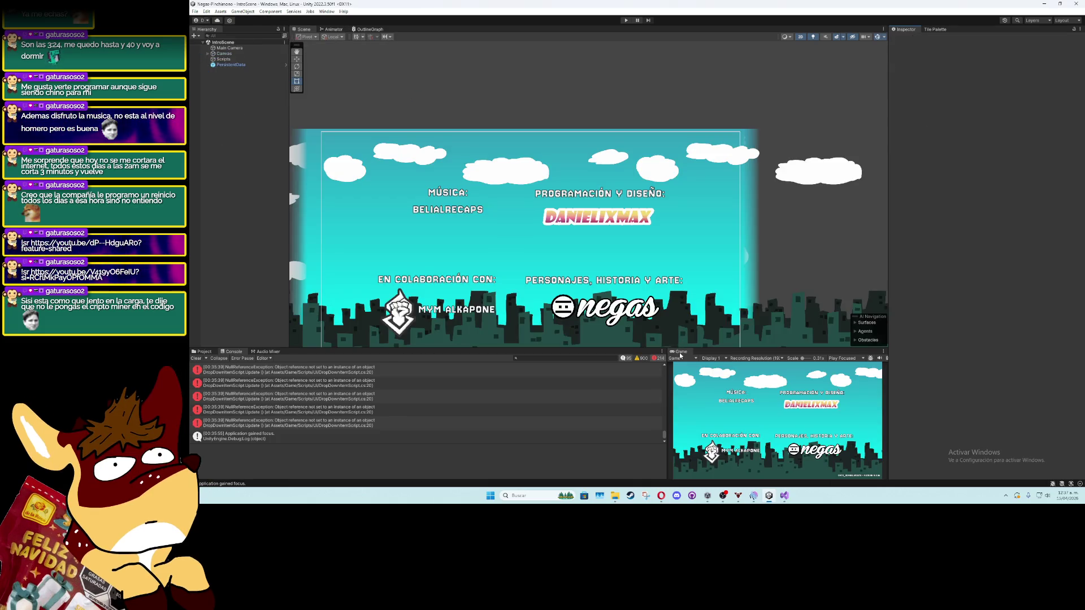
Maximize the Game view, start the playtest and load save slot 1 into the lobby street
{"action": "double_click", "coordinate": [680, 353]}
{"action": "key", "text": "ctrl+p"}
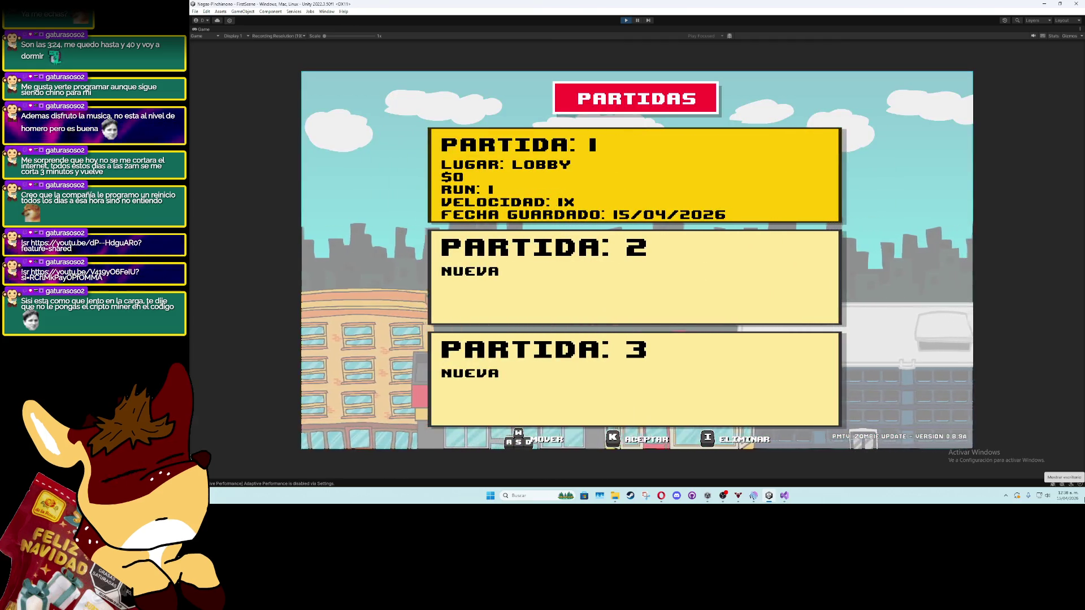
{"action": "key", "text": "k"}
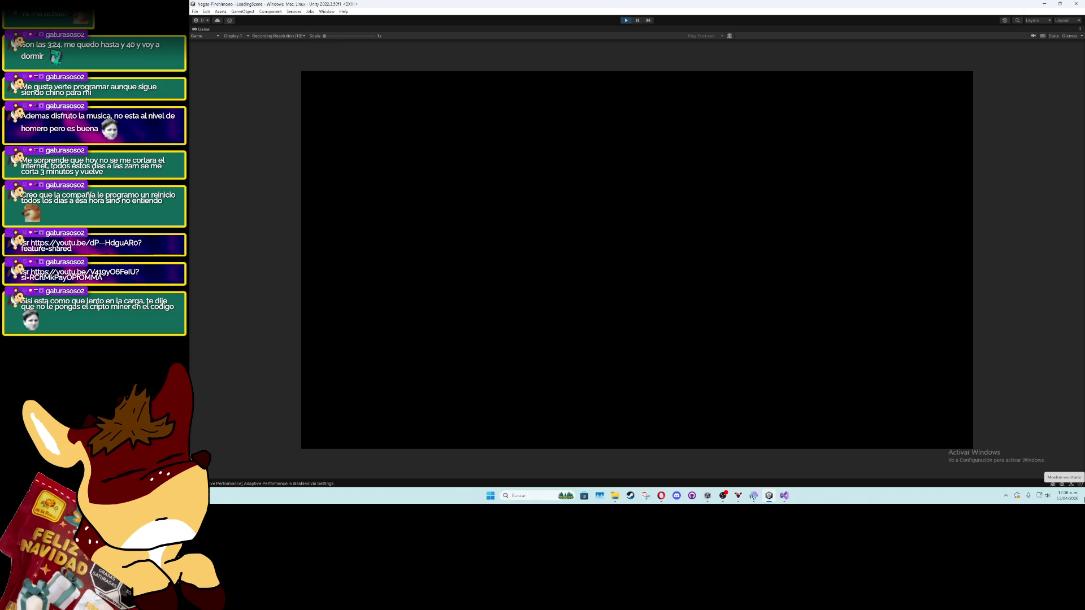
{"action": "key", "text": "Down"}
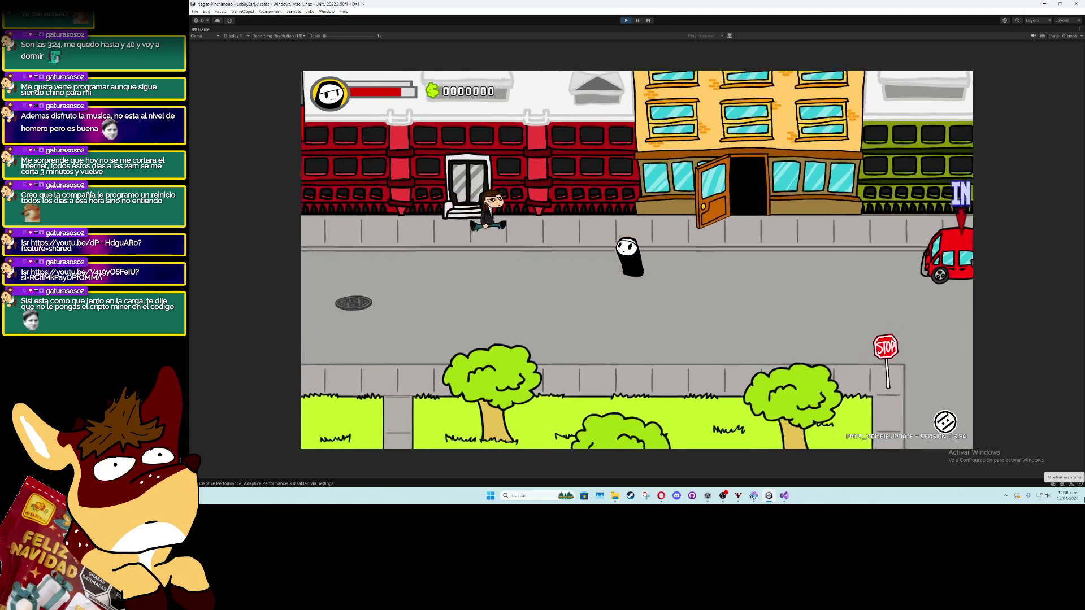
Walk the player into Comida China, then quit to the main menu via the pause menu
{"action": "key", "text": "Down"}
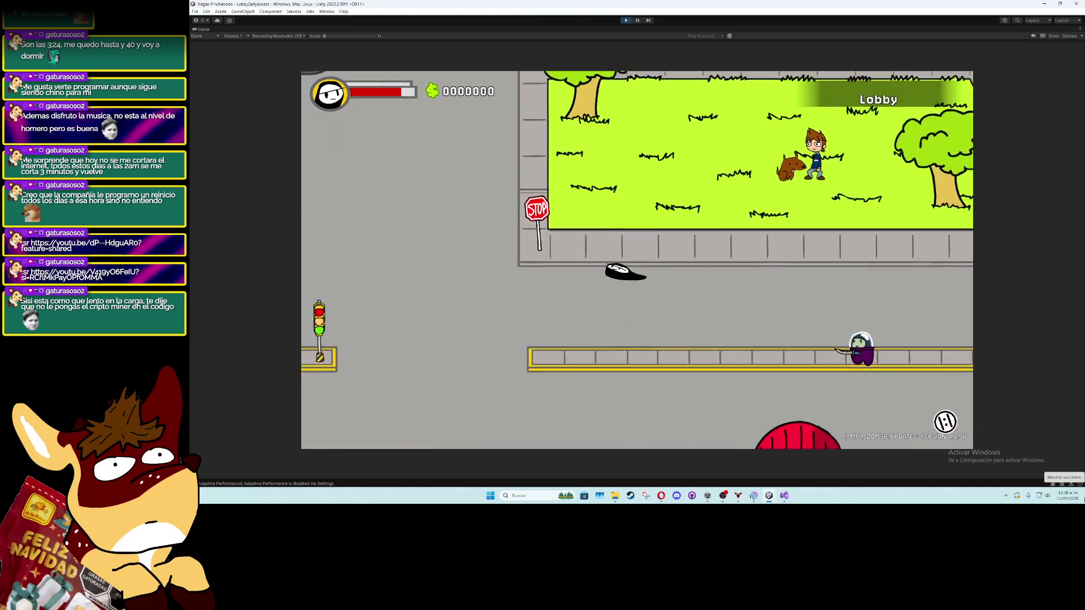
{"action": "key", "text": "Up"}
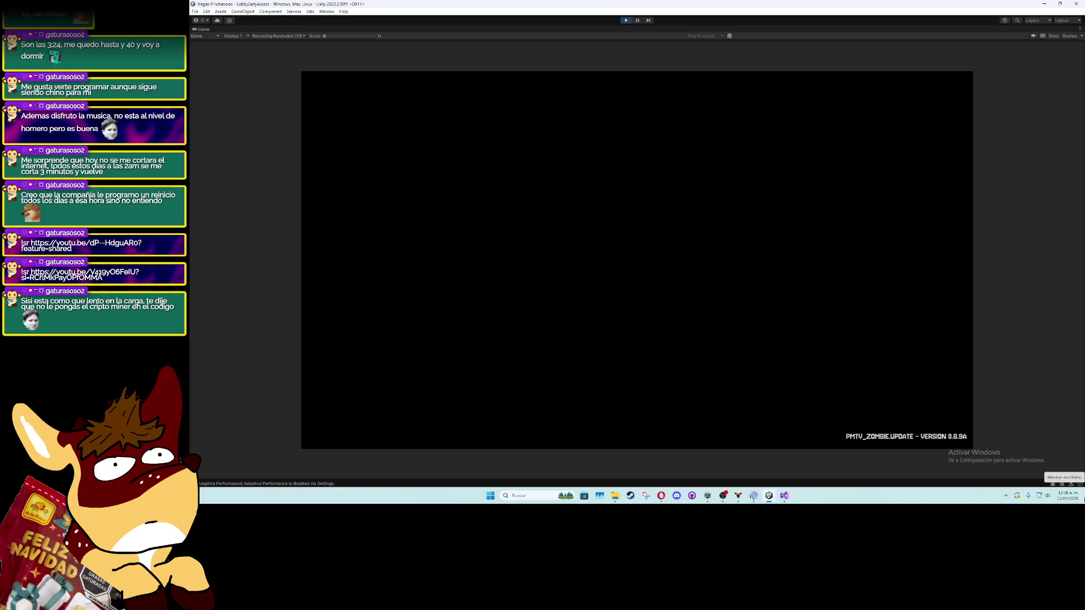
{"action": "key", "text": "Escape"}
{"action": "key", "text": "Down"}
{"action": "key", "text": "Down"}
{"action": "key", "text": "Down"}
{"action": "key", "text": "Return"}
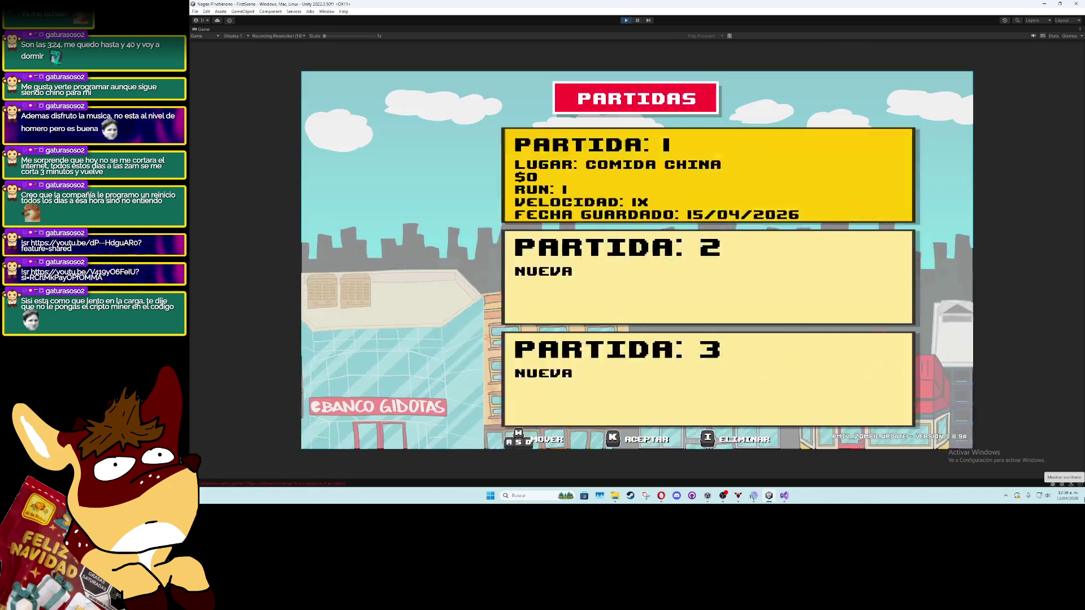
Resume slot 1 in the store, quit to the save menu showing OCSO, and reload slot 1
{"action": "key", "text": "Return"}
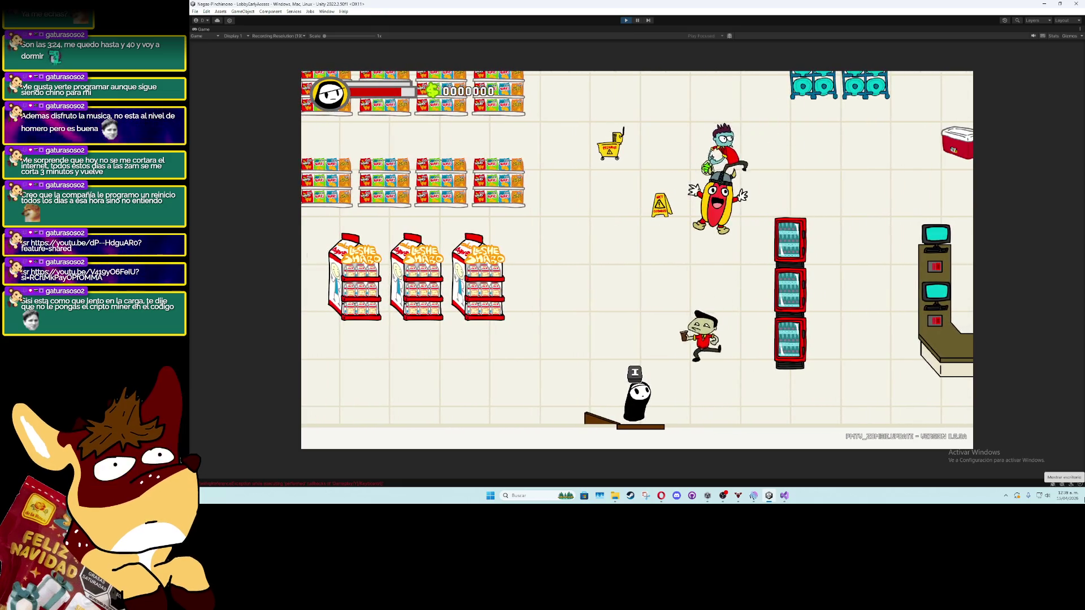
{"action": "key", "text": "Escape"}
{"action": "key", "text": "s"}
{"action": "key", "text": "s"}
{"action": "key", "text": "s"}
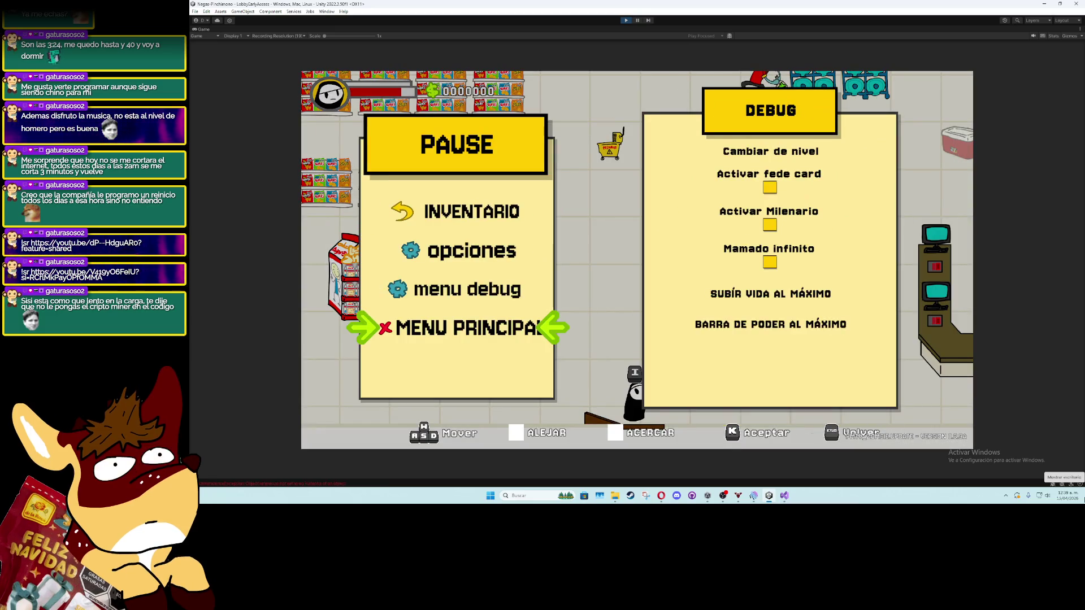
{"action": "key", "text": "k"}
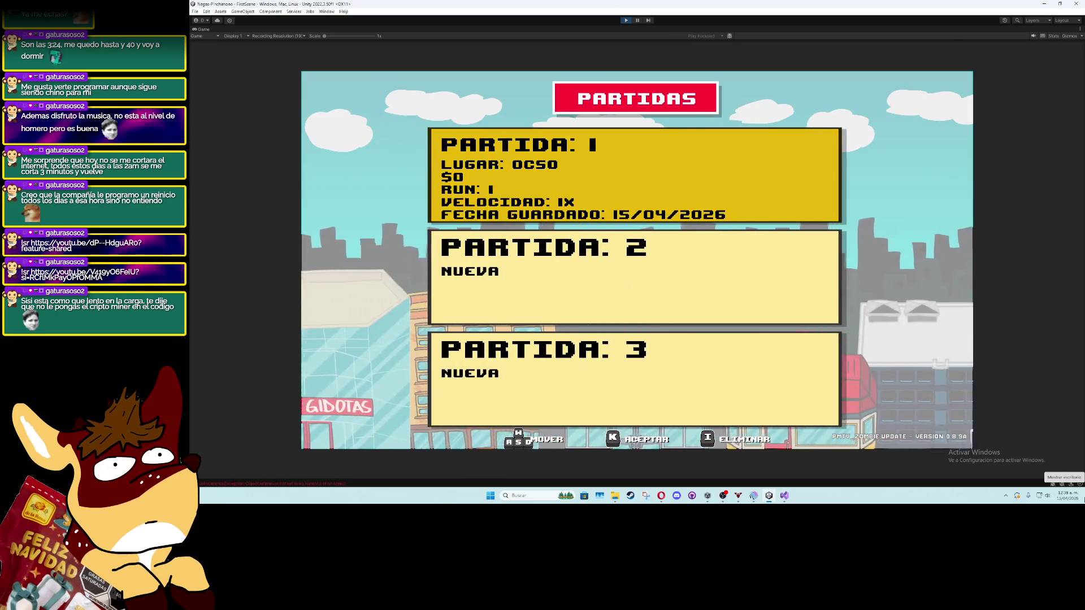
{"action": "key", "text": "k"}
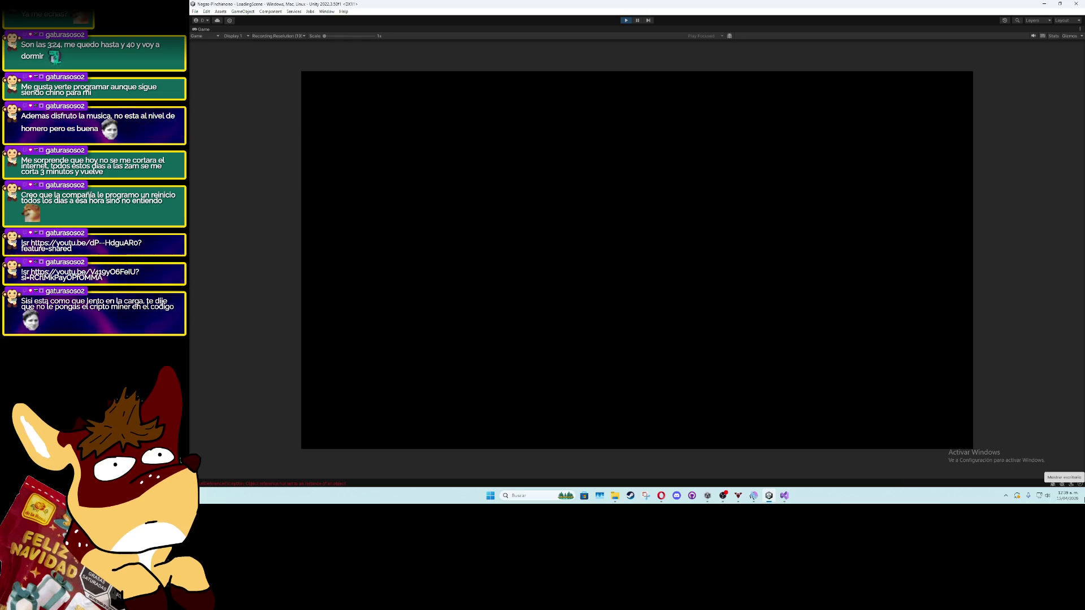